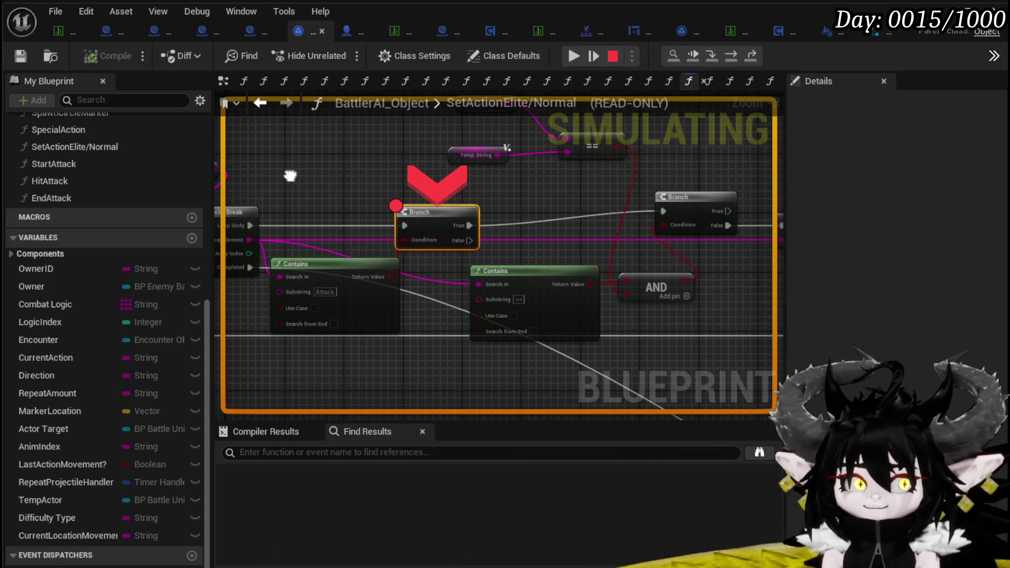
Step: Resume the simulation past the Branch breakpoint, then remove that breakpoint and resume again
drag(290, 175, 454, 181)
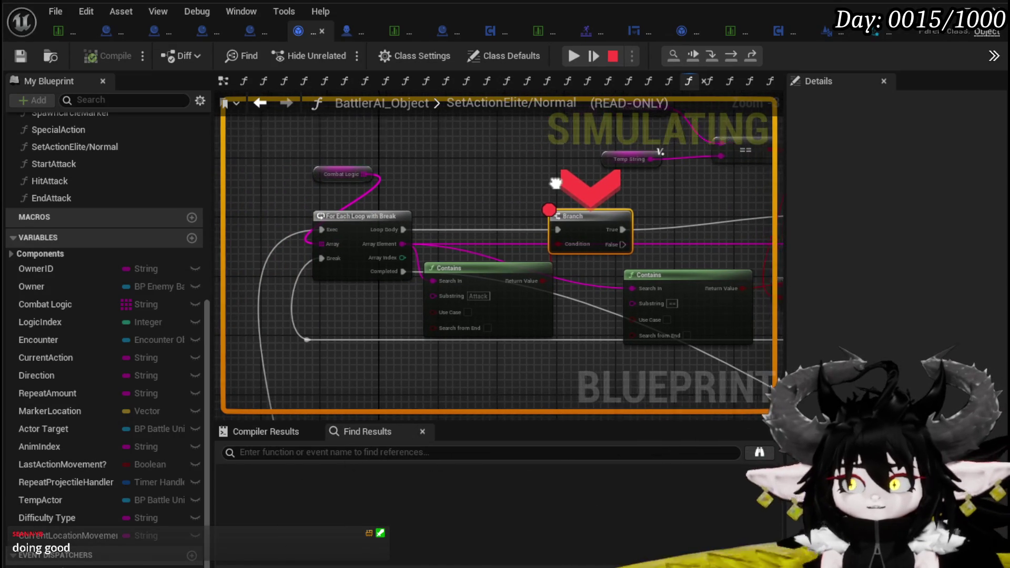
drag(565, 183, 453, 193)
click(576, 53)
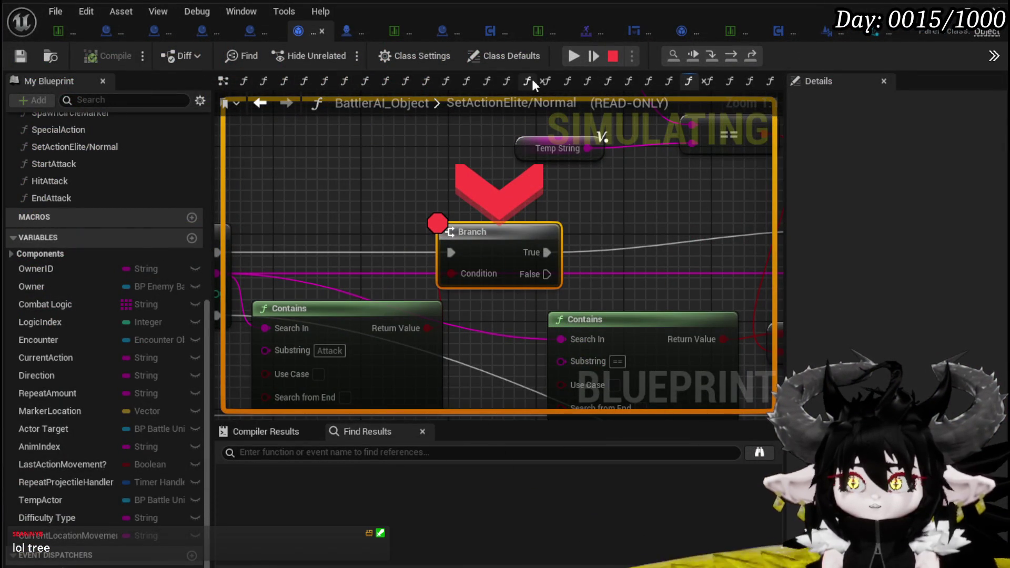
click(572, 57)
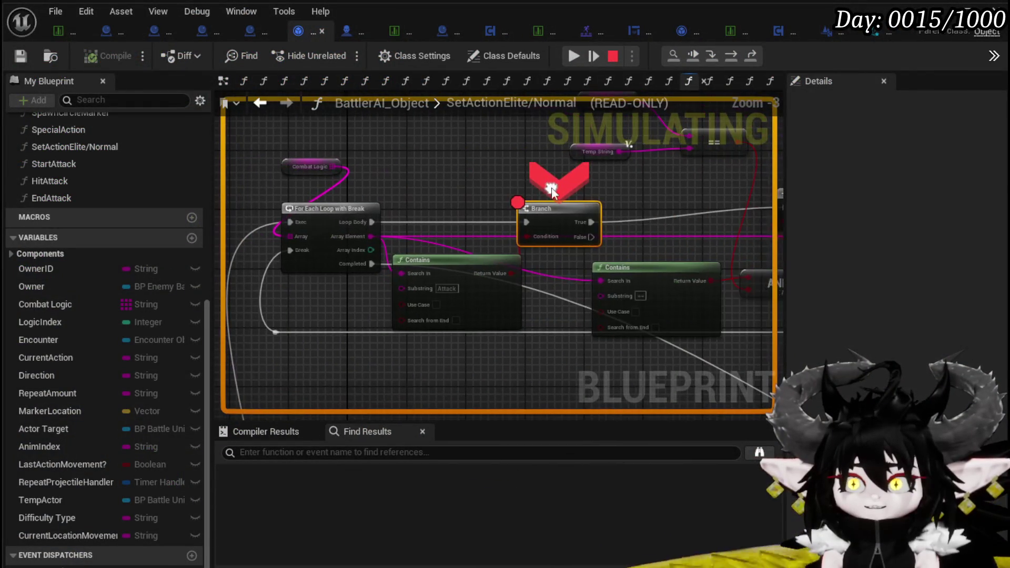
right_click(558, 220)
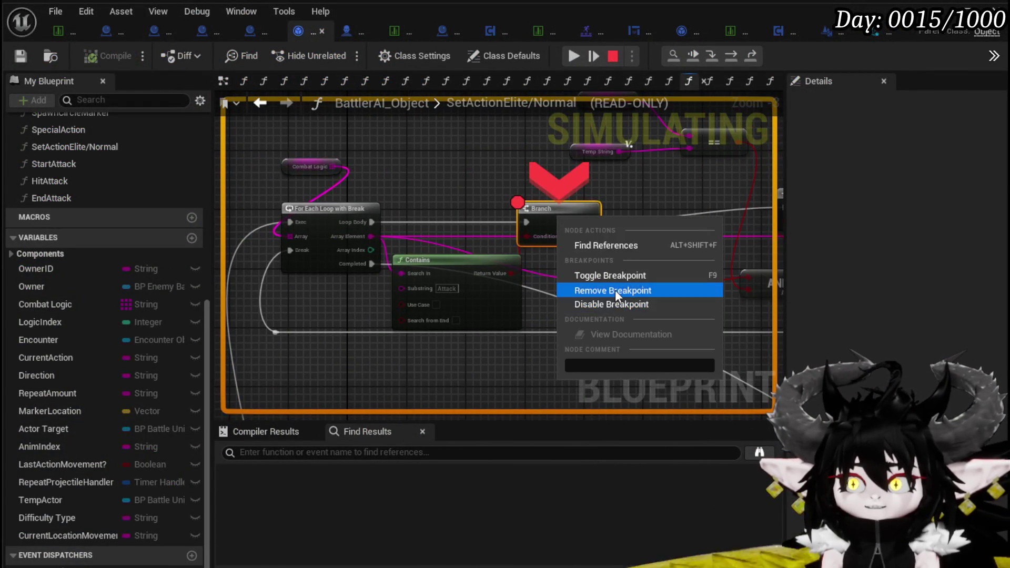
click(614, 289)
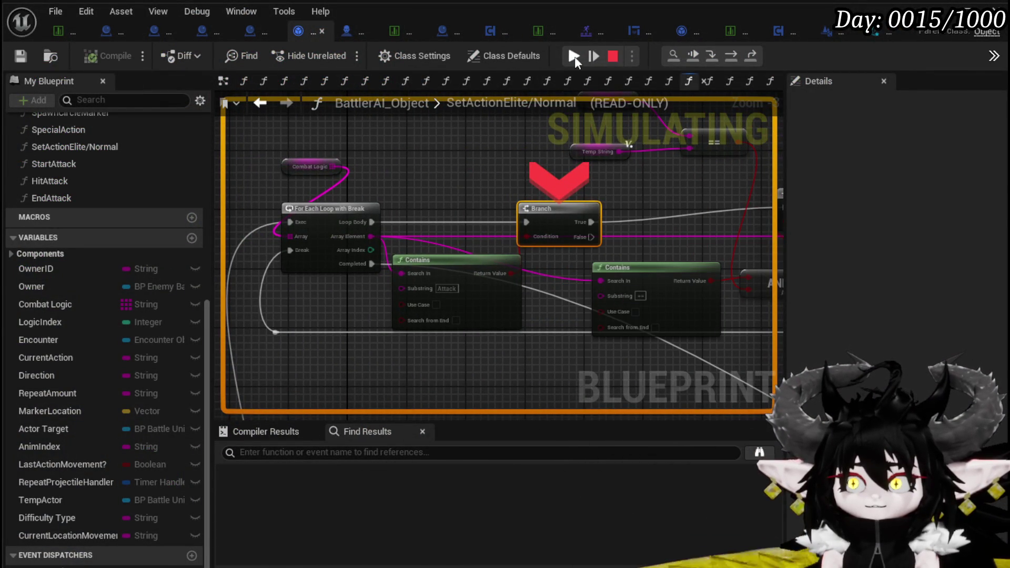
click(574, 56)
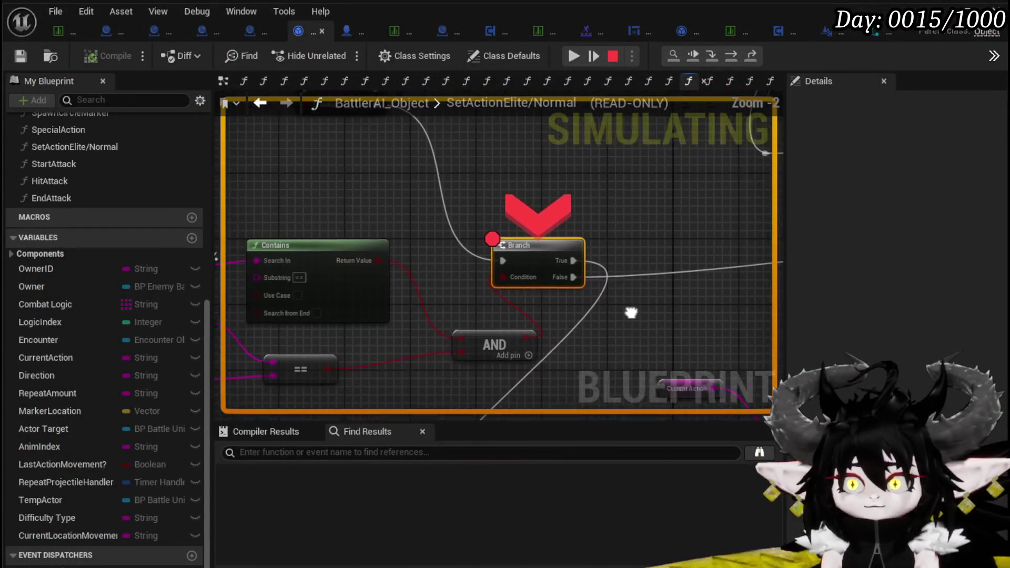
Step: Inspect the Temp String, Current Action and Contains nodes feeding the Branch condition
drag(627, 316, 714, 295)
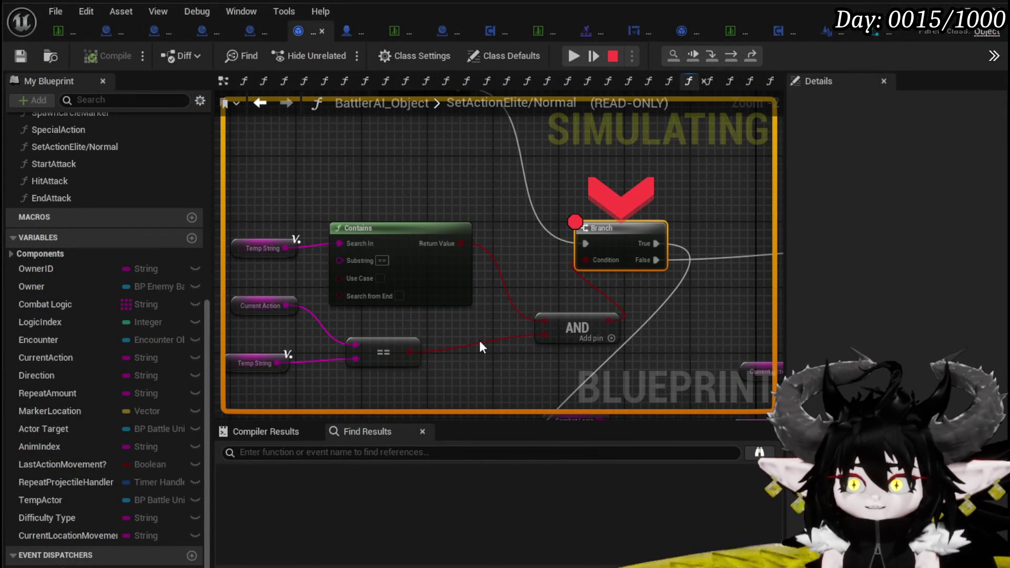
drag(384, 321, 490, 292)
mouse_move(412, 333)
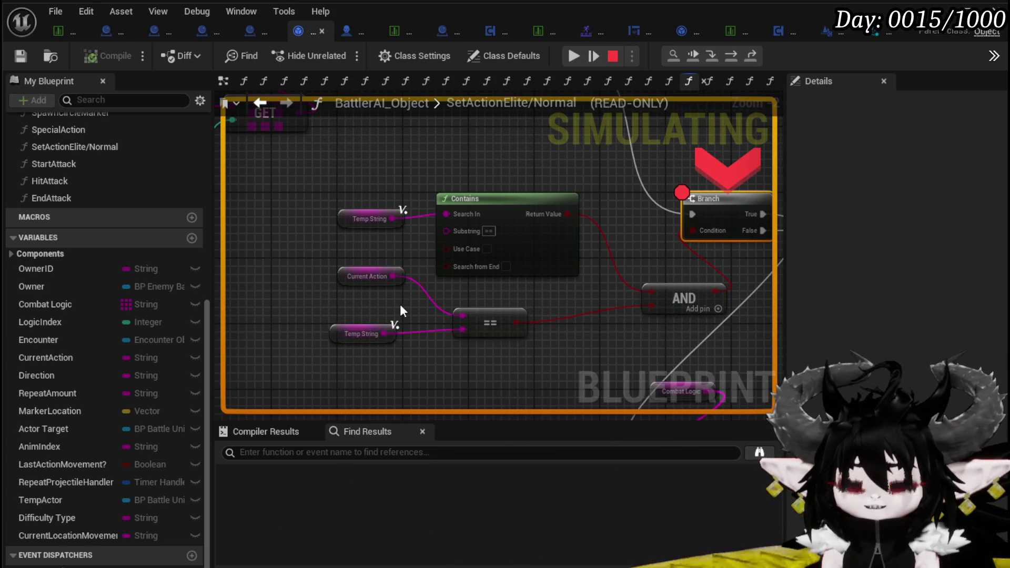
mouse_move(426, 294)
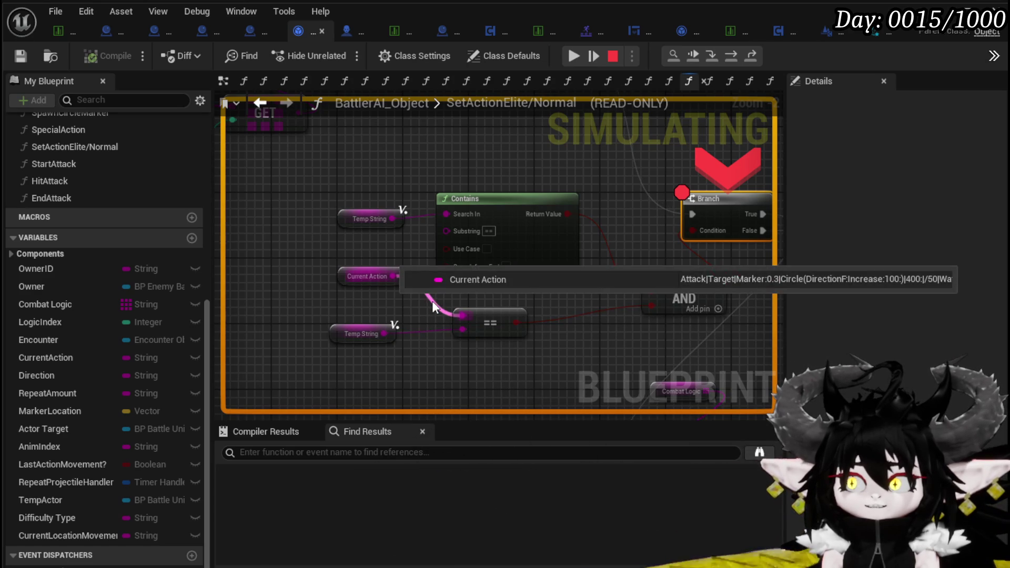
mouse_move(588, 298)
mouse_down()
mouse_move(489, 315)
mouse_move(507, 310)
mouse_up()
mouse_move(339, 225)
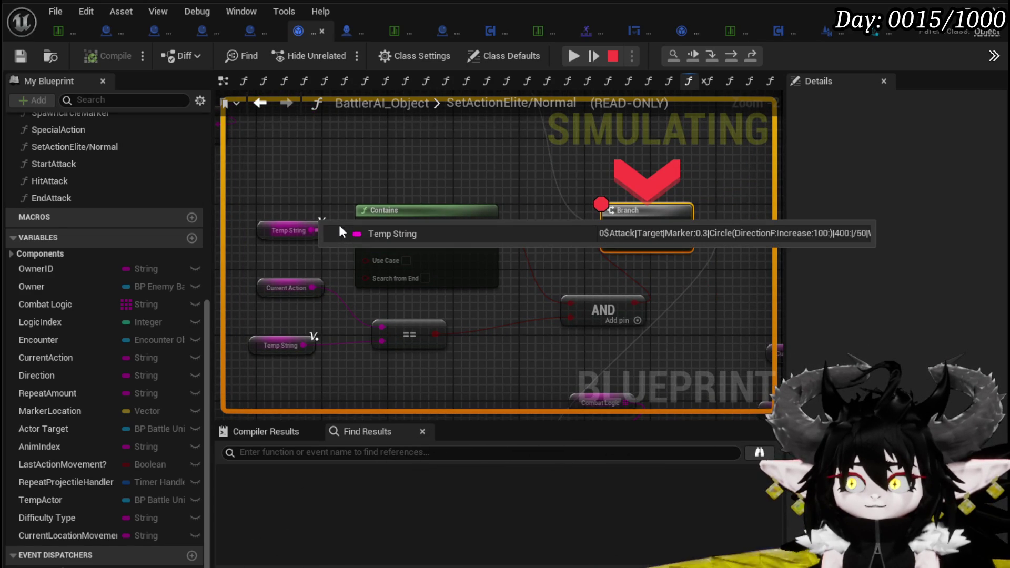
mouse_move(519, 244)
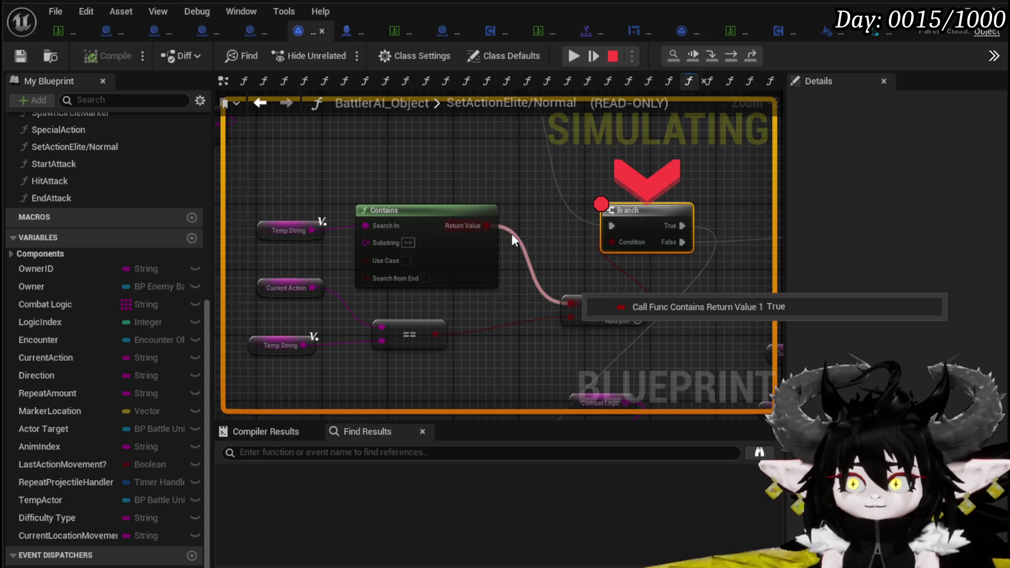
Step: Follow the Combat Logic wire back to the Branch node and resume the simulation
drag(605, 260, 505, 217)
mouse_move(526, 384)
drag(526, 384, 461, 266)
mouse_move(592, 215)
mouse_down()
mouse_move(327, 187)
mouse_move(459, 202)
mouse_move(401, 196)
mouse_up()
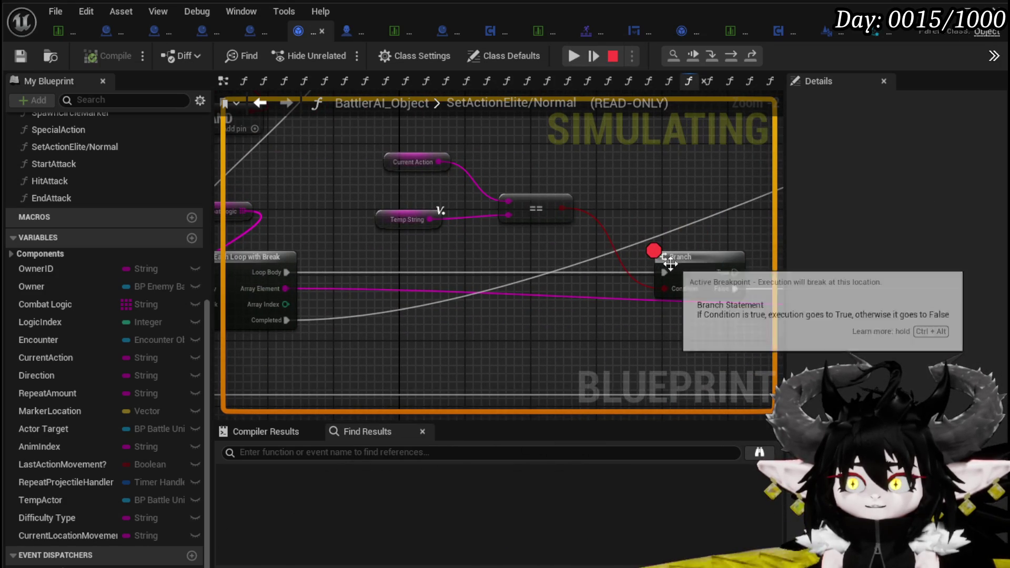
click(573, 56)
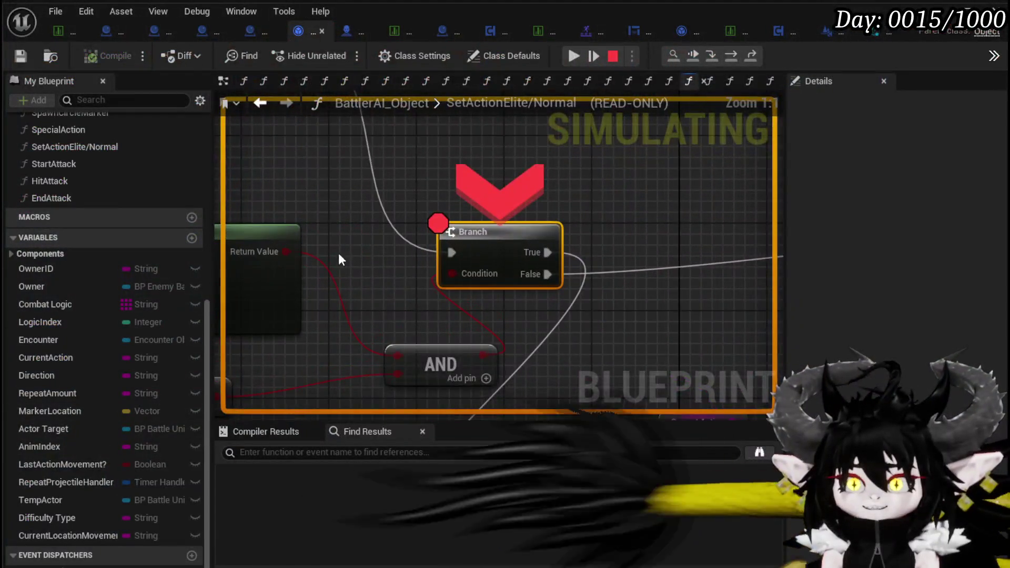
Step: Review the Branch, AND and Contains nodes and select the Current Action node
drag(339, 254, 399, 207)
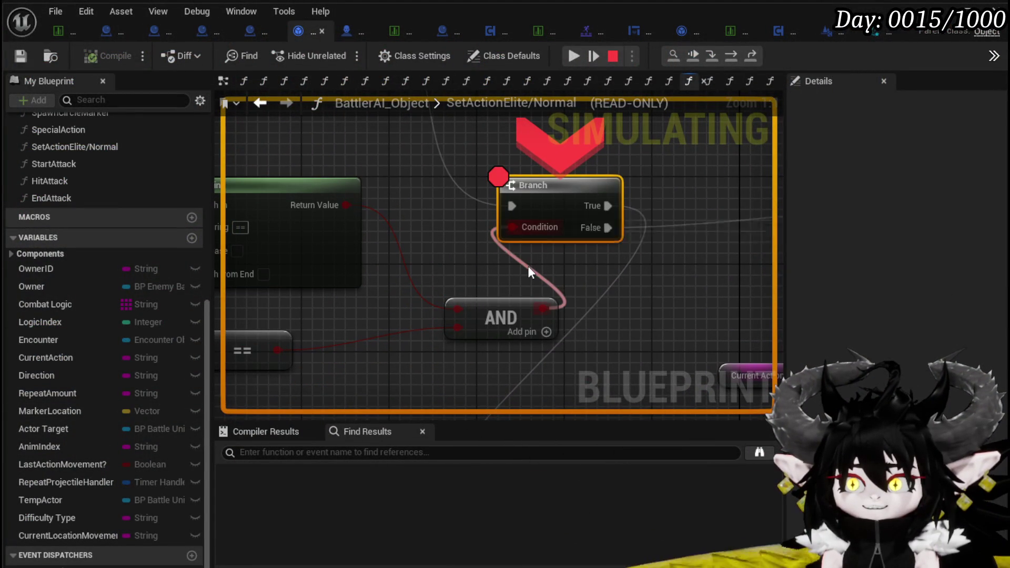
drag(461, 268, 548, 270)
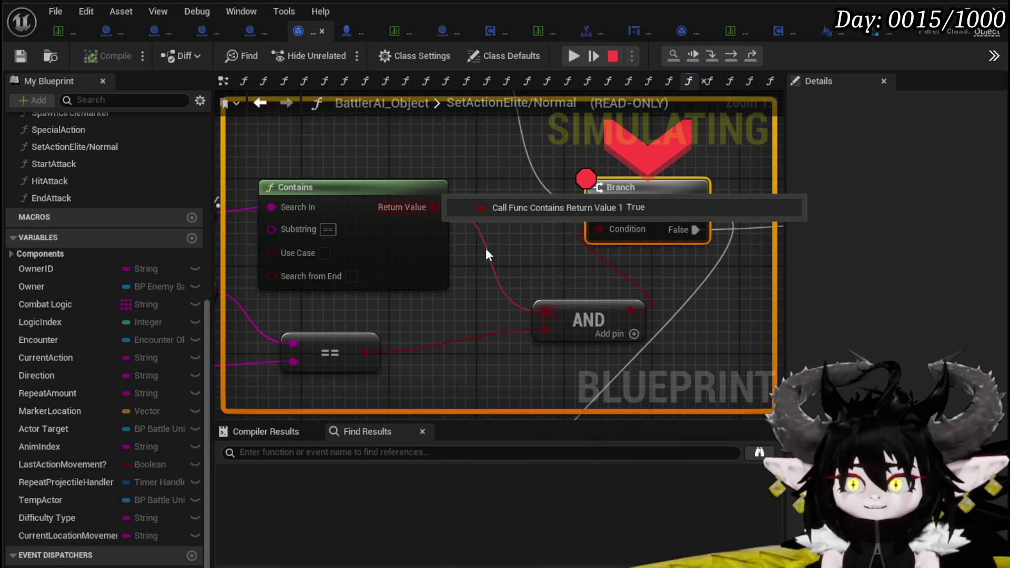
mouse_move(445, 343)
drag(445, 341, 619, 321)
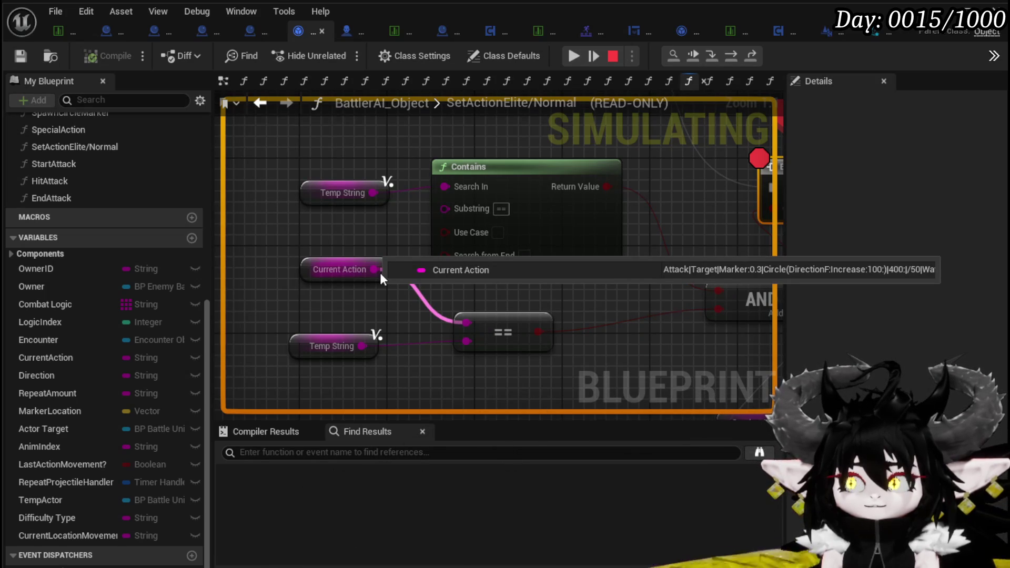
mouse_move(364, 346)
mouse_move(373, 270)
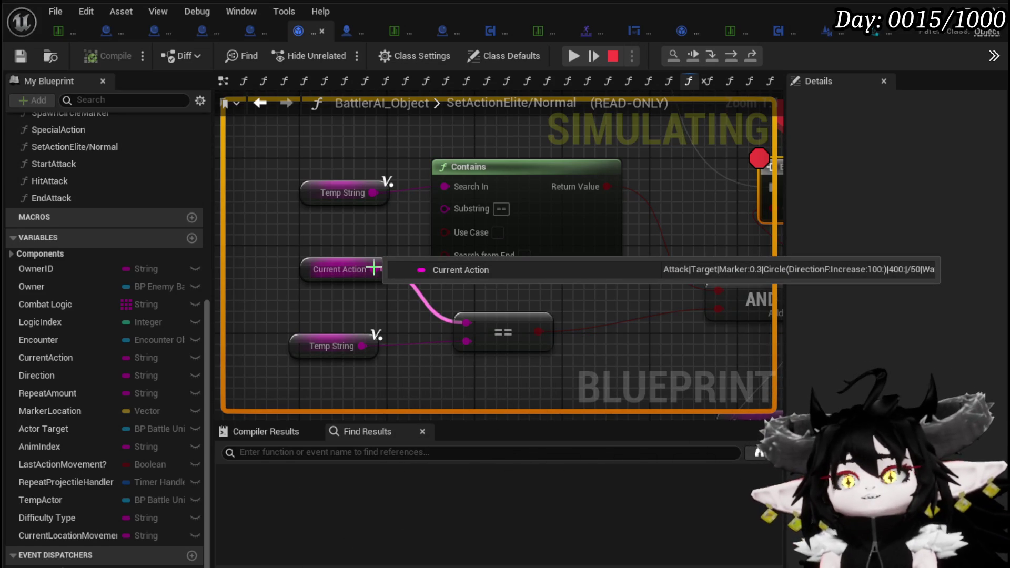
mouse_move(289, 237)
mouse_down()
mouse_move(368, 285)
mouse_move(402, 292)
mouse_up()
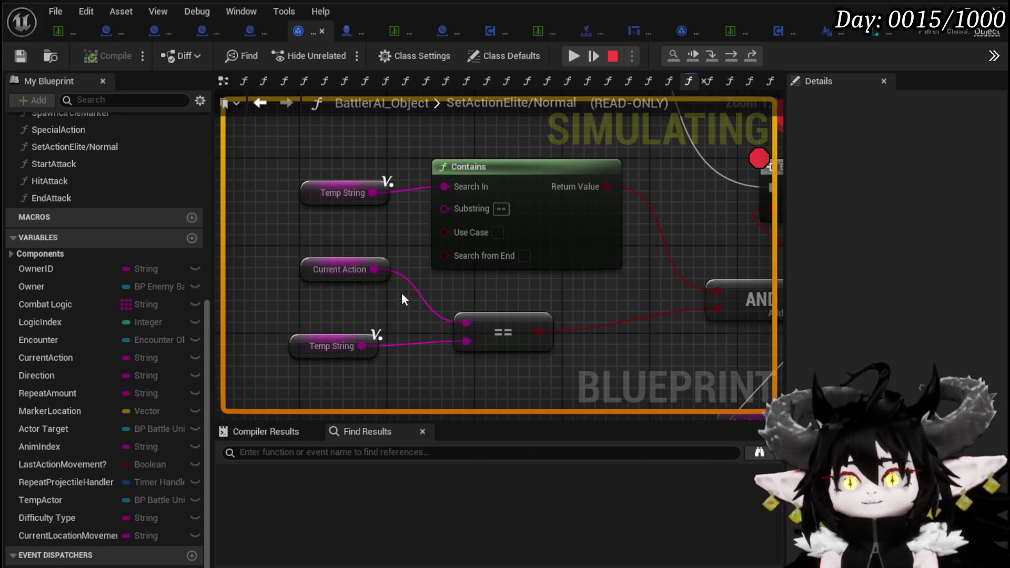
mouse_move(404, 278)
Step: Zoom out, select the Temp String node, and open the Execute Action function graph
scroll(329, 275, down, 3)
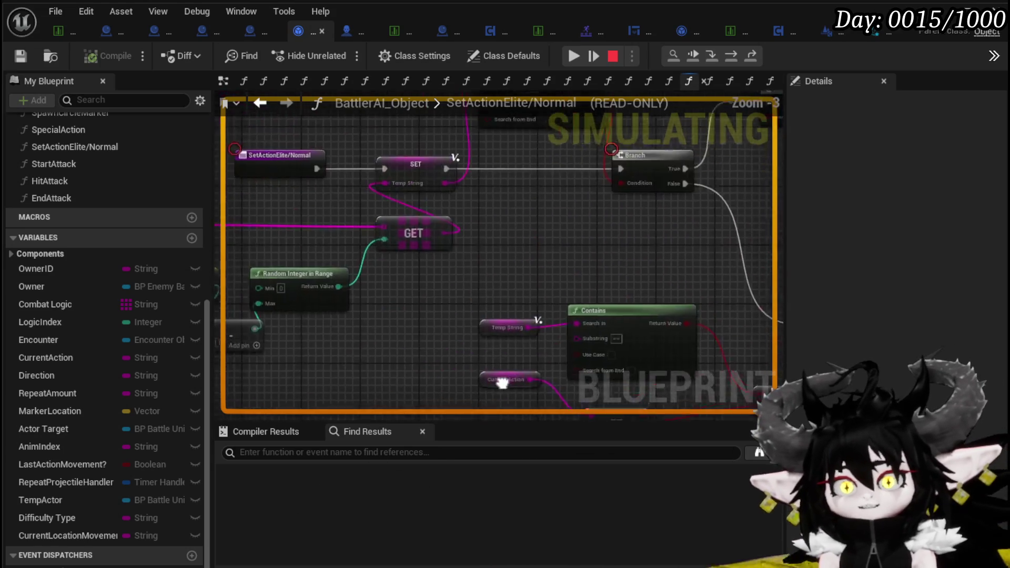
mouse_move(467, 309)
mouse_down()
mouse_move(633, 277)
mouse_move(604, 264)
mouse_move(454, 260)
mouse_move(124, 224)
mouse_up()
scroll(453, 260, down, 2)
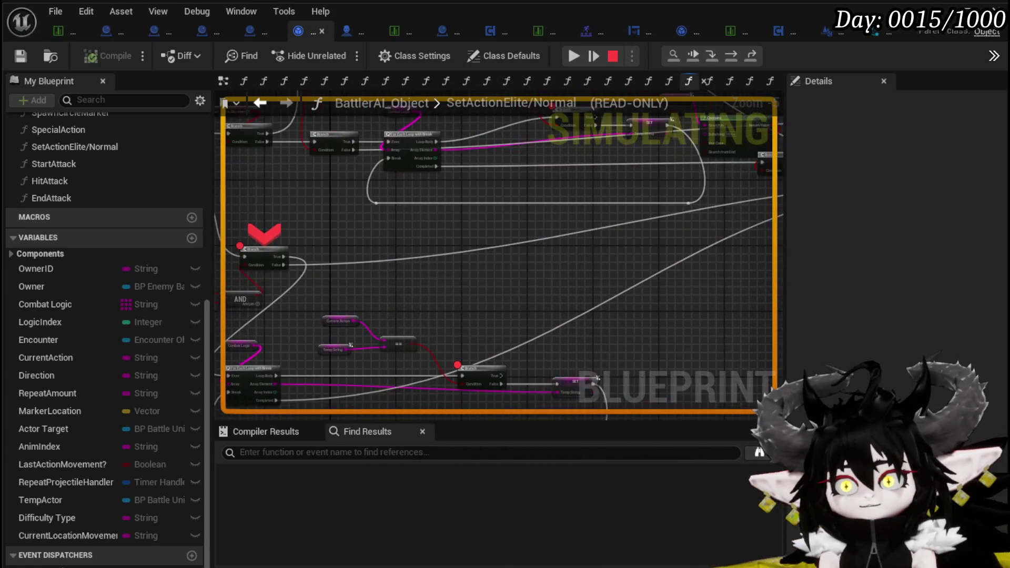
scroll(426, 262, up, 5)
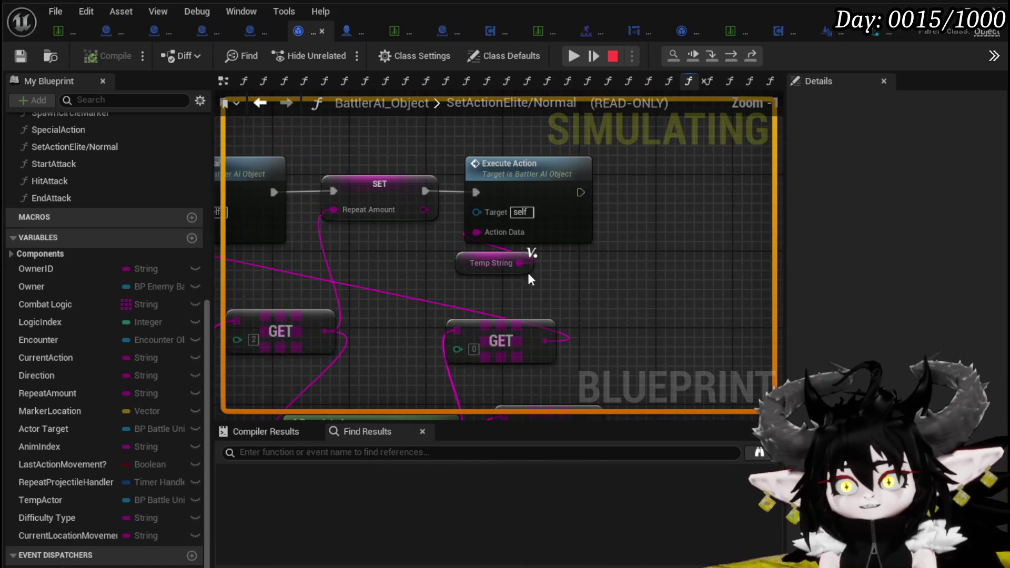
click(526, 261)
mouse_move(595, 276)
mouse_down()
mouse_move(660, 153)
mouse_move(710, 181)
mouse_move(408, 238)
mouse_move(674, 217)
mouse_move(669, 273)
mouse_move(736, 337)
mouse_move(555, 205)
mouse_move(613, 206)
mouse_move(598, 318)
mouse_up()
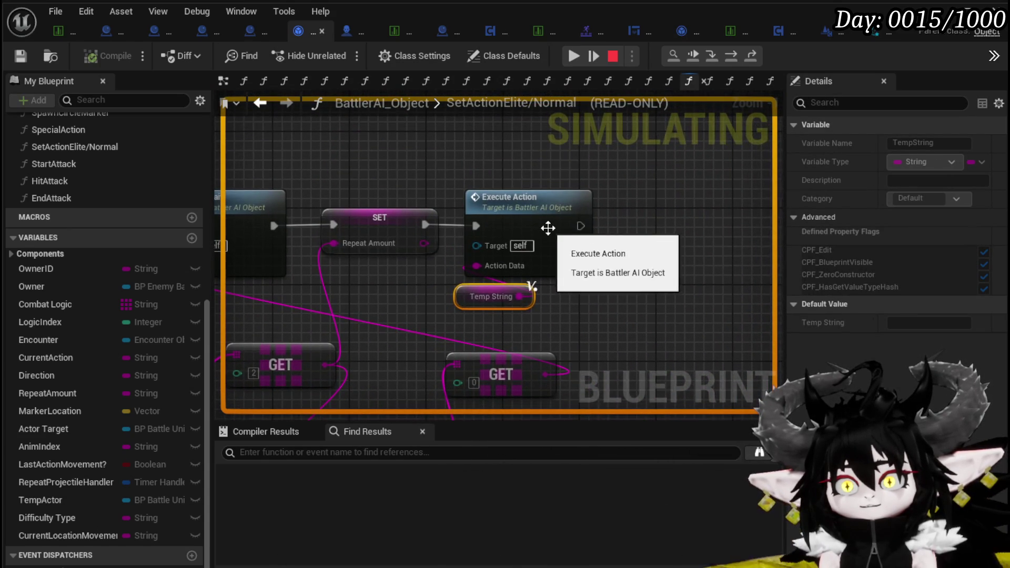
click(540, 209)
double_click(540, 209)
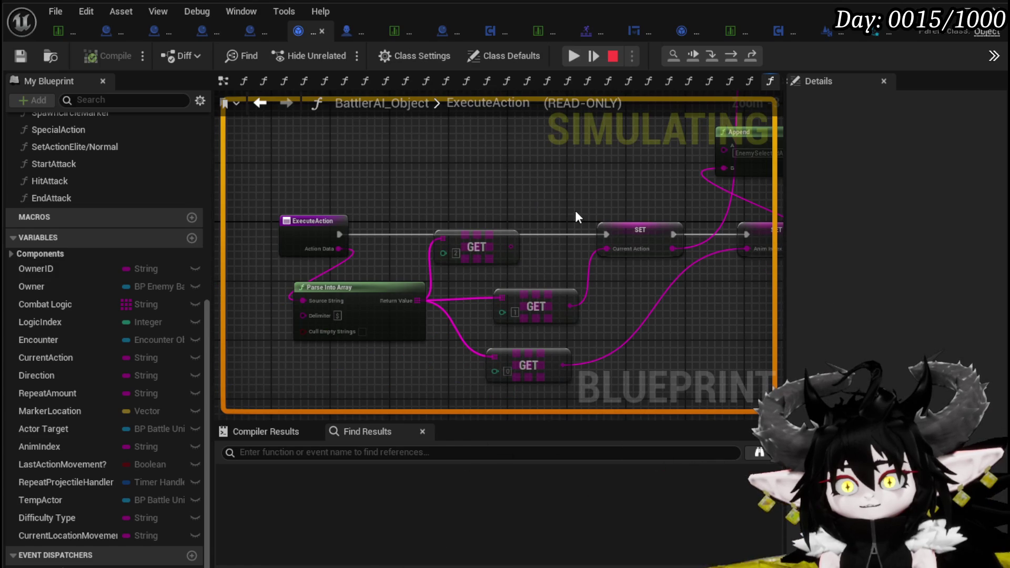
Step: Select SET Current Action, resume, then end the game preview to return to the editor
drag(607, 203, 683, 282)
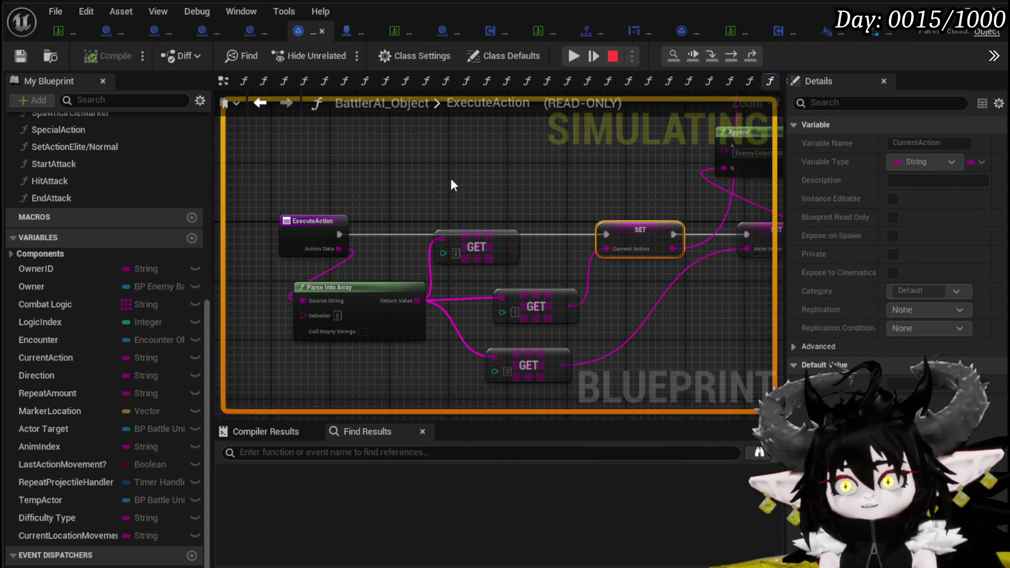
click(577, 61)
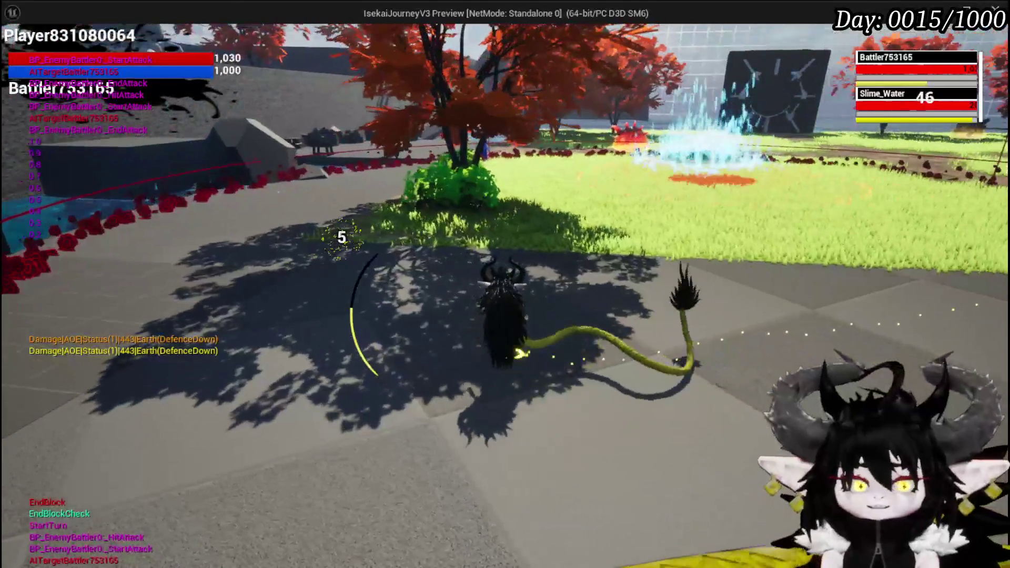
key(Escape)
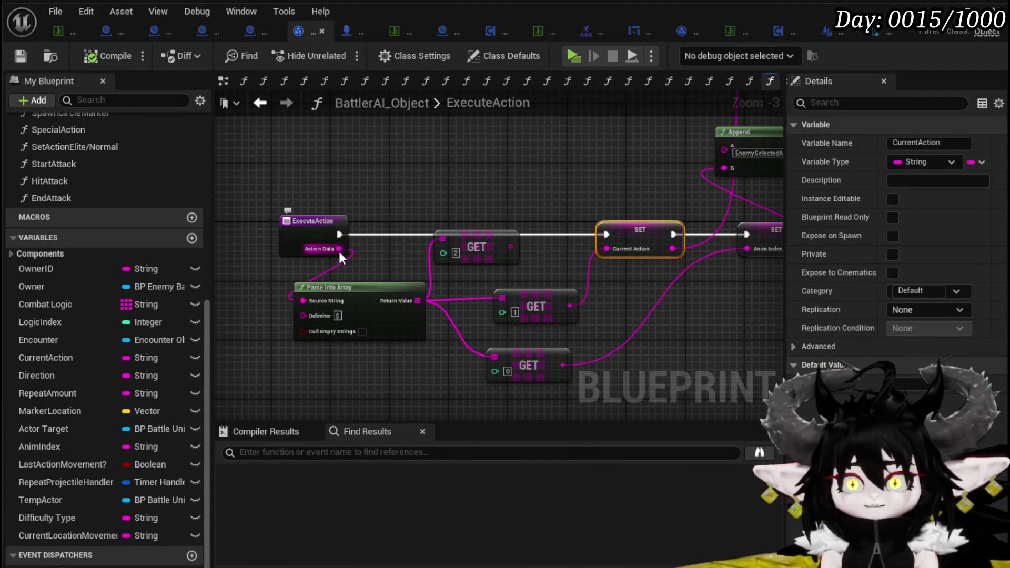
Step: In SetActionElite/Normal, shift Execute Action right and up and move Temp String left
right_click(339, 248)
click(380, 295)
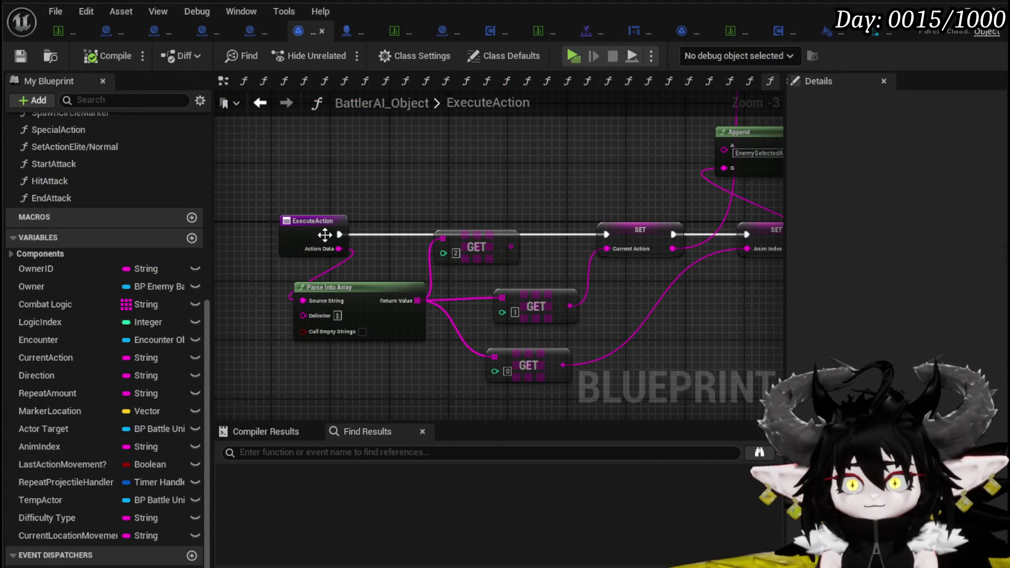
click(264, 107)
drag(555, 225, 696, 214)
drag(473, 289, 389, 289)
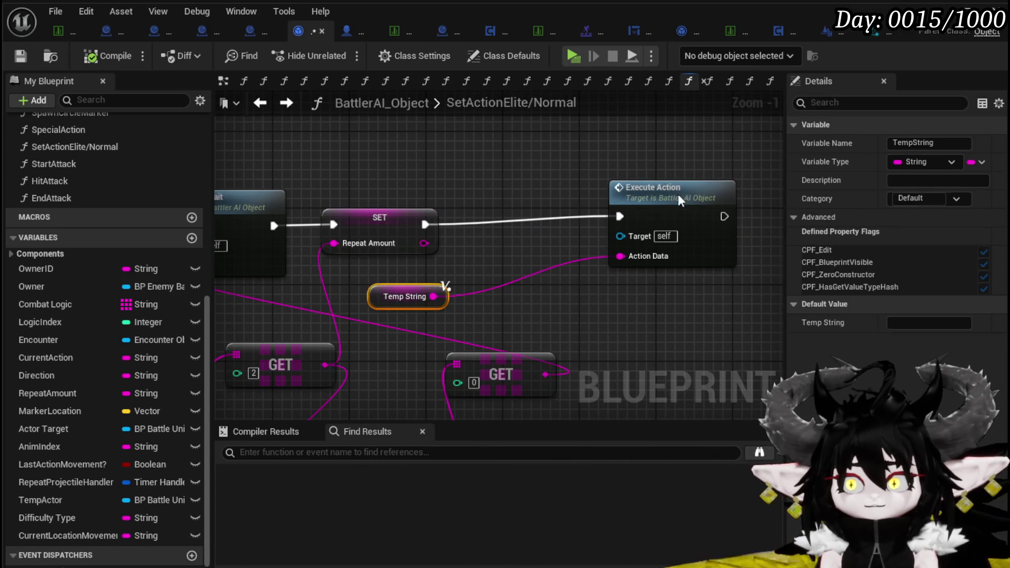
Step: Straighten the Execute Action wire, promote Temp String to a new LastAction variable, and place its SET node
key(q)
right_click(430, 298)
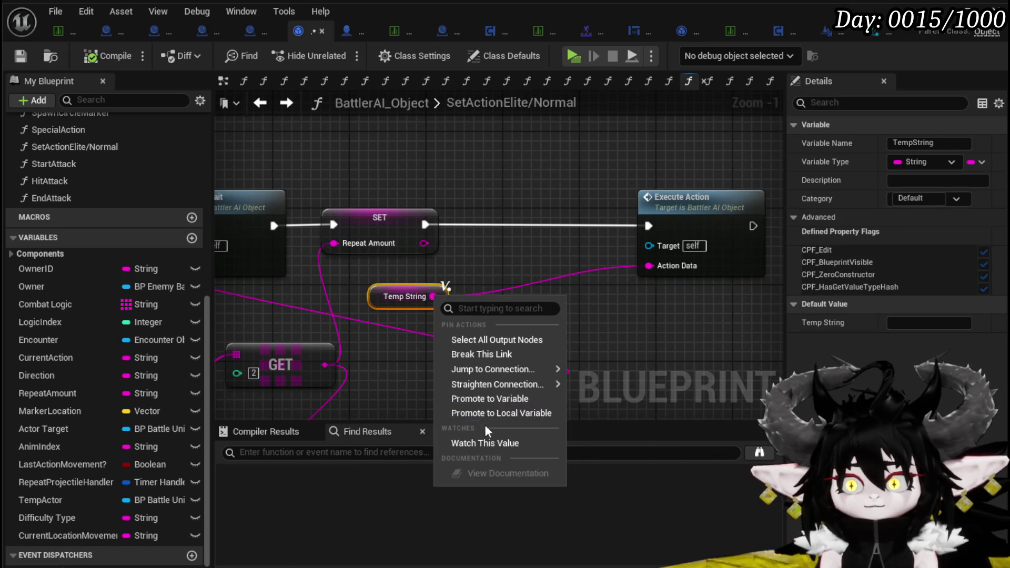
click(481, 403)
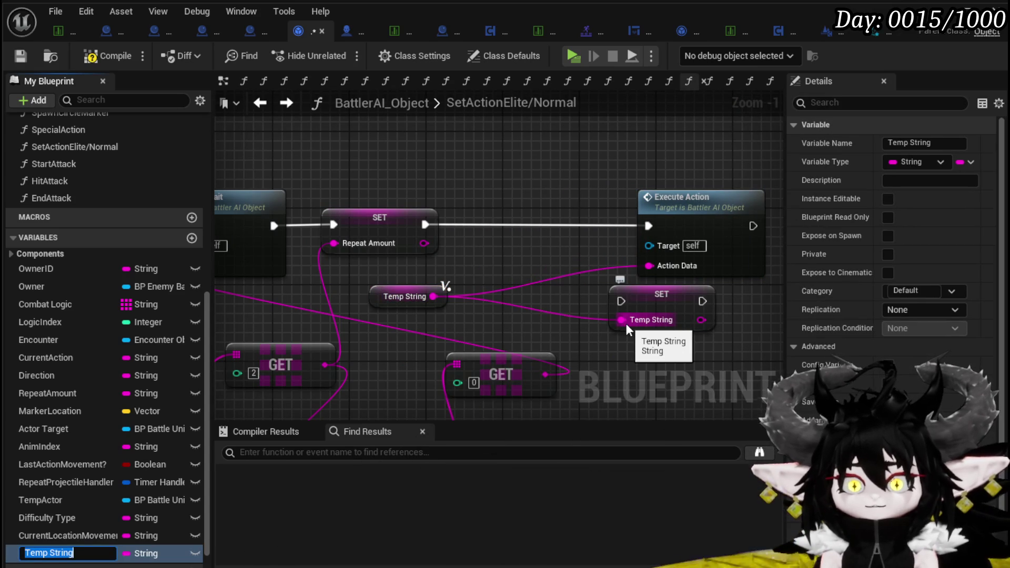
text(Last)
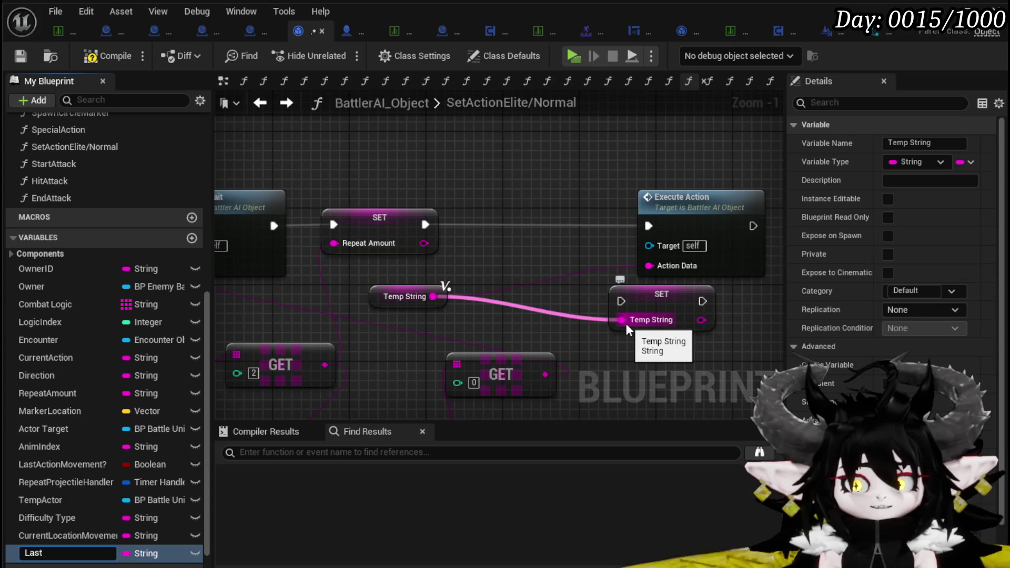
text(Action)
key(Return)
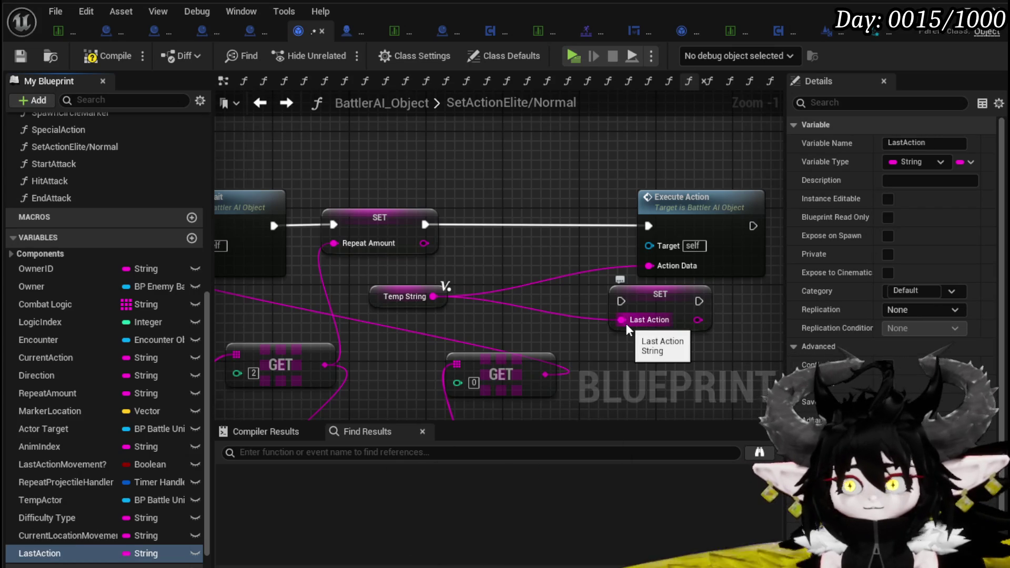
mouse_move(685, 296)
mouse_down()
mouse_move(597, 258)
mouse_move(582, 226)
mouse_move(518, 225)
mouse_up()
Step: Wire SET Last Action into the exec chain and replace the first Current Action getter with Last Action
drag(592, 243, 650, 266)
scroll(582, 308, down, 3)
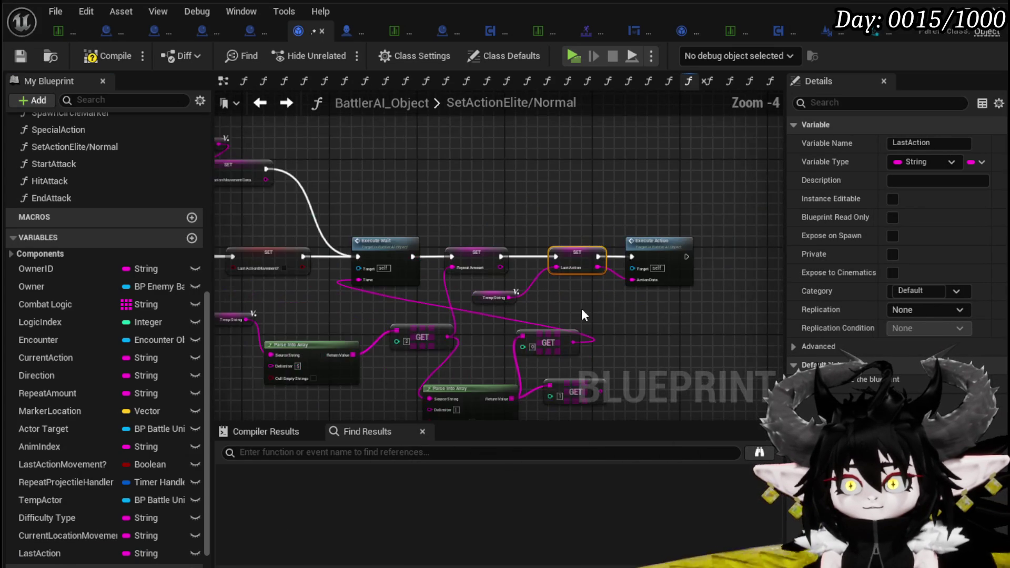
scroll(648, 314, down, 2)
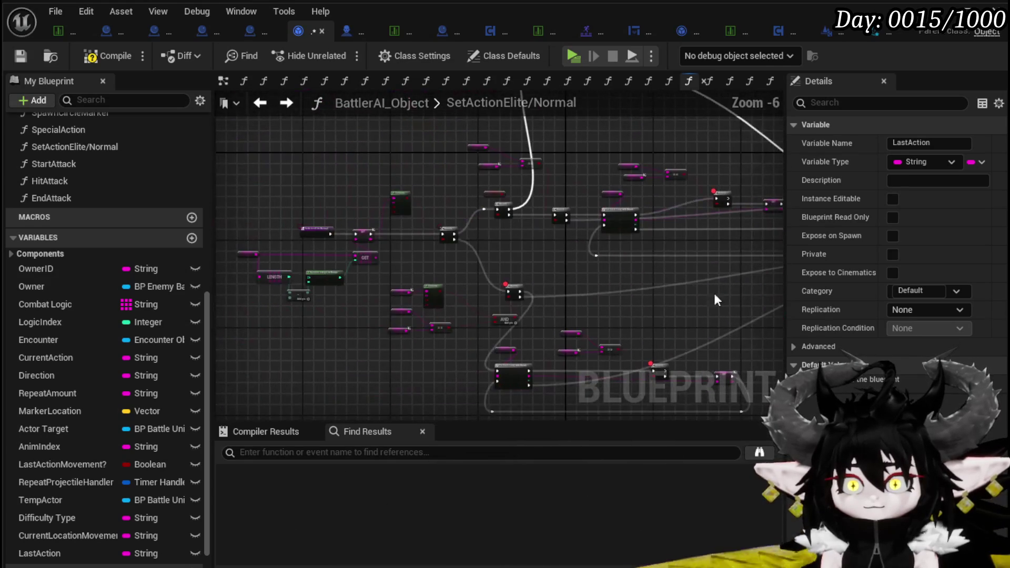
mouse_move(59, 550)
mouse_down()
mouse_move(397, 278)
mouse_move(399, 288)
mouse_up()
click(411, 310)
scroll(411, 315, up, 6)
mouse_move(304, 287)
mouse_down()
mouse_move(373, 243)
mouse_move(522, 263)
mouse_up()
key(Delete)
Step: Paste a Last Action getter into the comparison's top input and delete that Current Action node
click(400, 242)
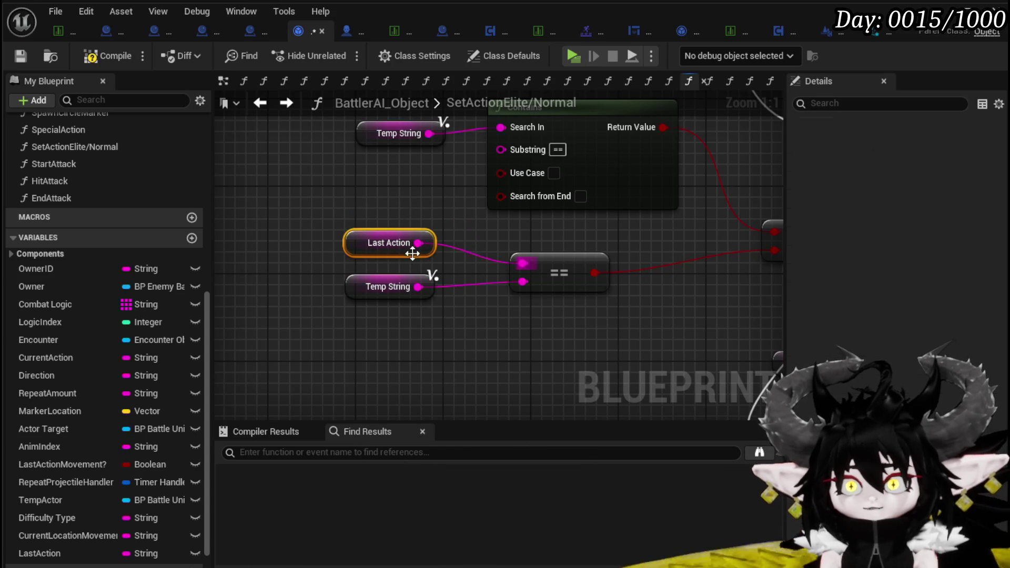
scroll(247, 168, down, 3)
scroll(585, 258, up, 2)
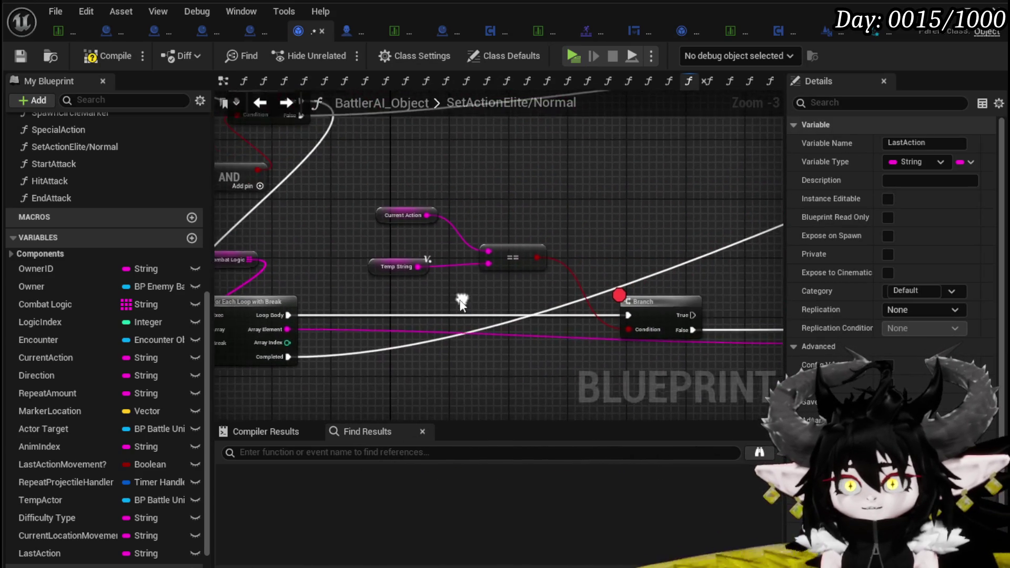
key(ctrl+v)
mouse_move(437, 239)
mouse_down()
mouse_move(458, 260)
mouse_move(523, 259)
mouse_up()
click(415, 209)
key(Delete)
Step: Wire another Last Action copy into the second comparison and delete its Current Action getter
scroll(503, 220, down, 1)
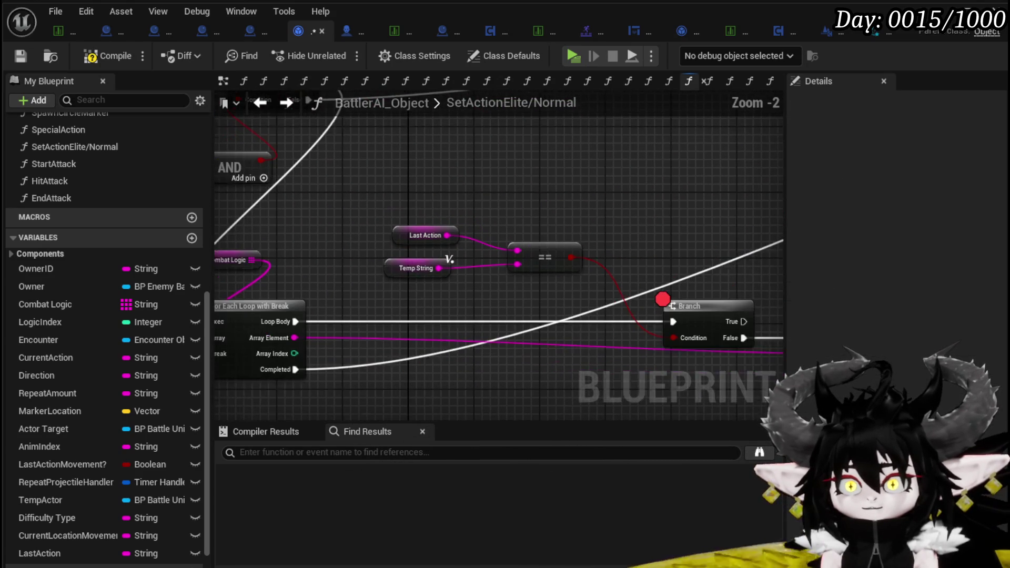
click(416, 243)
scroll(583, 243, down, 3)
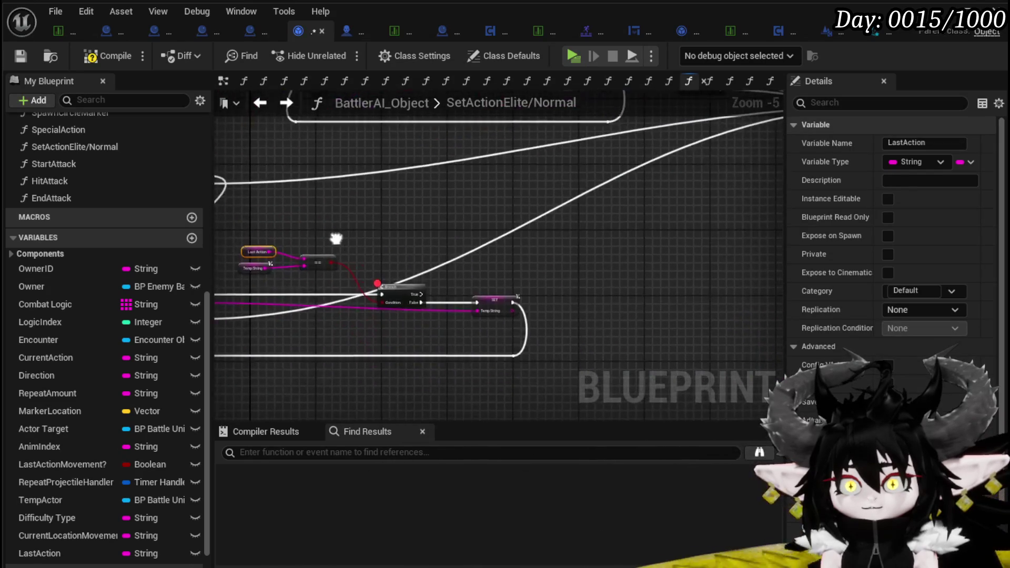
scroll(473, 297, up, 1)
drag(451, 238, 525, 251)
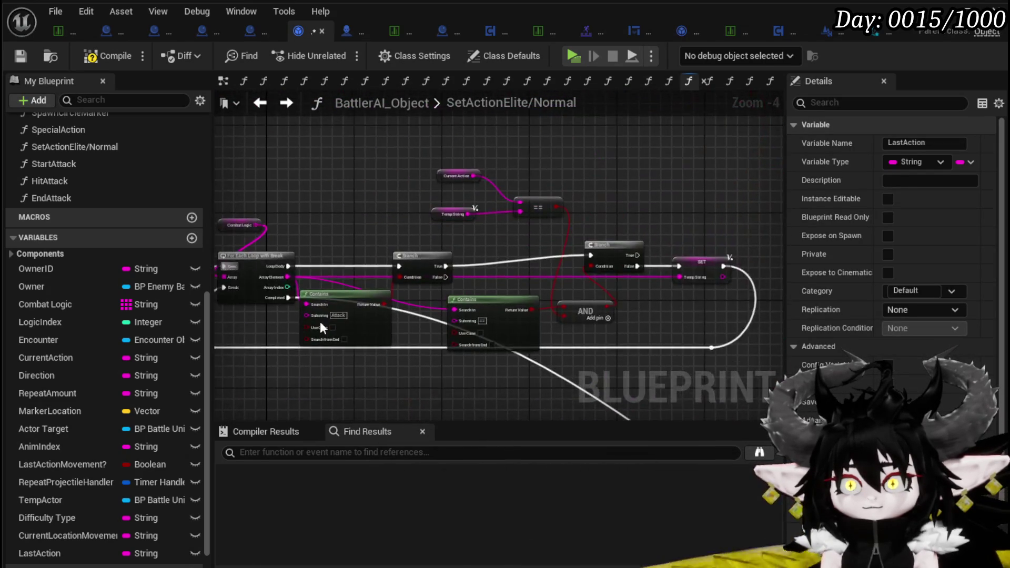
scroll(427, 222, up, 3)
key(ctrl+v)
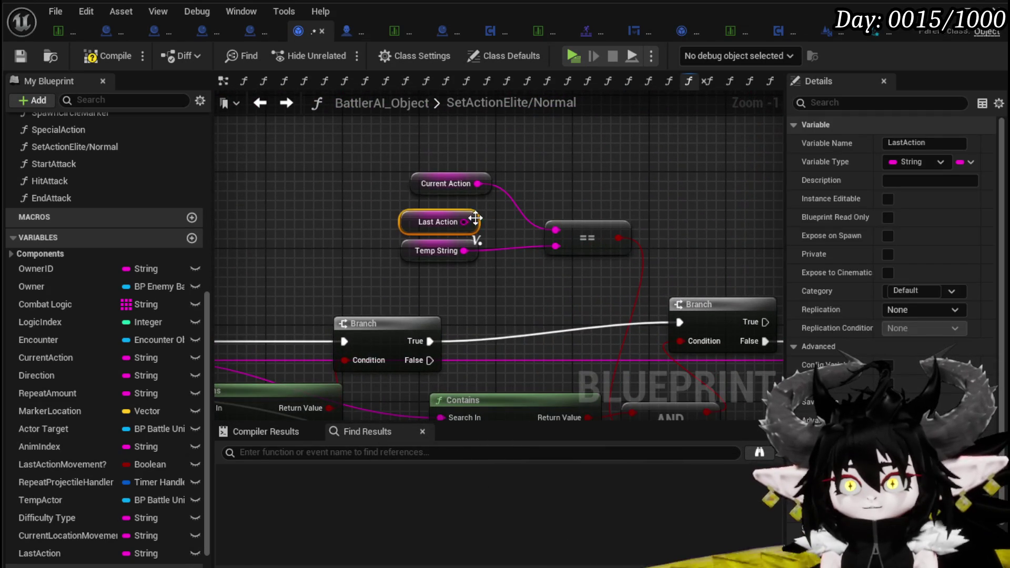
drag(464, 221, 557, 232)
mouse_move(570, 188)
mouse_down()
mouse_move(519, 180)
mouse_move(458, 134)
mouse_move(478, 181)
mouse_up()
click(400, 204)
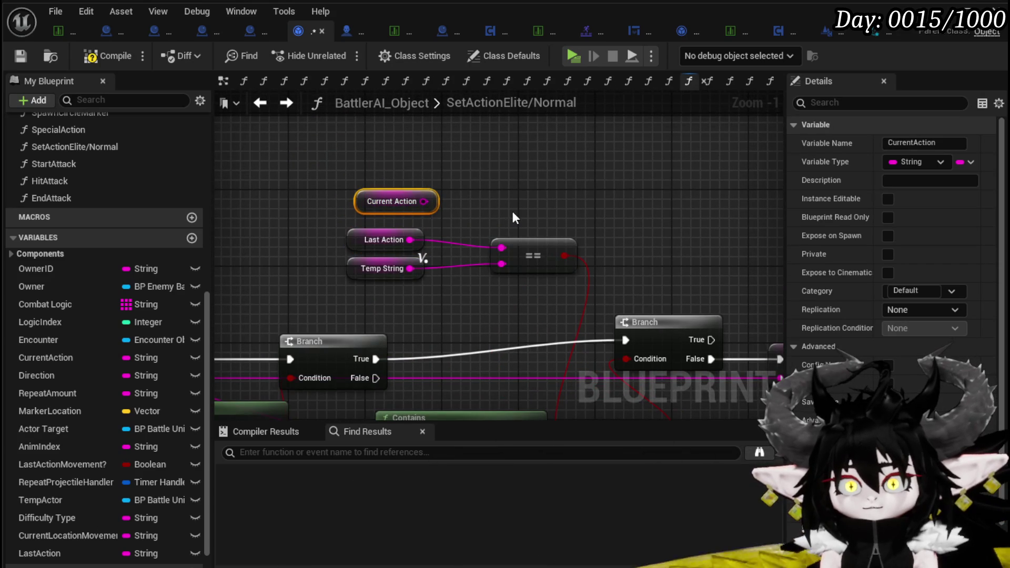
key(Delete)
Step: Nudge the SET node slightly lower beside the Branch node
mouse_move(472, 343)
mouse_down()
mouse_move(545, 175)
mouse_move(481, 191)
mouse_up()
scroll(481, 191, down, 1)
click(570, 193)
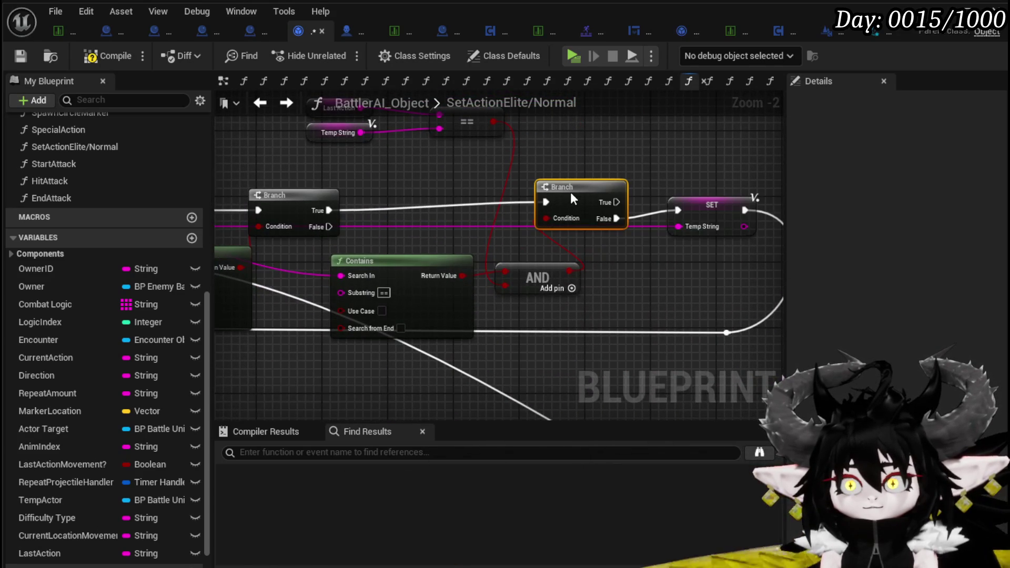
drag(704, 210, 705, 219)
click(680, 196)
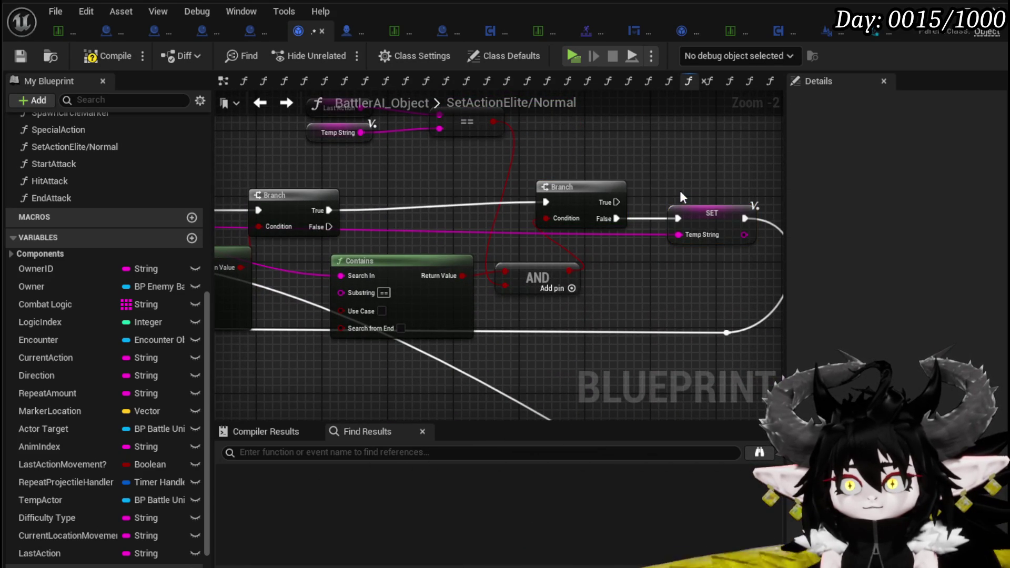
click(300, 194)
scroll(298, 189, down, 2)
Step: Pan across the Combat Logic graph to locate the Branch and SET Temp String nodes
mouse_move(423, 172)
mouse_down()
mouse_move(555, 163)
mouse_move(447, 172)
mouse_move(445, 183)
mouse_move(550, 204)
mouse_move(686, 194)
mouse_move(521, 173)
mouse_up()
mouse_move(263, 383)
mouse_down()
mouse_move(523, 335)
mouse_move(525, 207)
mouse_move(651, 185)
mouse_move(546, 244)
mouse_up()
mouse_move(534, 187)
mouse_down()
mouse_move(617, 103)
mouse_move(554, 163)
mouse_up()
click(491, 138)
mouse_move(491, 138)
mouse_down()
mouse_move(396, 171)
mouse_move(625, 186)
mouse_move(649, 169)
mouse_up()
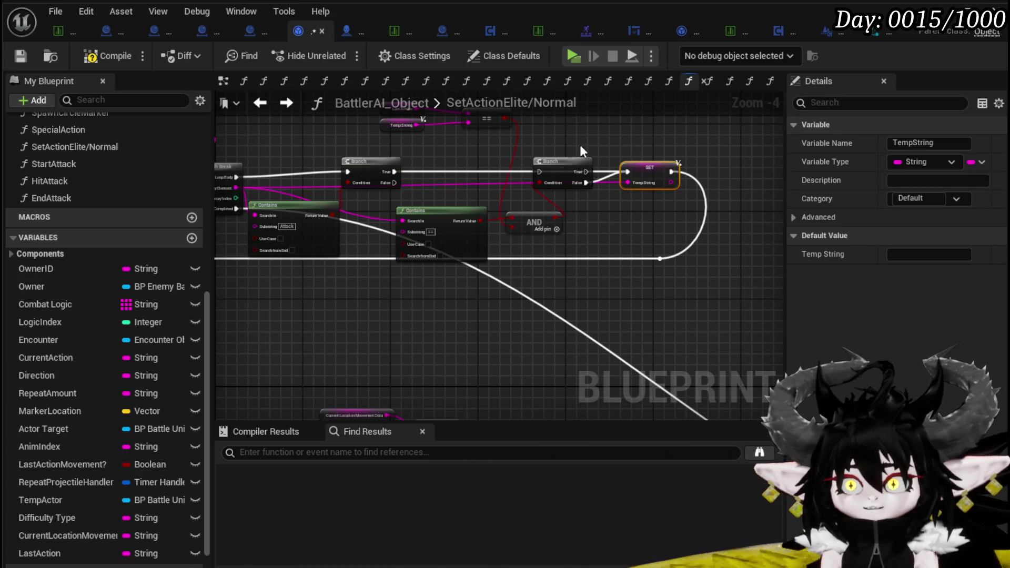
click(584, 167)
drag(607, 212, 609, 262)
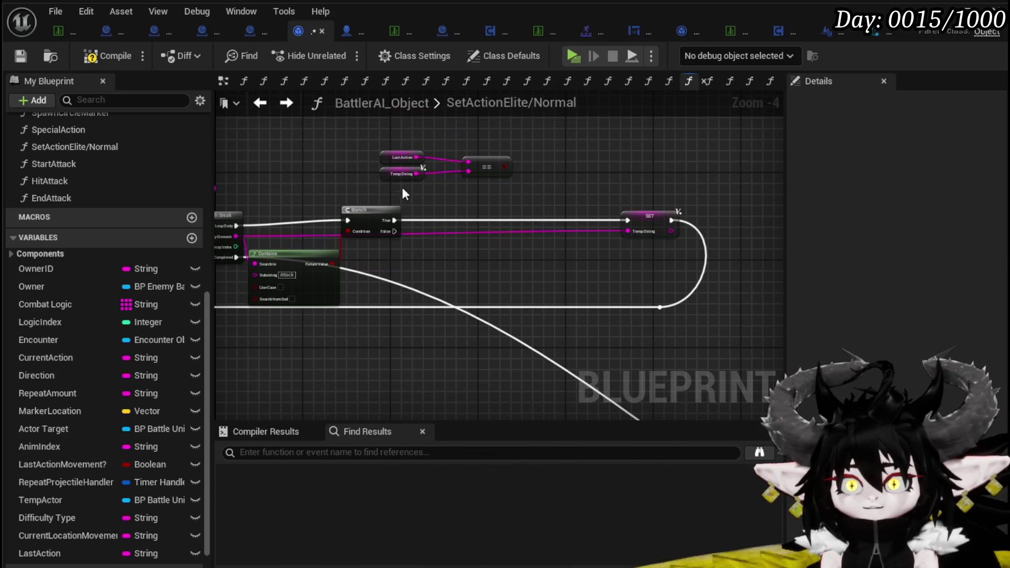
Step: Drag SET Temp String left beside the Branch, then start a play preview of the level
drag(655, 220, 518, 218)
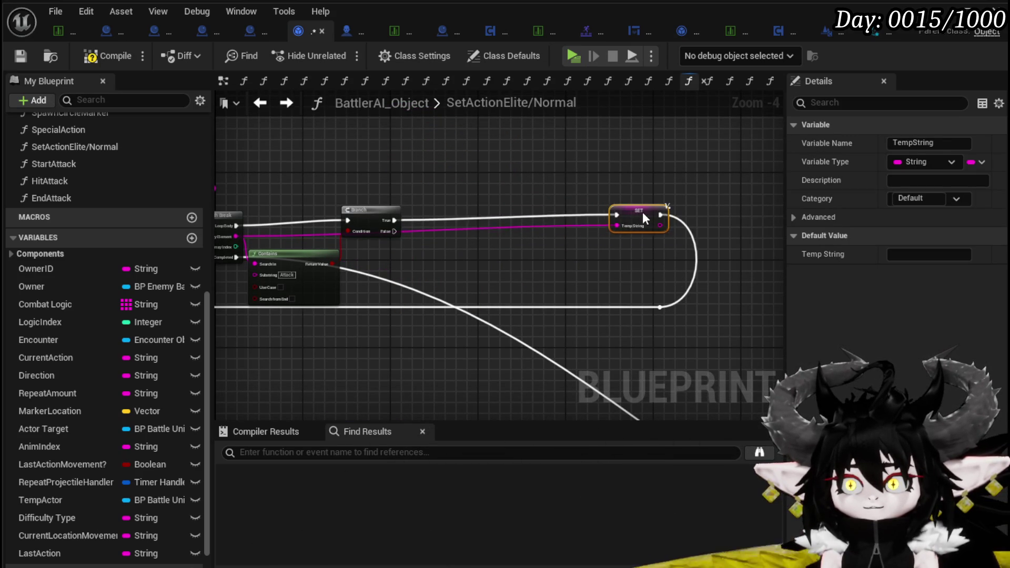
click(460, 167)
drag(459, 167, 621, 166)
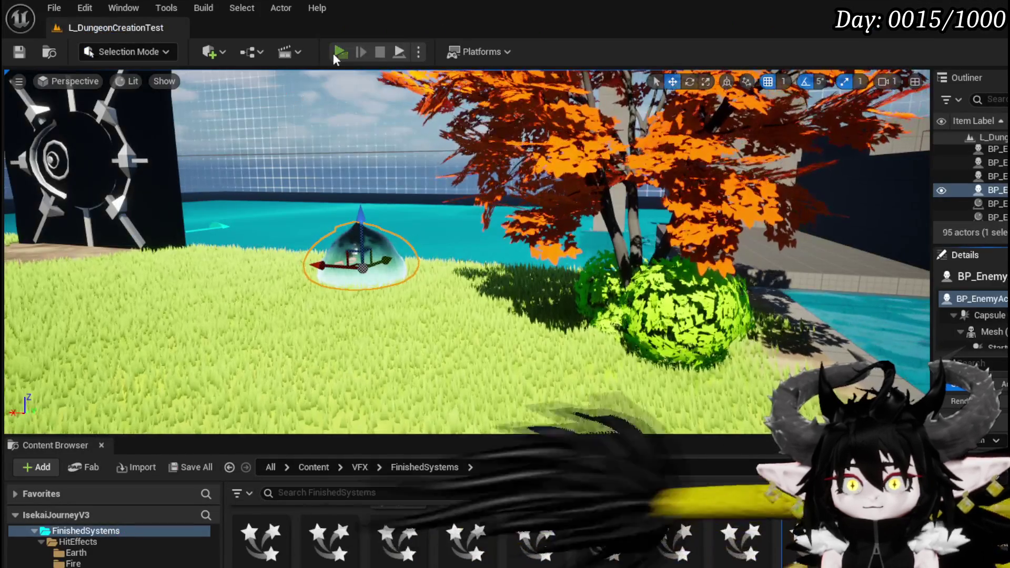
click(333, 53)
Step: Walk forward to trigger the Branch breakpoint, confirm the == and Contains checks read True, then advance
key(w)
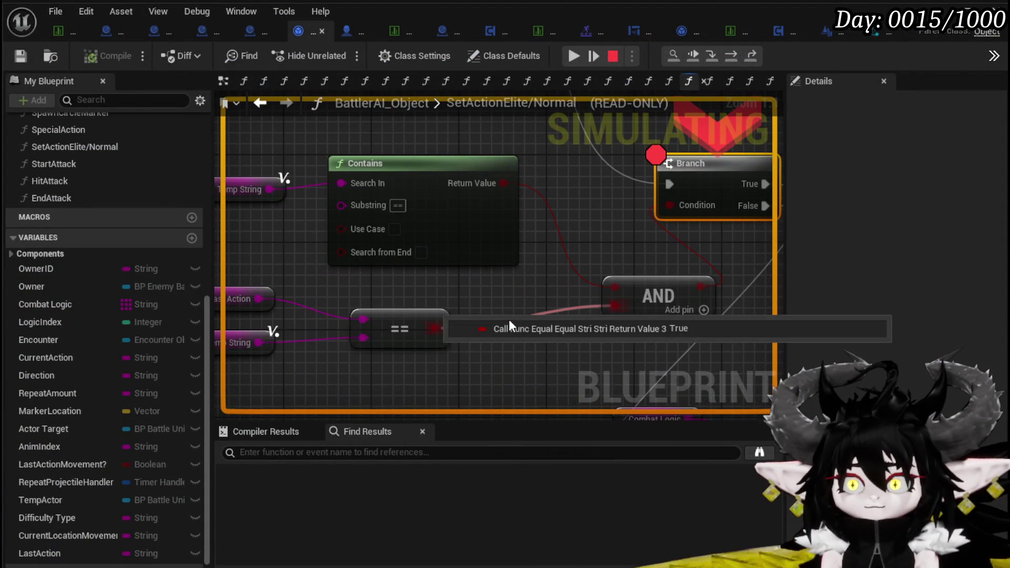
mouse_move(458, 286)
mouse_down()
mouse_move(582, 262)
mouse_move(573, 248)
mouse_up()
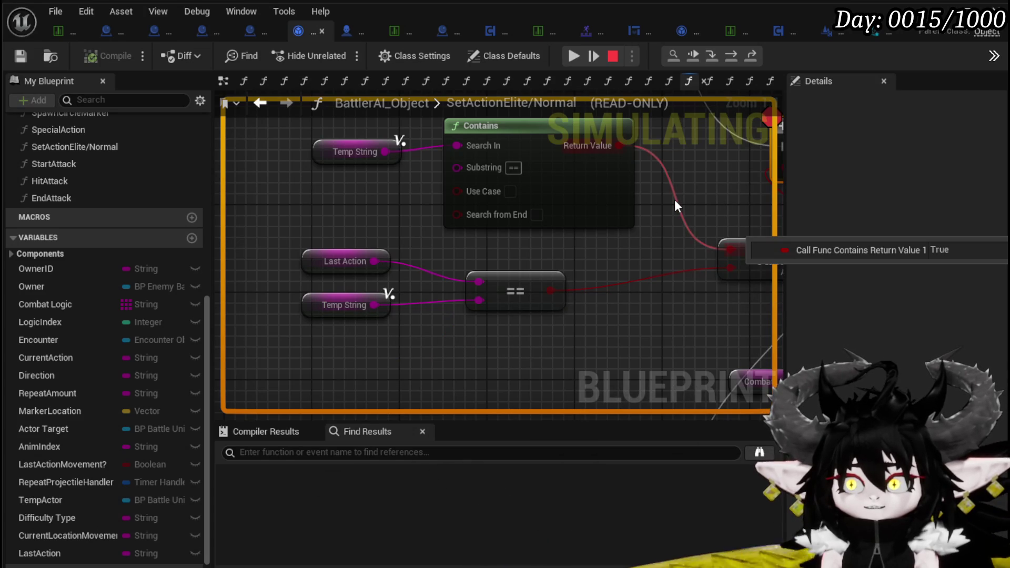
mouse_move(513, 173)
mouse_move(598, 213)
mouse_down()
mouse_move(481, 220)
mouse_move(488, 231)
mouse_up()
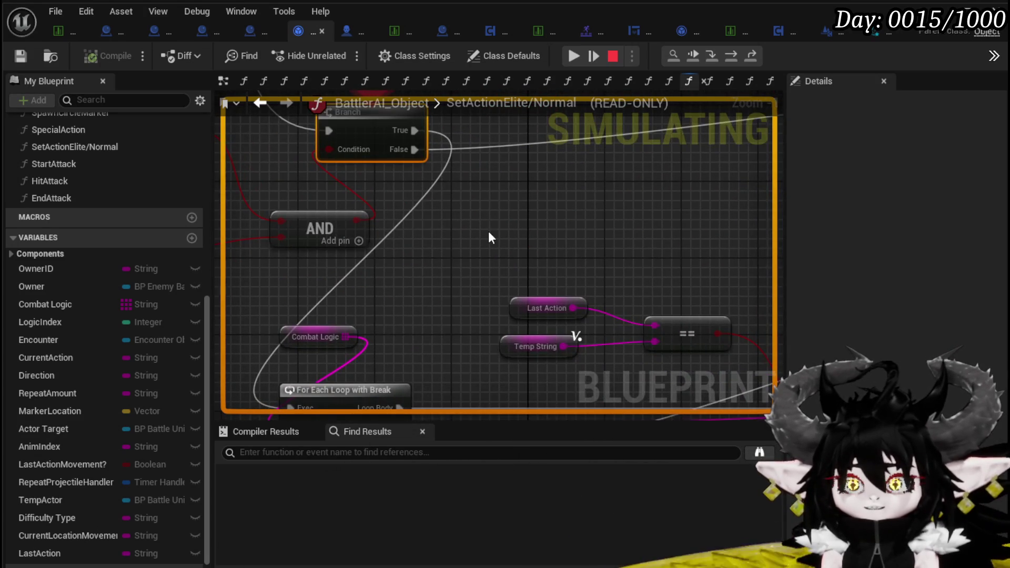
scroll(488, 231, down, 2)
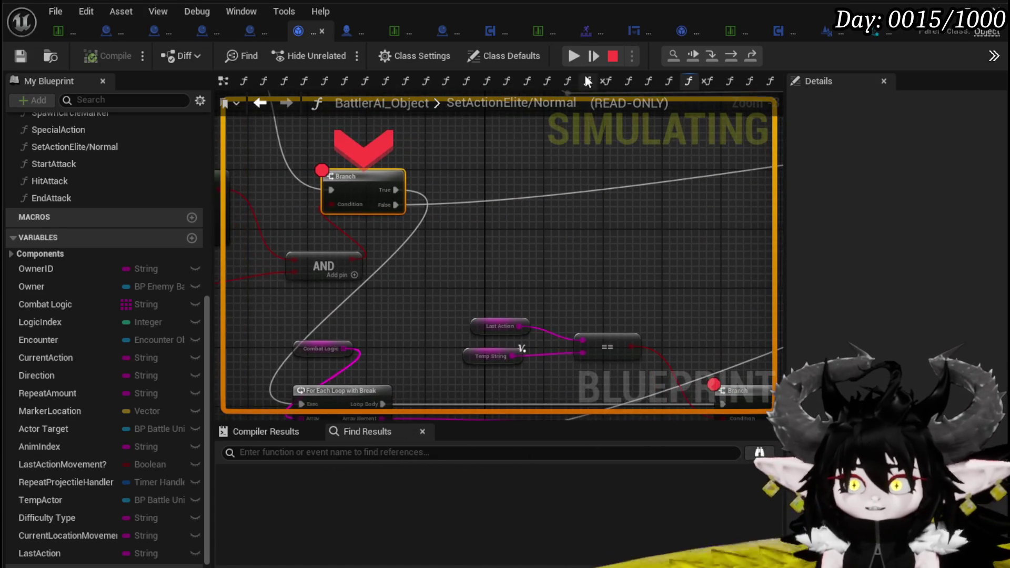
click(576, 52)
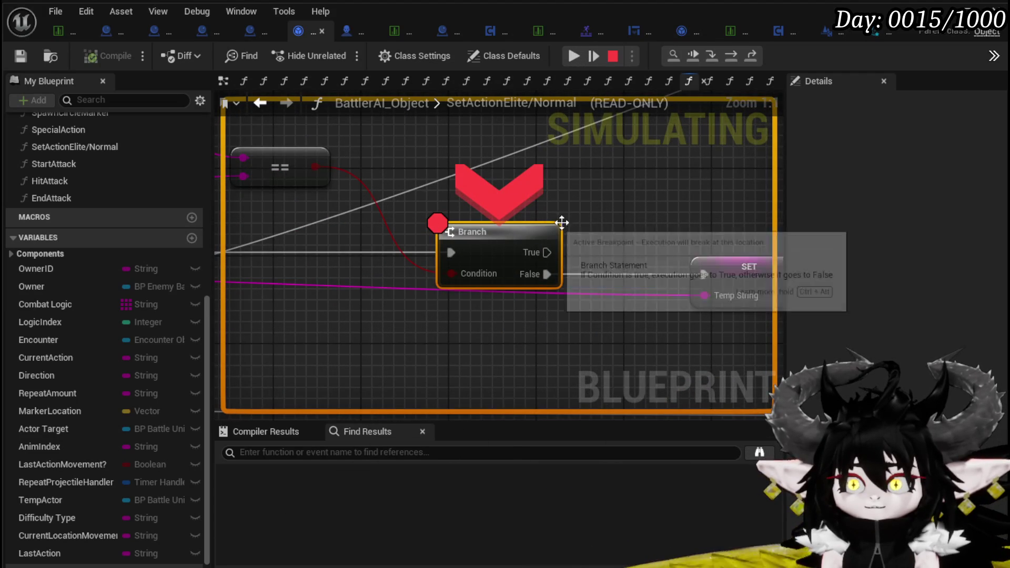
Step: Resume to the Branch breakpoint, read the Temp String value, then step over into the loop macro
click(574, 57)
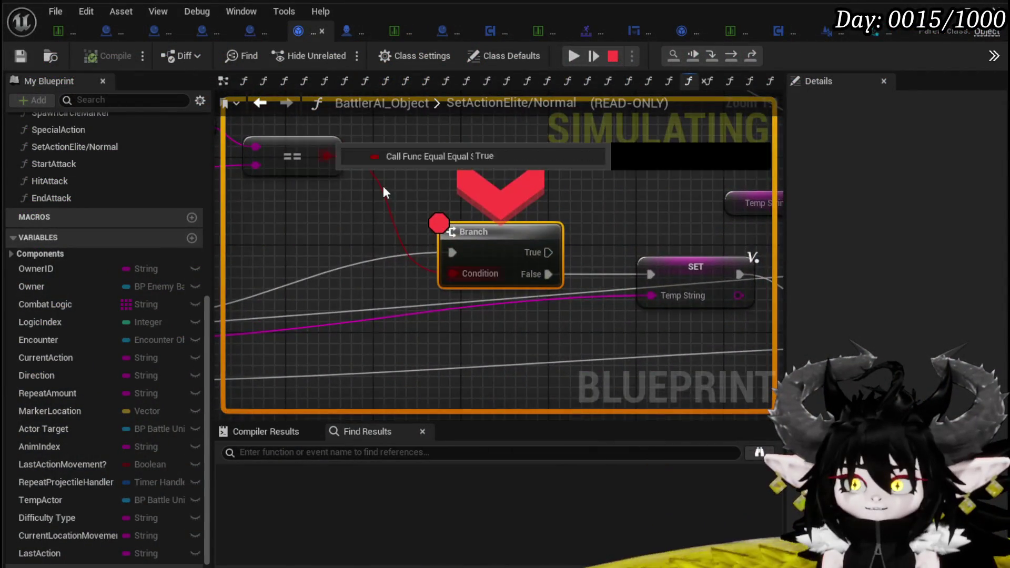
scroll(682, 198, down, 4)
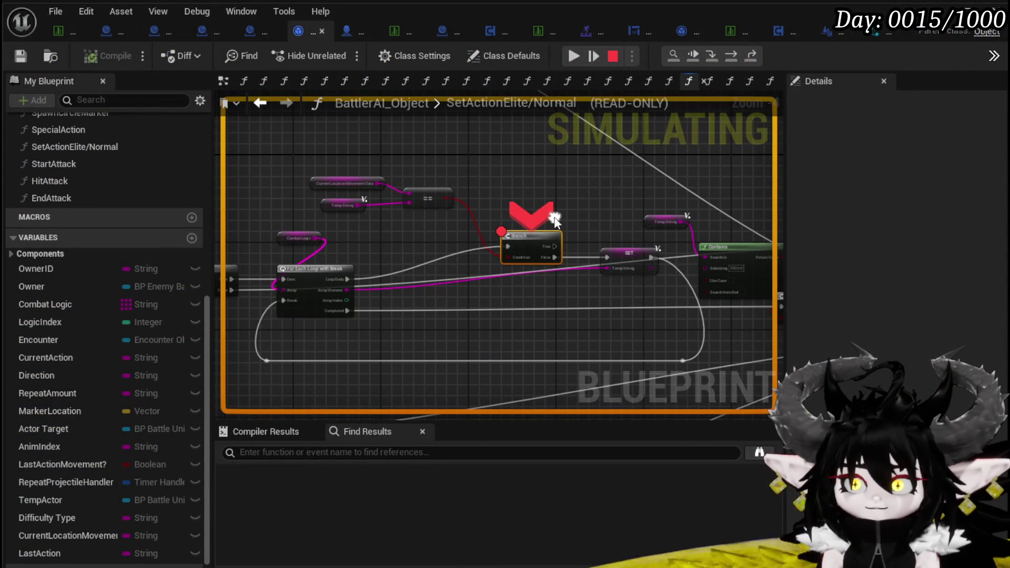
scroll(435, 232, up, 2)
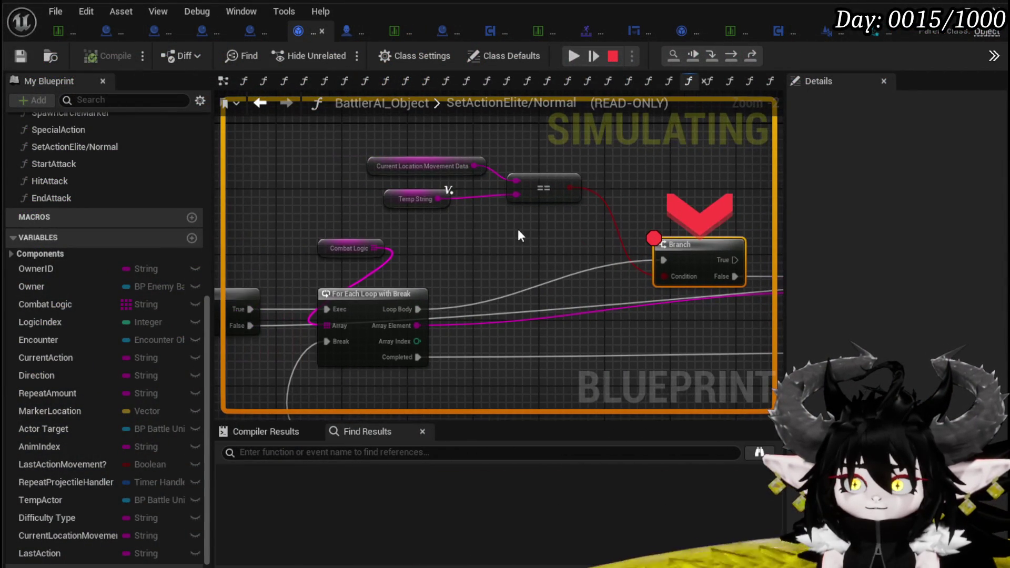
drag(590, 273, 372, 262)
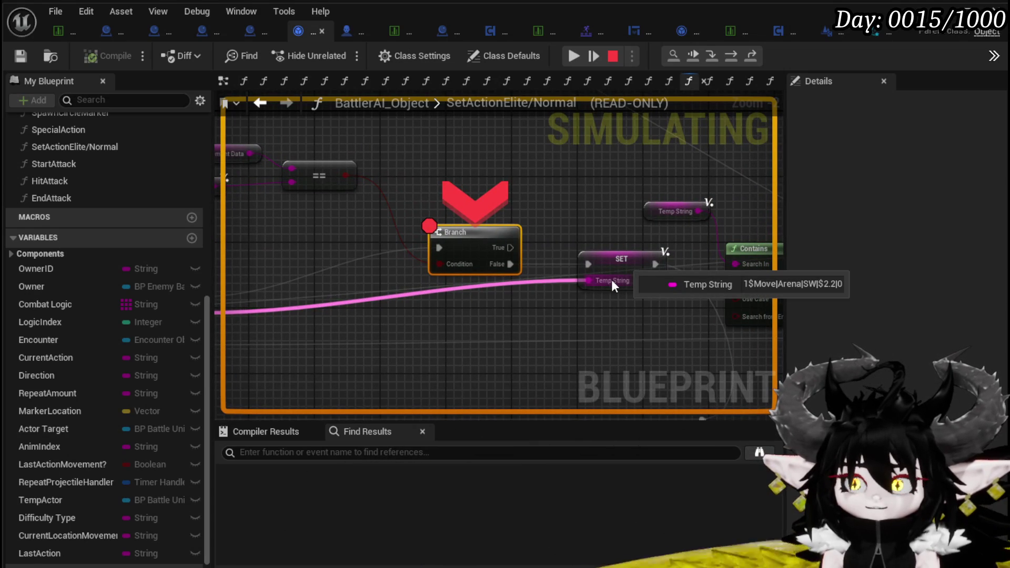
drag(345, 222, 459, 239)
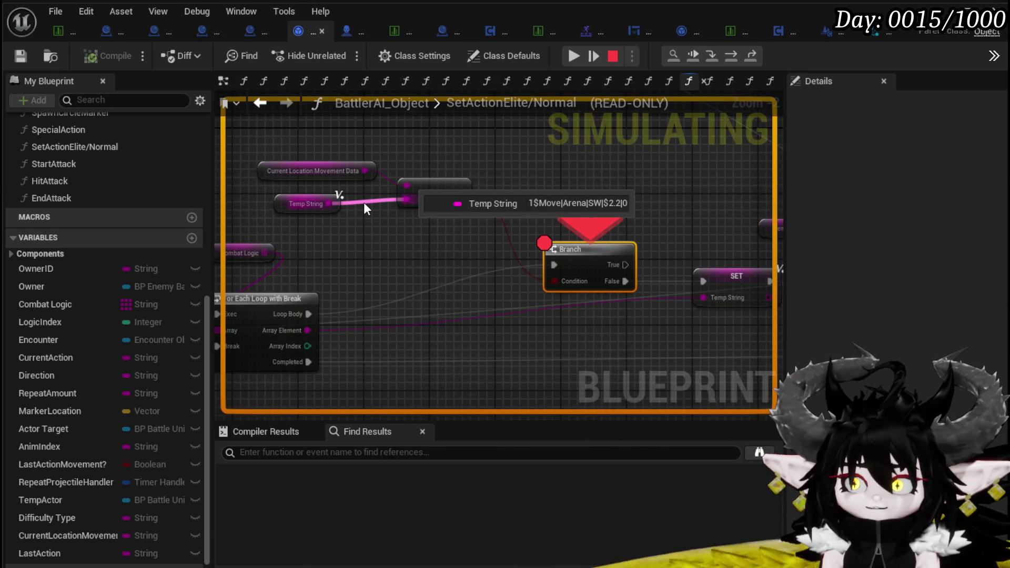
mouse_move(380, 179)
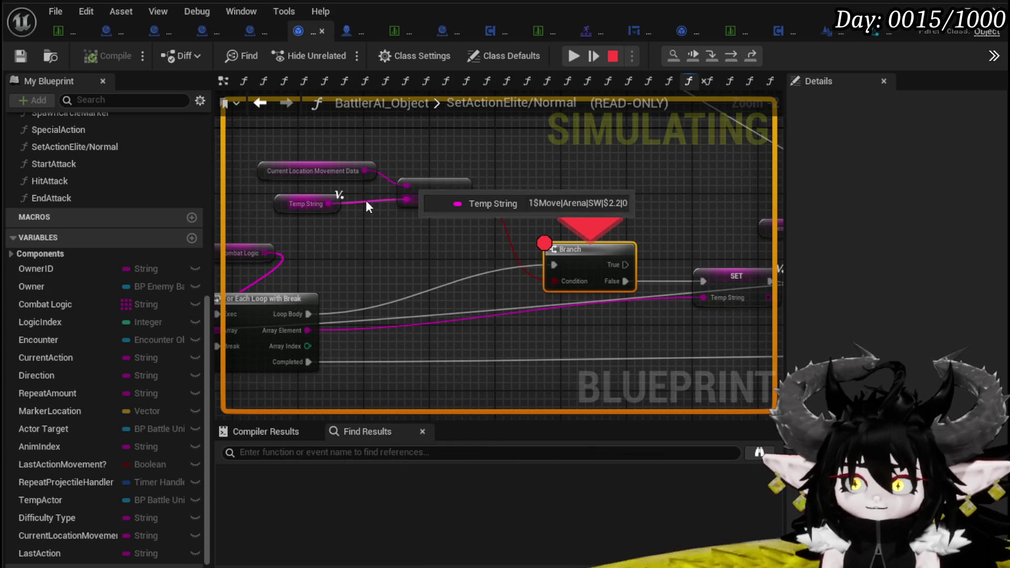
drag(494, 267, 357, 244)
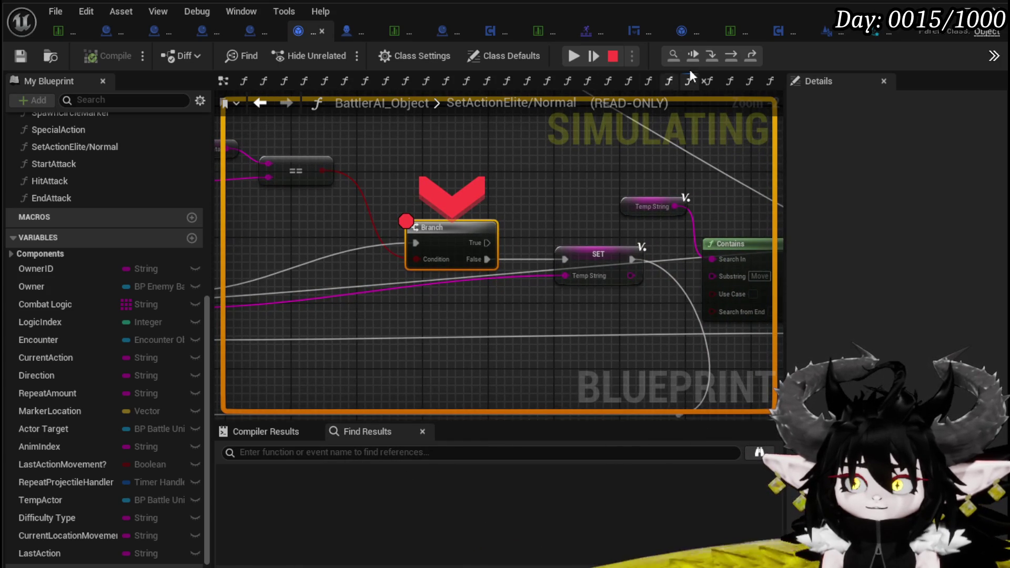
click(732, 56)
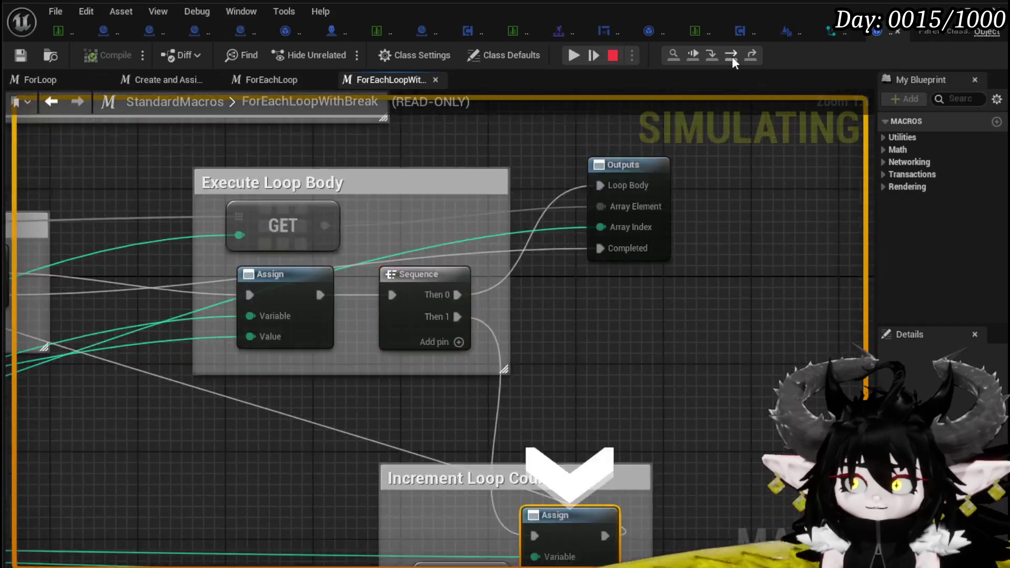
Step: Step through the ForEachLoopWithBreak macro back to the Branch, with Combat Logic in view
click(731, 56)
click(732, 56)
click(731, 56)
click(731, 56)
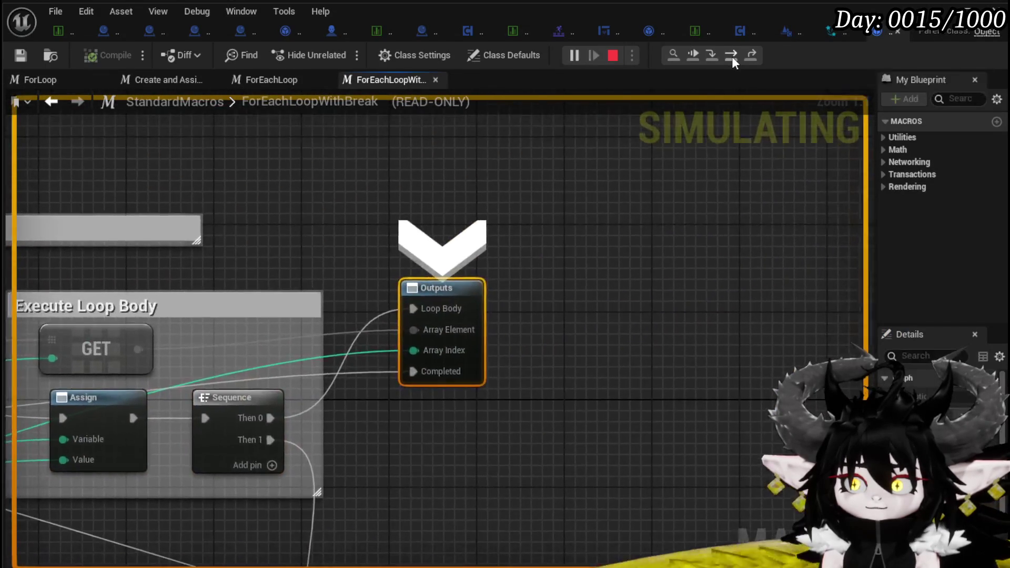
click(731, 55)
mouse_move(434, 310)
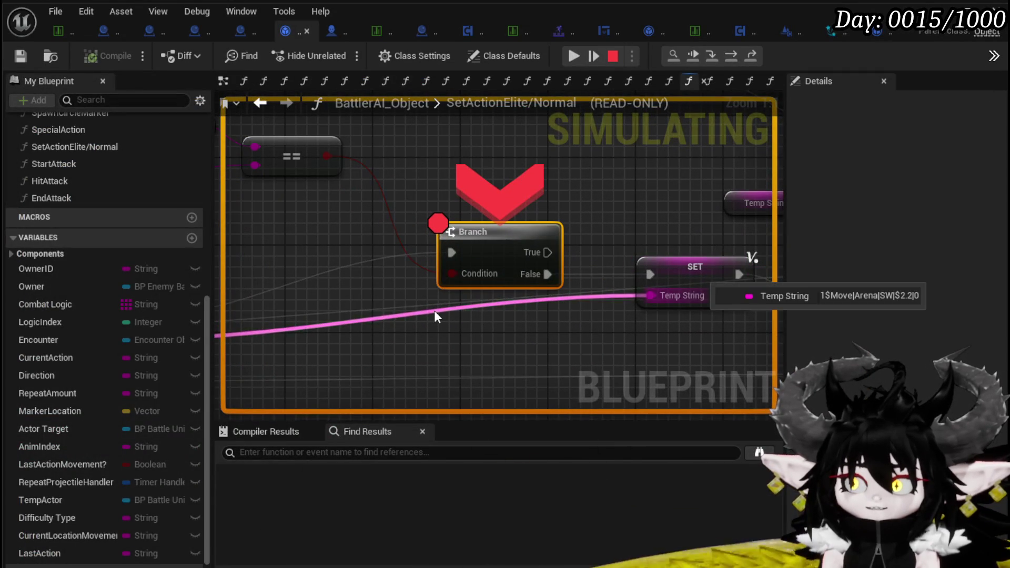
drag(429, 281, 660, 219)
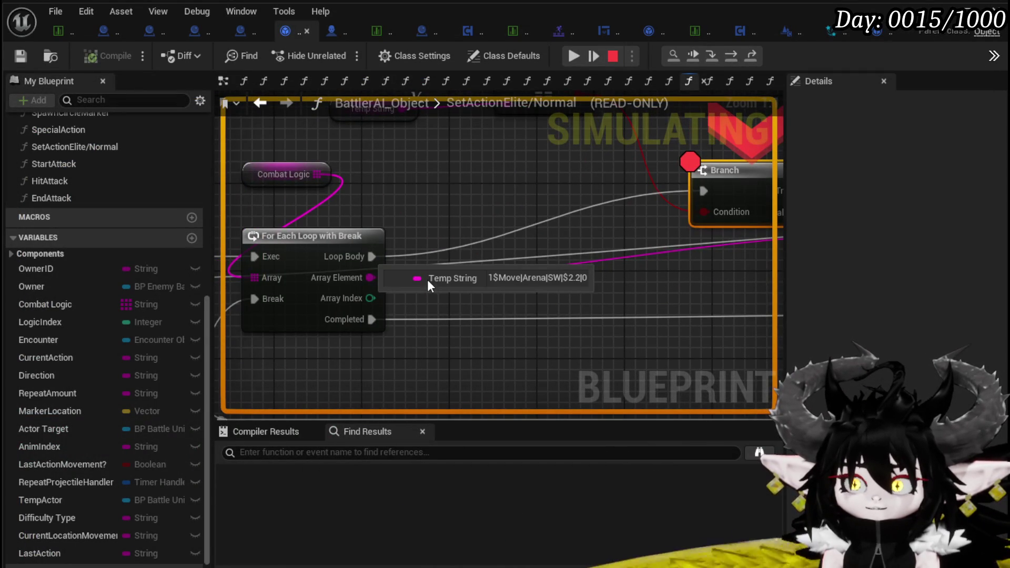
Step: Step node by node through further loop iterations until reaching SET Last Action Movement?
click(730, 56)
click(730, 55)
click(730, 56)
click(730, 56)
click(730, 56)
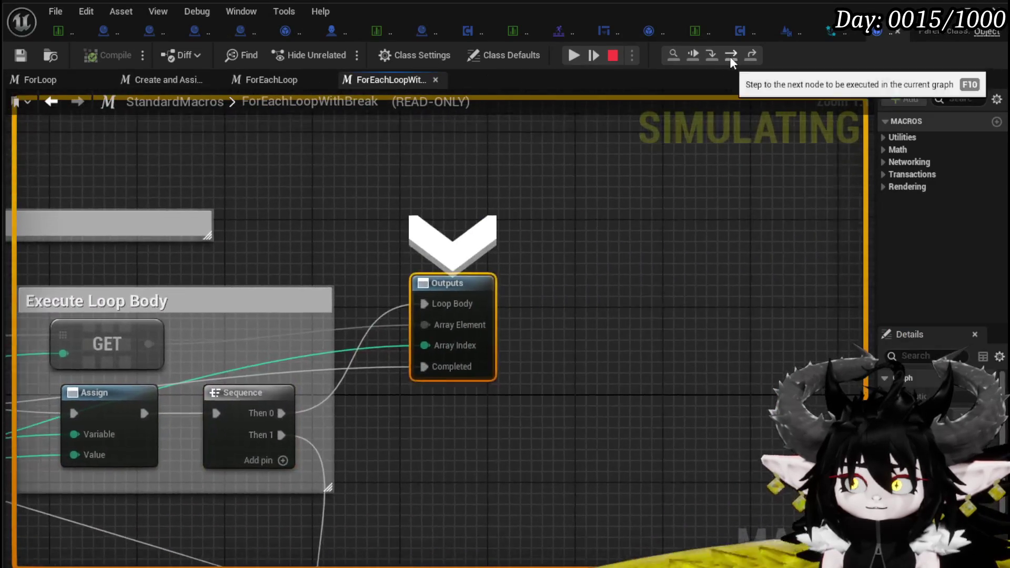
click(730, 56)
click(730, 56)
click(730, 56)
click(730, 56)
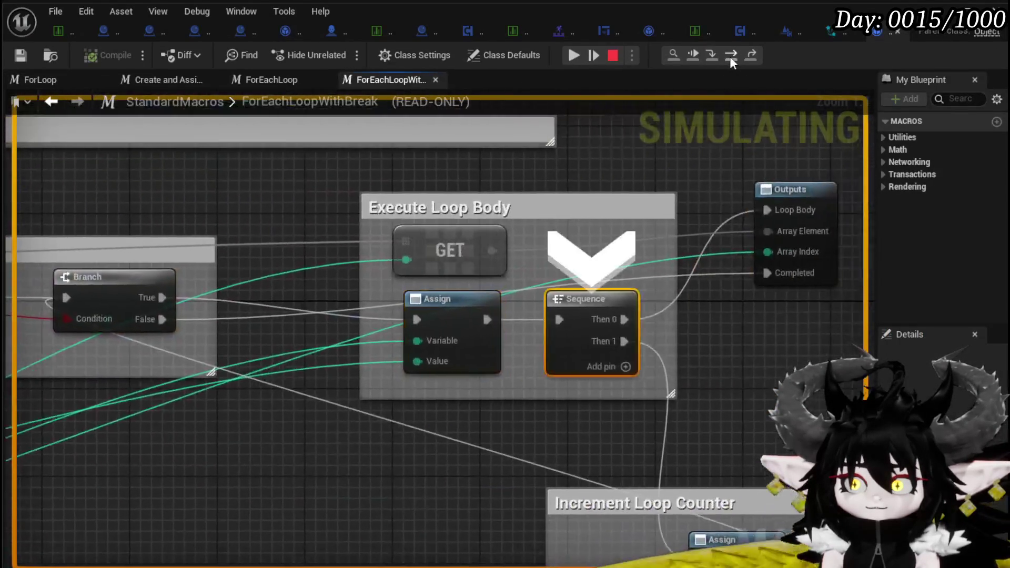
click(730, 56)
click(731, 56)
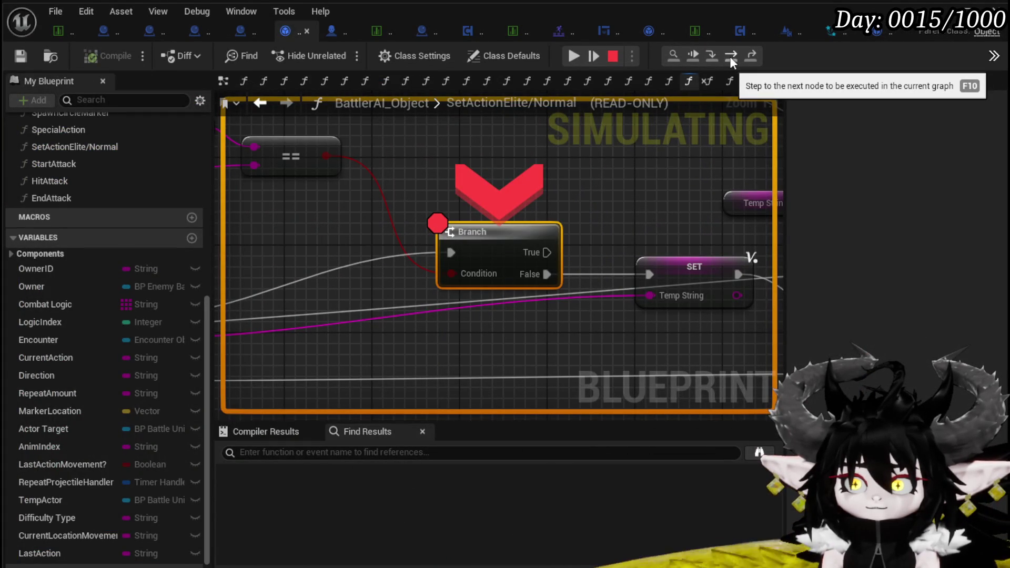
click(730, 56)
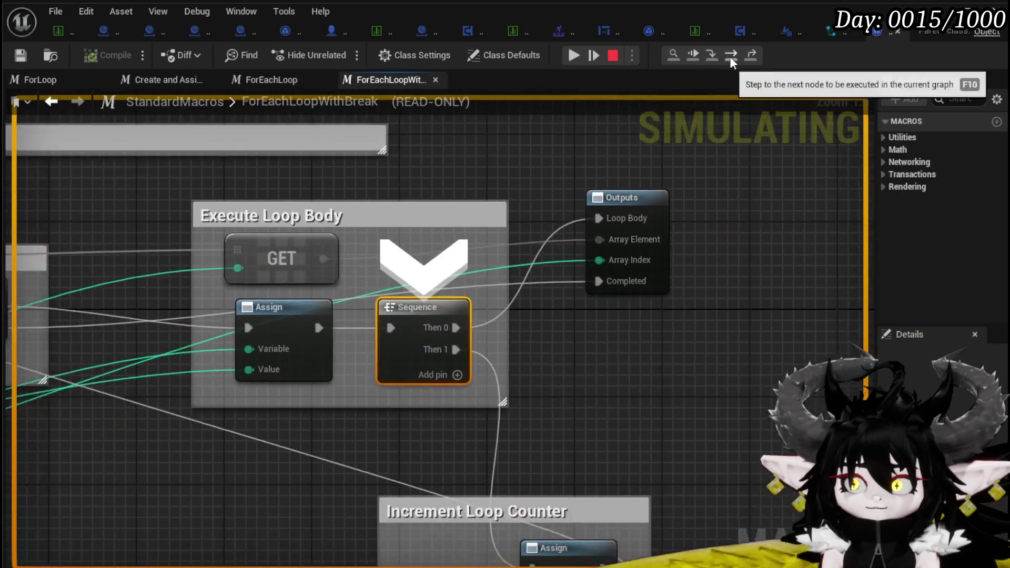
click(730, 55)
click(730, 56)
click(730, 55)
click(731, 55)
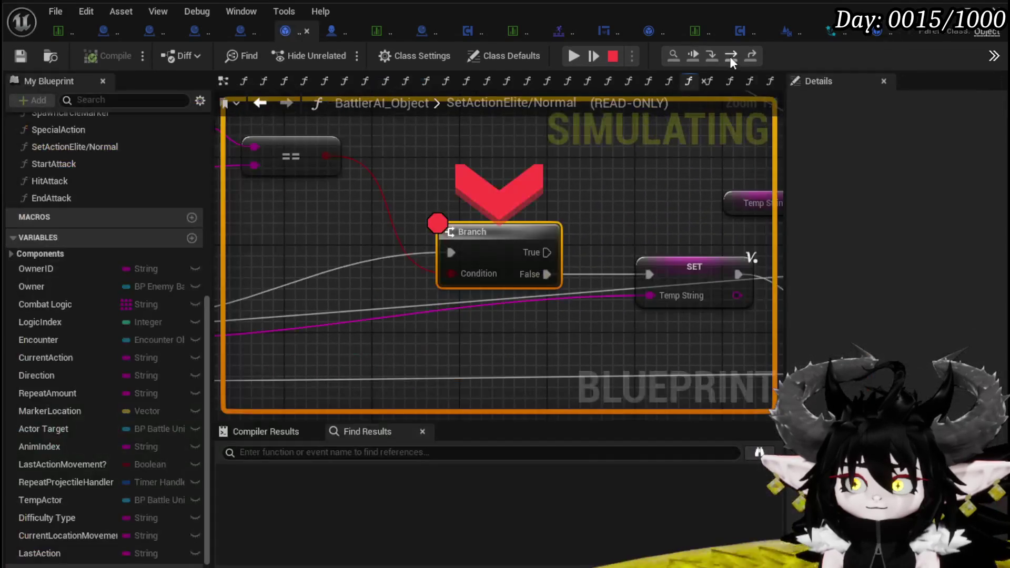
click(730, 56)
click(730, 55)
click(730, 56)
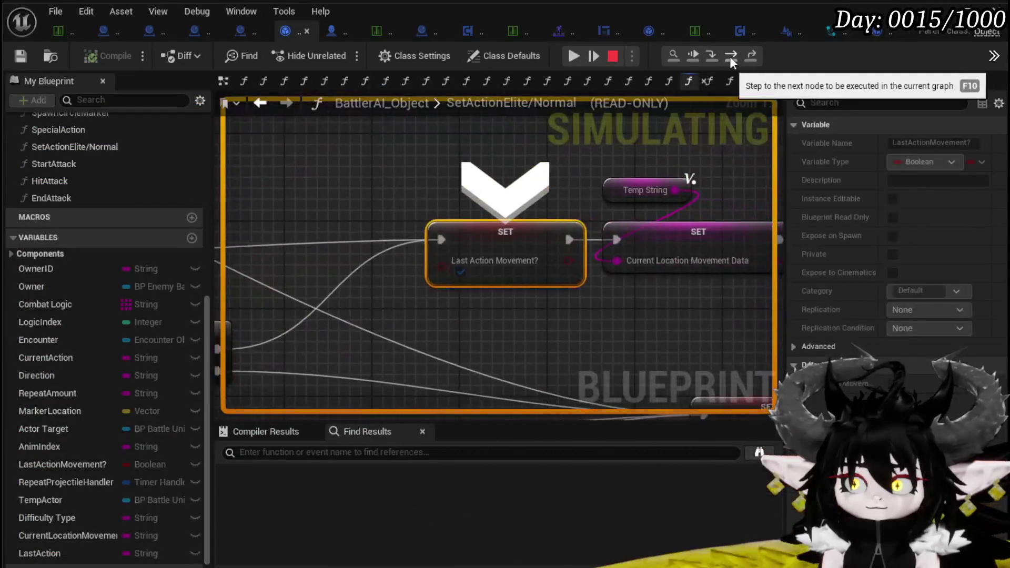
Step: At the breakpoint, compare the Temp String and Current Location Movement Data values, then resume the preview
mouse_move(418, 316)
mouse_down()
mouse_move(689, 263)
mouse_move(412, 312)
mouse_move(661, 320)
mouse_move(638, 300)
mouse_move(671, 269)
mouse_move(719, 282)
mouse_up()
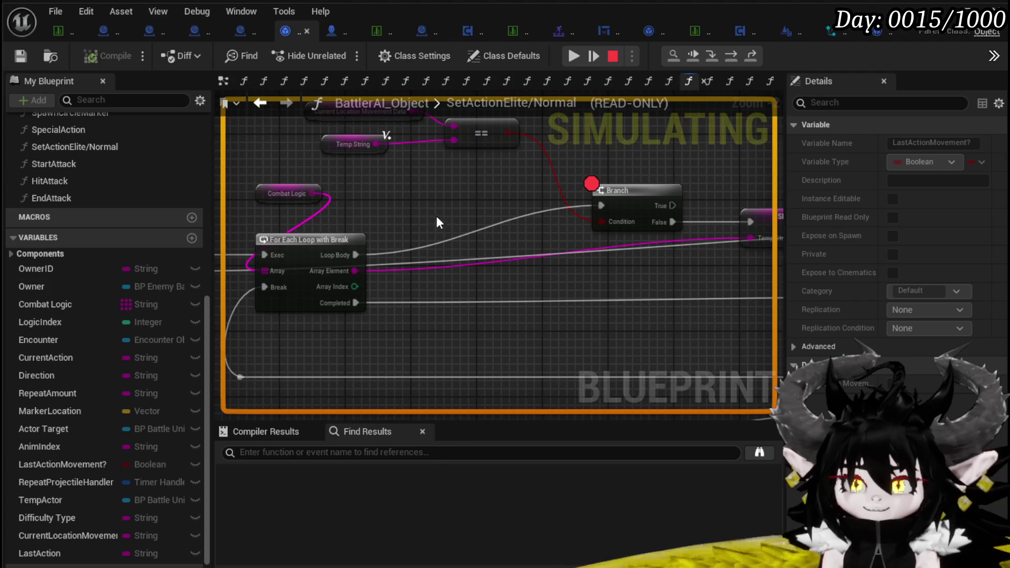
drag(337, 221, 386, 238)
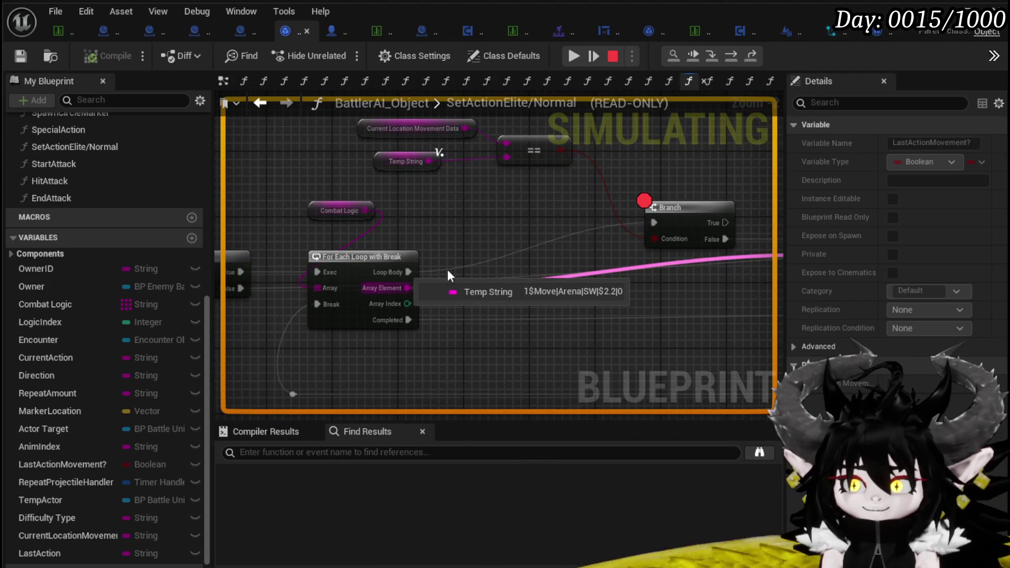
drag(472, 223, 307, 261)
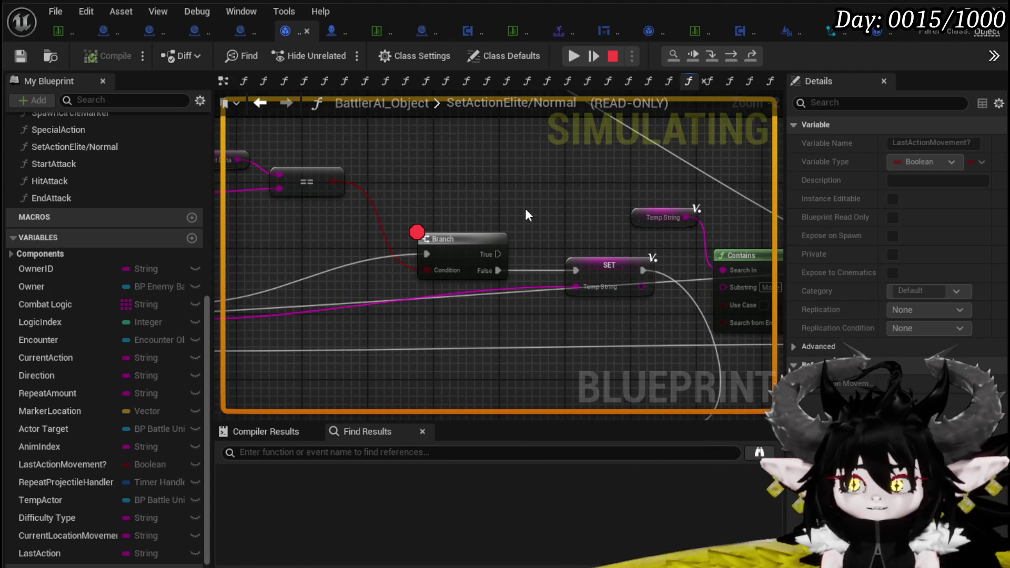
drag(526, 216, 609, 216)
drag(296, 210, 400, 212)
mouse_move(400, 212)
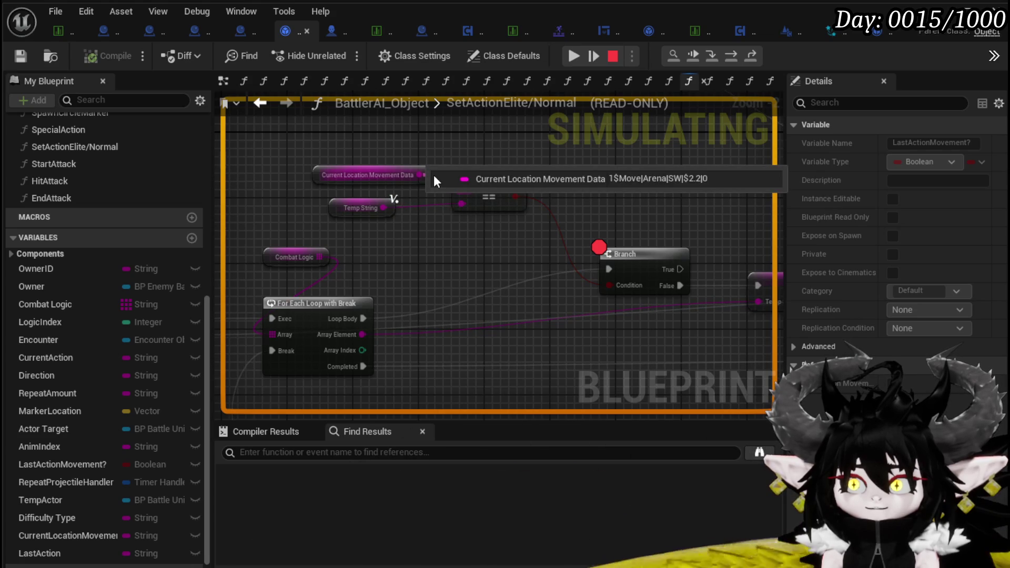
click(573, 57)
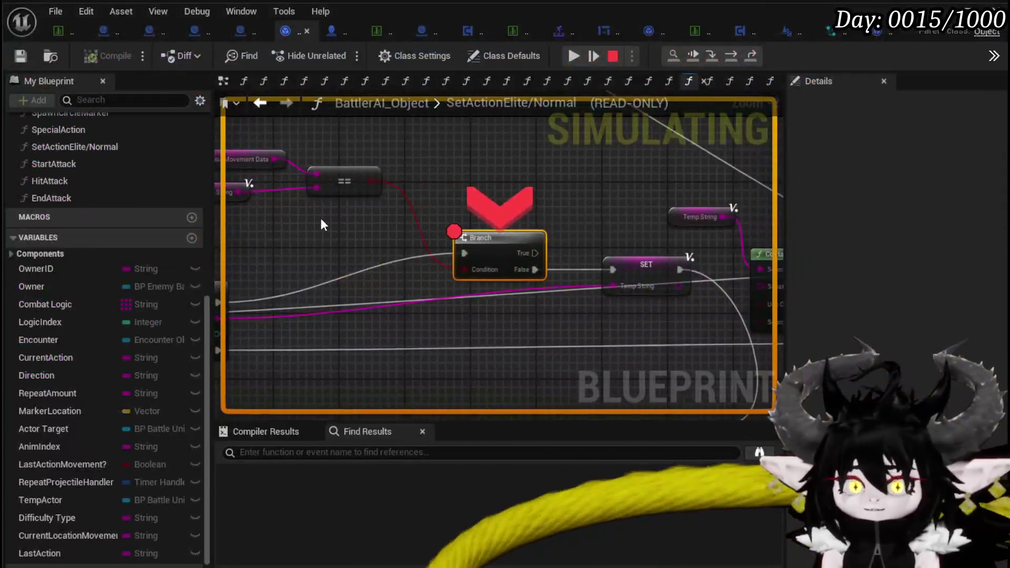
Step: Select the Temp String variable node and stop the play-in-editor session
mouse_move(322, 225)
mouse_down()
mouse_move(330, 216)
mouse_move(386, 215)
mouse_move(444, 232)
mouse_up()
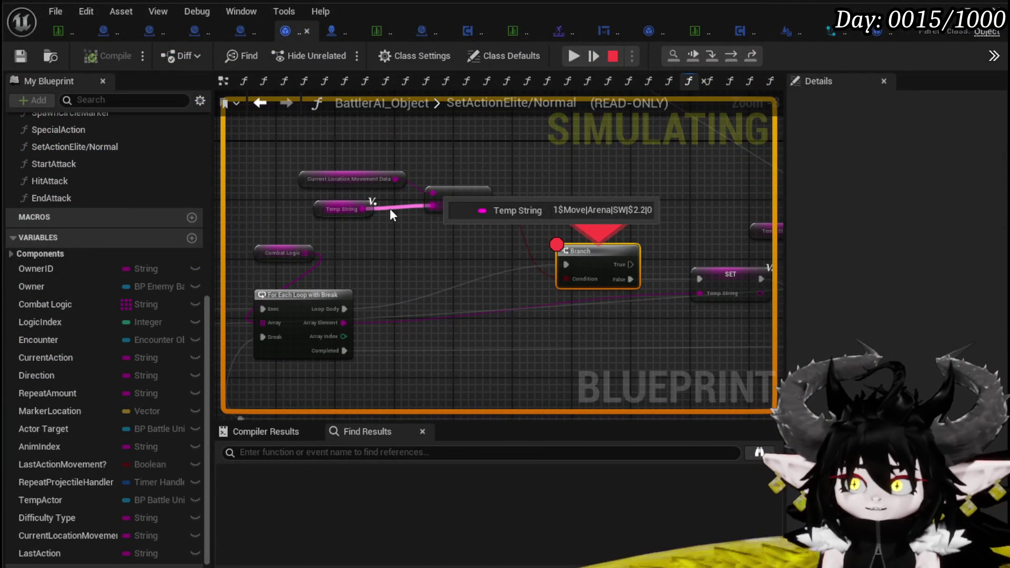
mouse_move(395, 180)
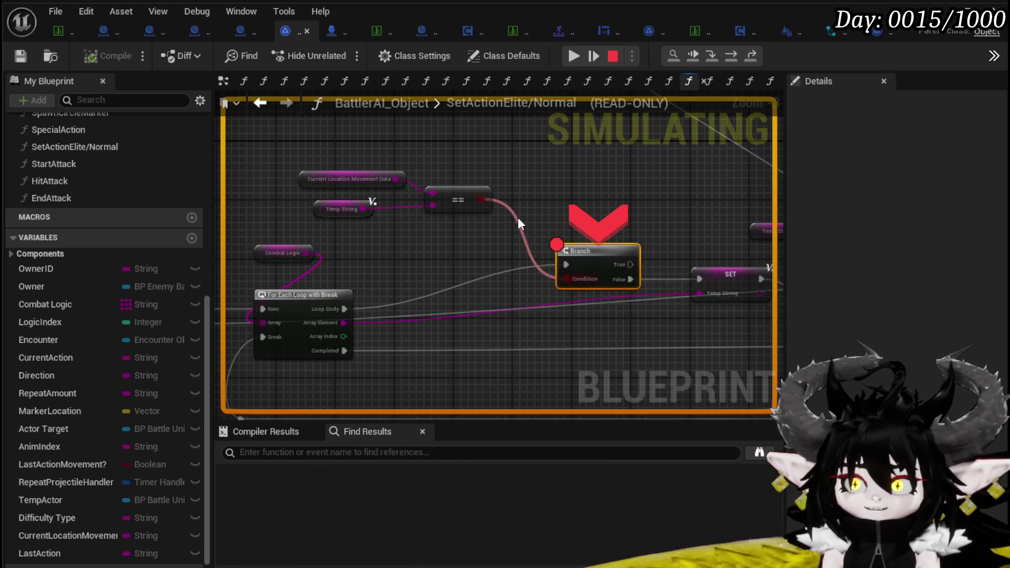
drag(645, 207, 595, 213)
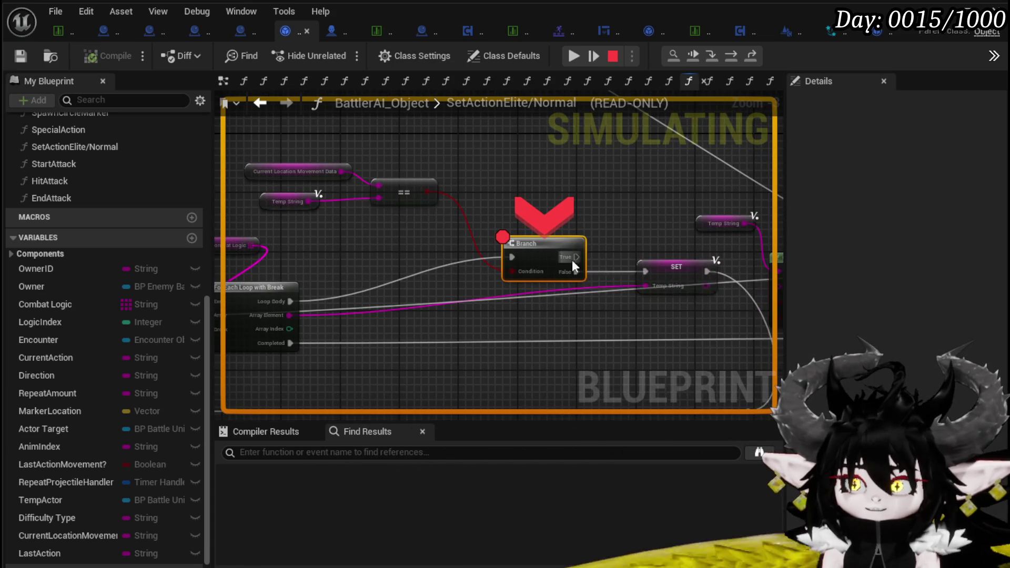
drag(444, 227, 492, 247)
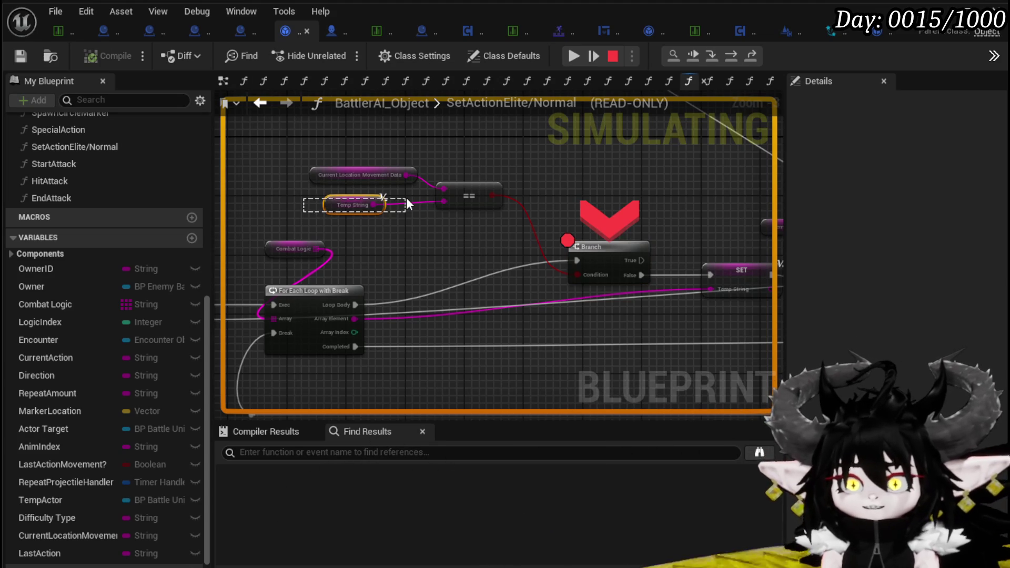
click(371, 204)
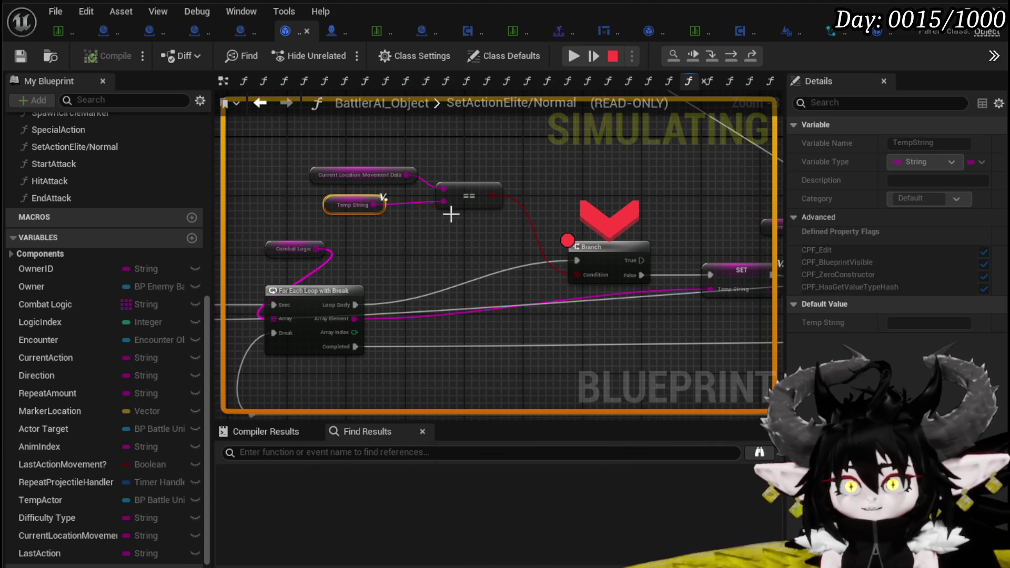
click(611, 57)
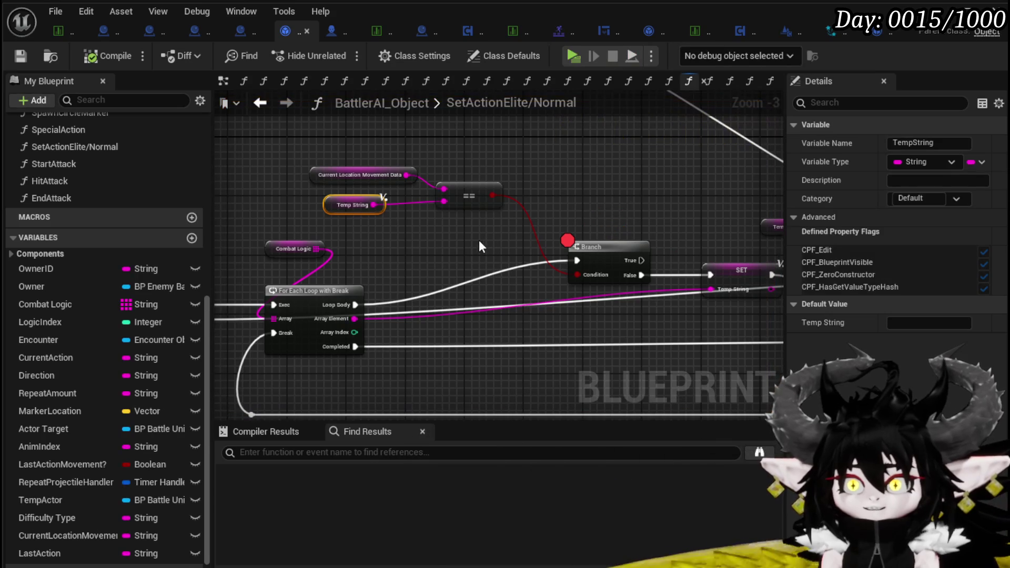
Step: Wire the For Each Loop's Array Element into the == node's lower input in place of Temp String
drag(349, 322, 444, 201)
click(434, 245)
mouse_move(435, 245)
mouse_down()
mouse_move(383, 253)
mouse_move(527, 235)
mouse_up()
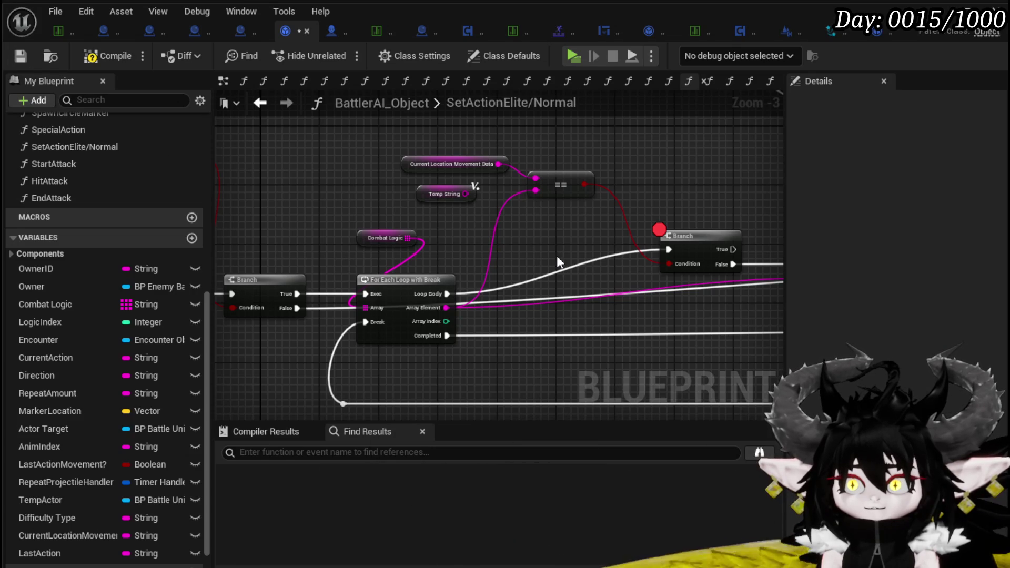
mouse_move(557, 255)
mouse_down()
mouse_move(447, 252)
mouse_move(791, 272)
mouse_up()
mouse_move(631, 295)
mouse_down()
mouse_move(507, 232)
mouse_move(262, 238)
mouse_move(558, 262)
mouse_move(372, 261)
mouse_up()
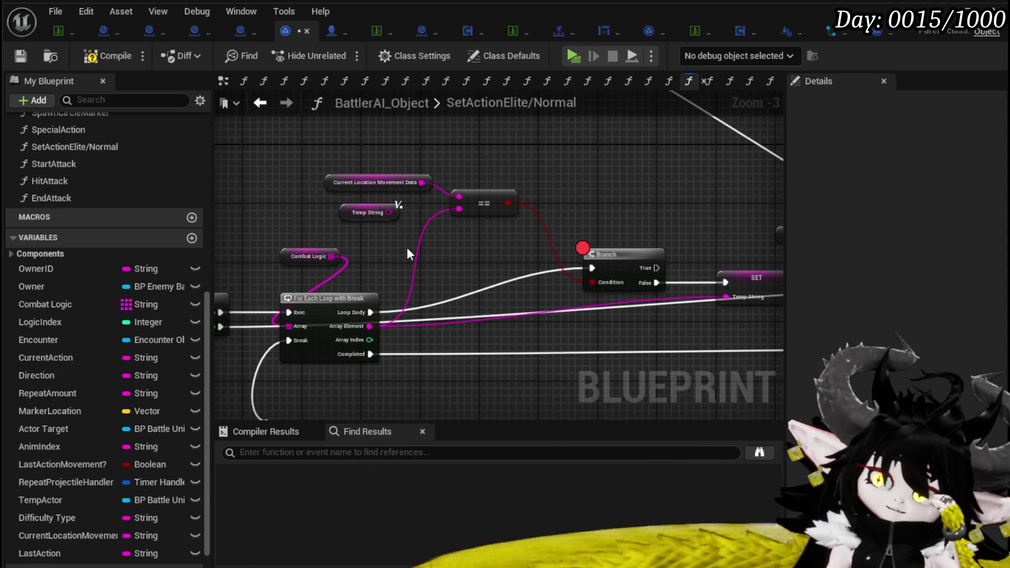
scroll(457, 231, down, 2)
scroll(457, 234, up, 3)
mouse_move(391, 280)
mouse_down()
mouse_move(420, 263)
mouse_move(459, 264)
mouse_up()
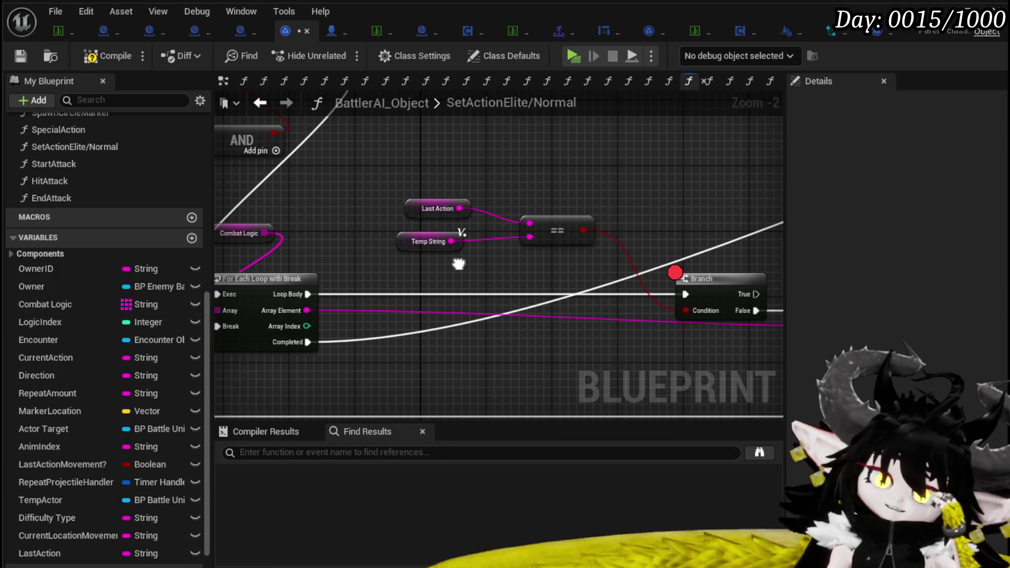
drag(305, 310, 530, 236)
mouse_move(552, 272)
mouse_down()
mouse_move(345, 263)
mouse_move(544, 273)
mouse_up()
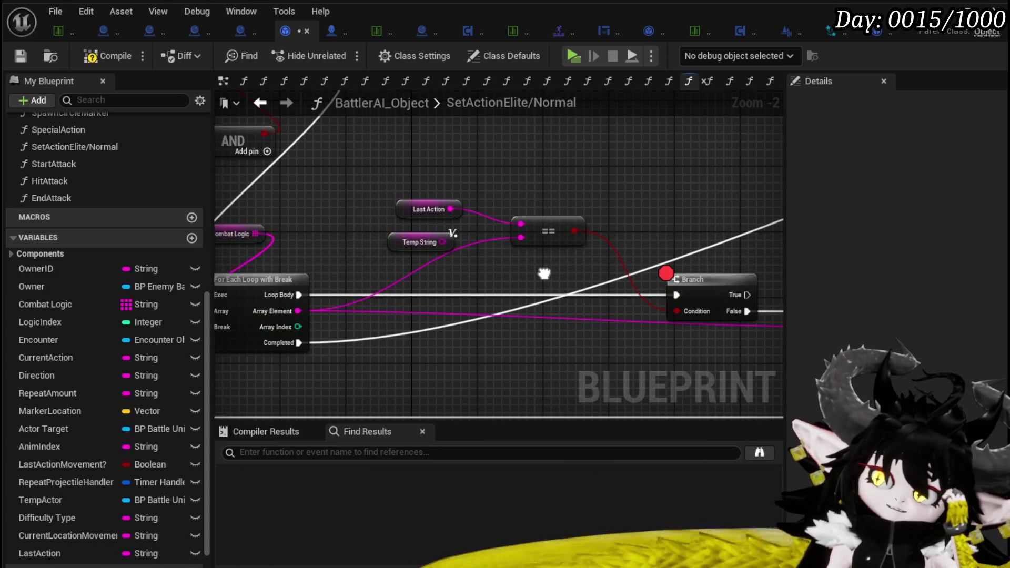
scroll(544, 273, down, 4)
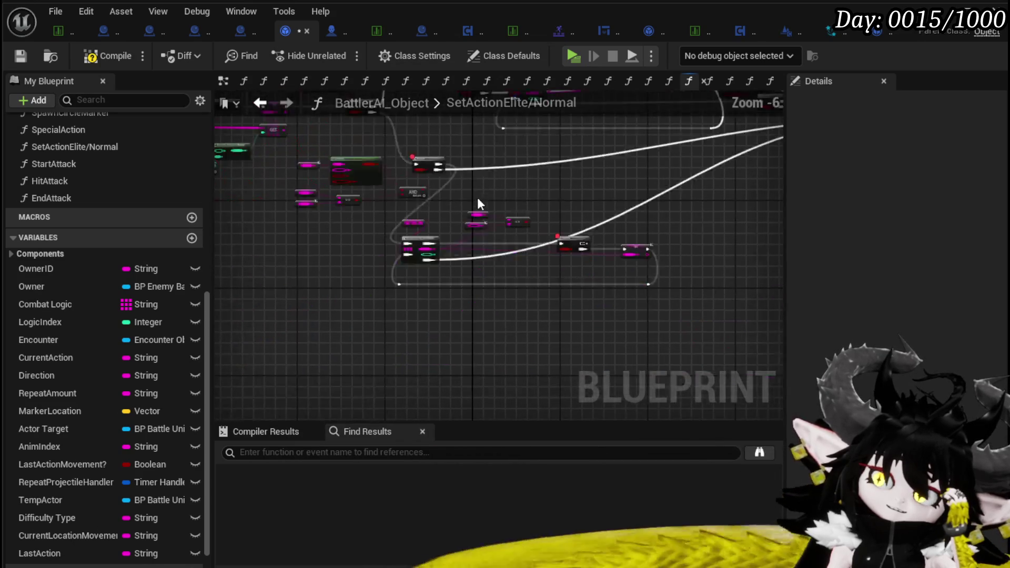
Step: Paste a copy of the Contains node near the loop and feed Array Element into its Search In pin
scroll(447, 298, up, 3)
mouse_move(424, 228)
mouse_down()
mouse_move(477, 277)
mouse_move(484, 266)
mouse_up()
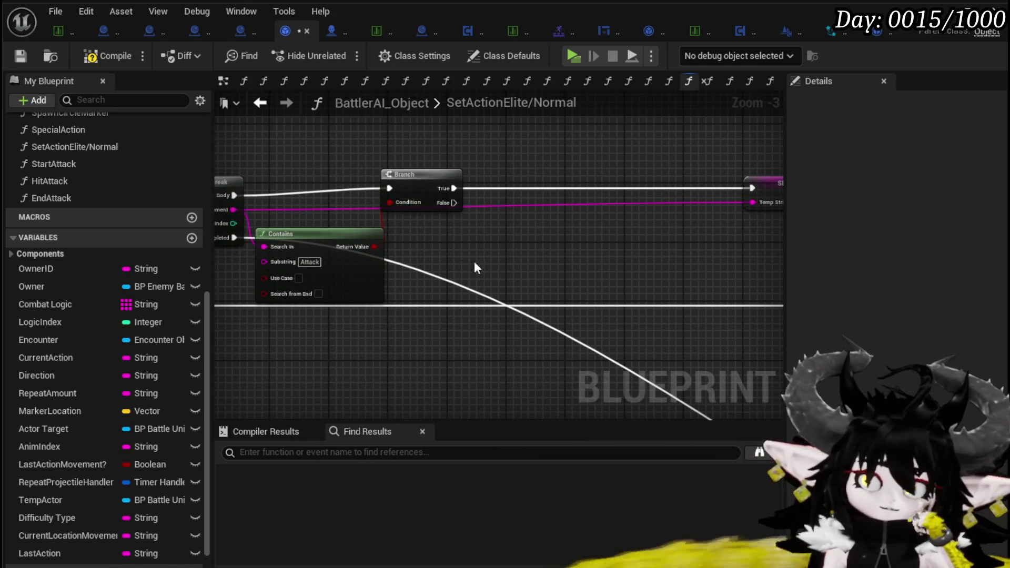
drag(443, 305, 462, 207)
scroll(462, 208, down, 3)
scroll(462, 207, up, 2)
drag(353, 412, 397, 307)
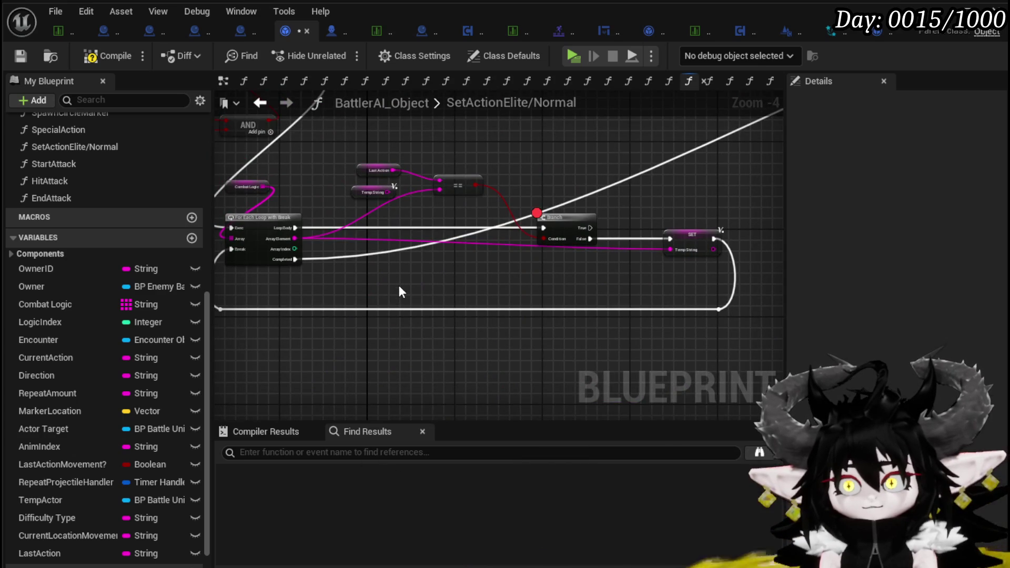
key(ctrl+v)
drag(294, 238, 309, 249)
drag(397, 299, 400, 300)
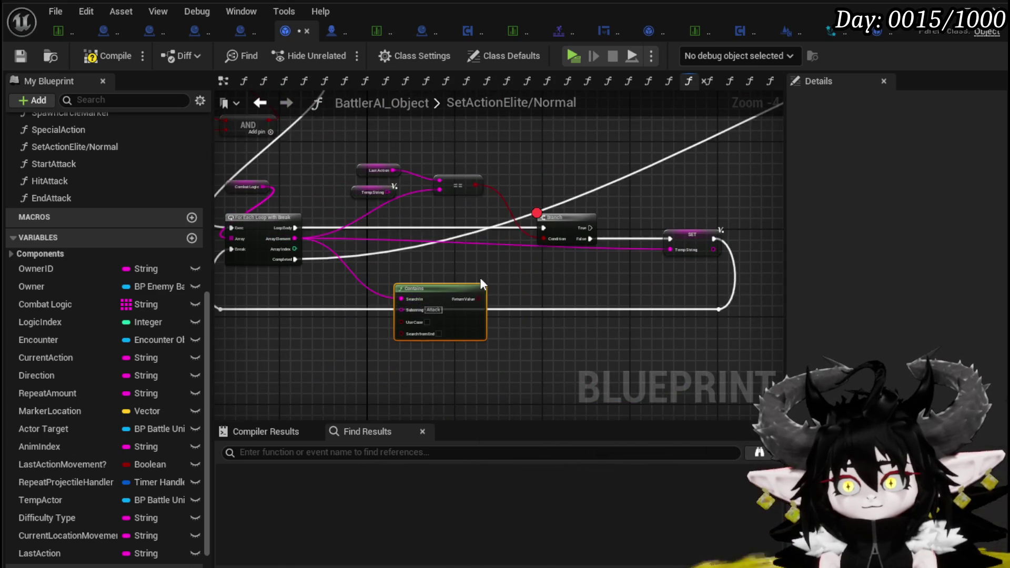
scroll(494, 266, up, 2)
drag(453, 154, 497, 266)
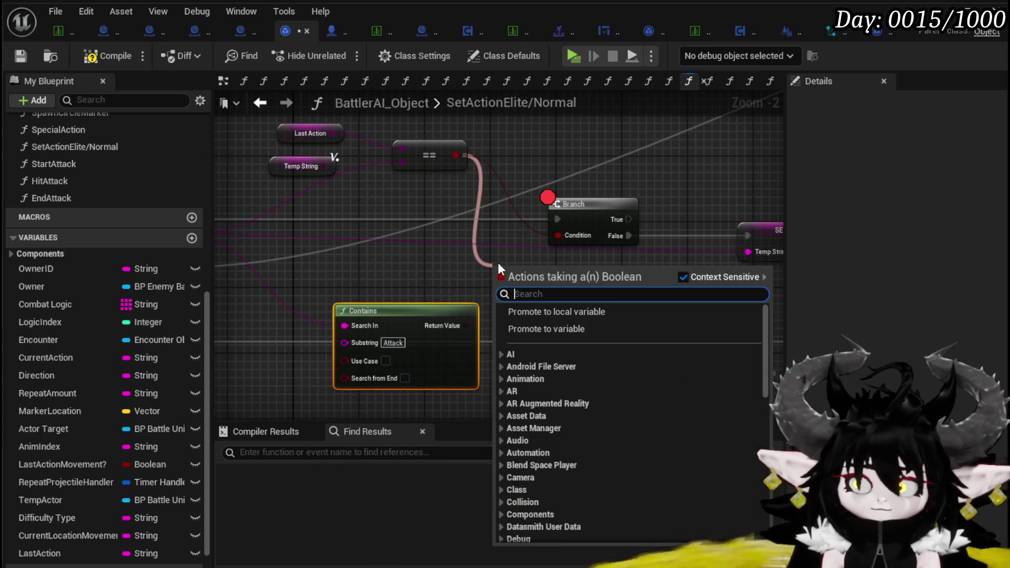
Step: Add an AND Boolean node that combines the == result with the Contains return value and feeds the Branch Condition
text(And)
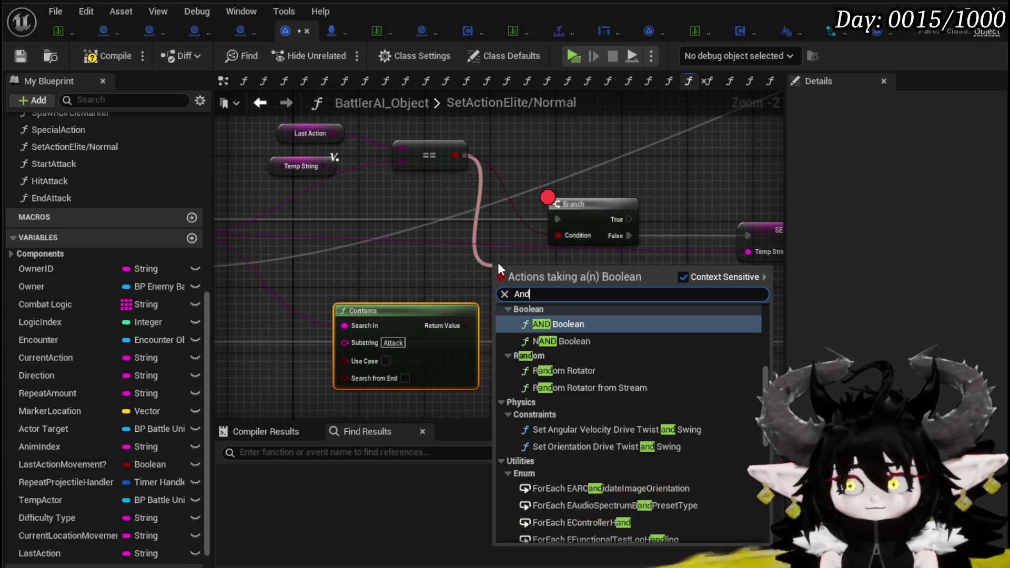
click(547, 324)
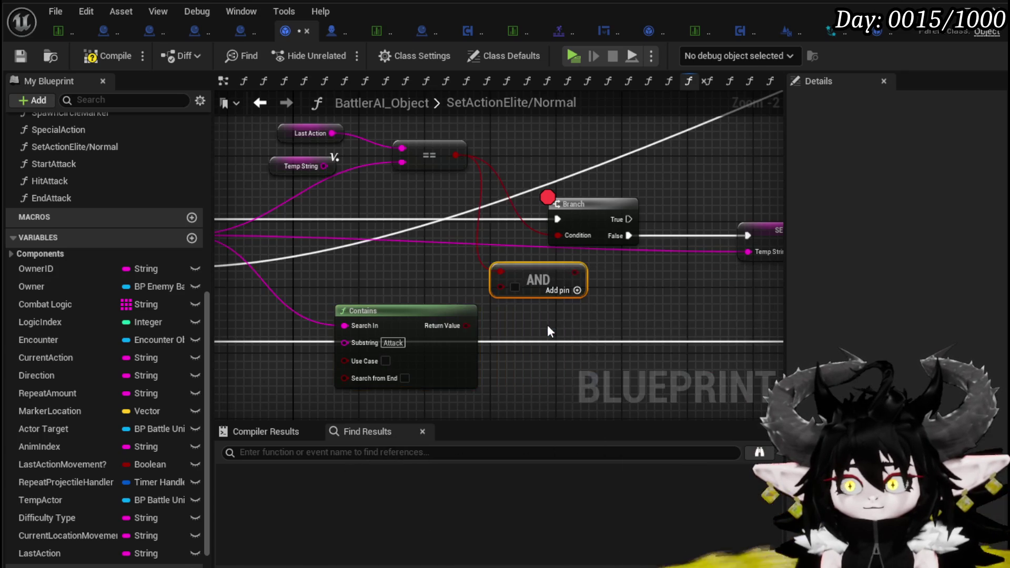
drag(426, 315, 356, 315)
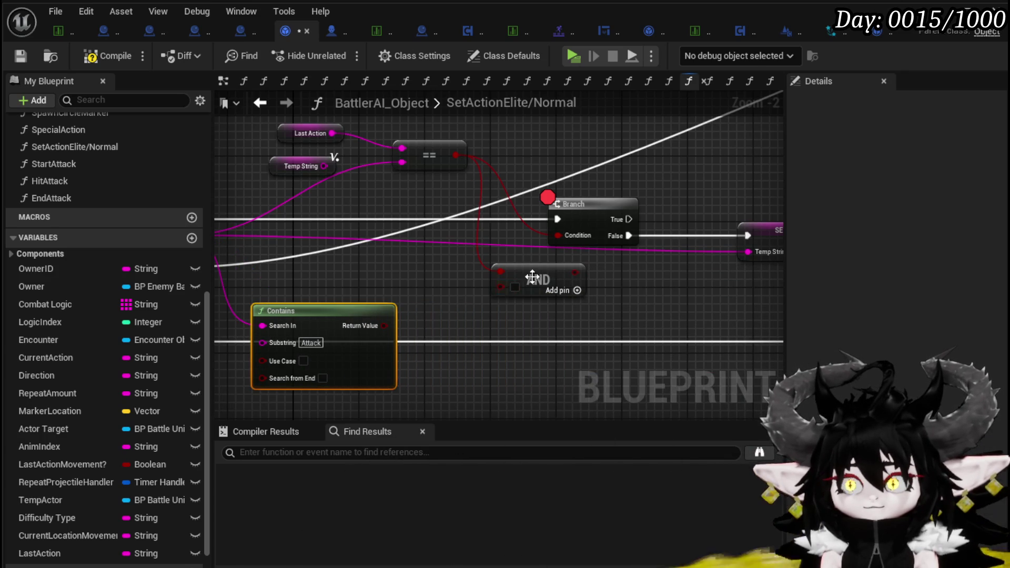
drag(545, 271, 493, 261)
mouse_move(377, 327)
mouse_down()
mouse_move(460, 280)
mouse_move(451, 270)
mouse_up()
mouse_move(516, 256)
mouse_down()
mouse_move(559, 236)
mouse_move(617, 280)
mouse_move(588, 274)
mouse_move(561, 291)
mouse_up()
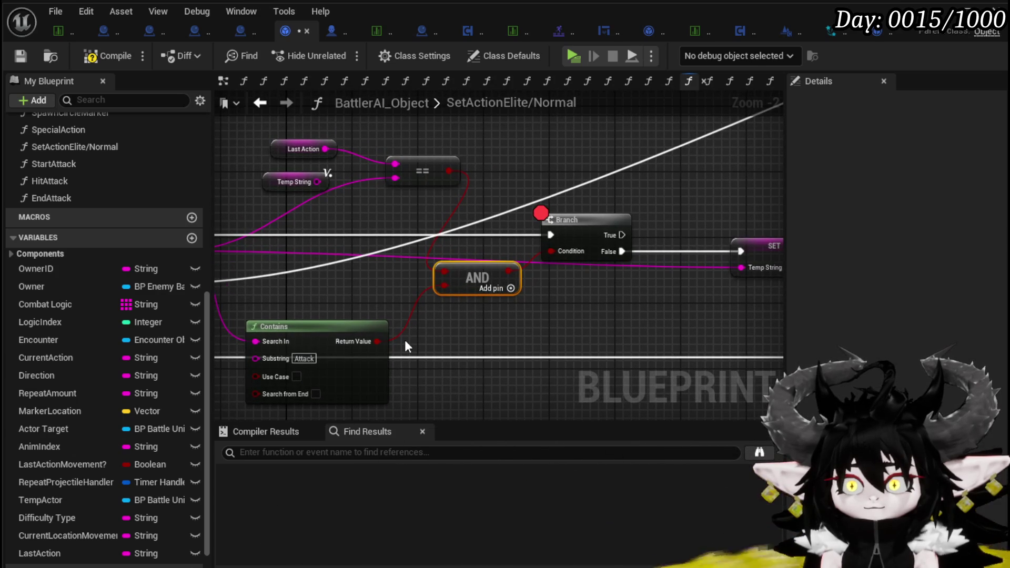
click(471, 321)
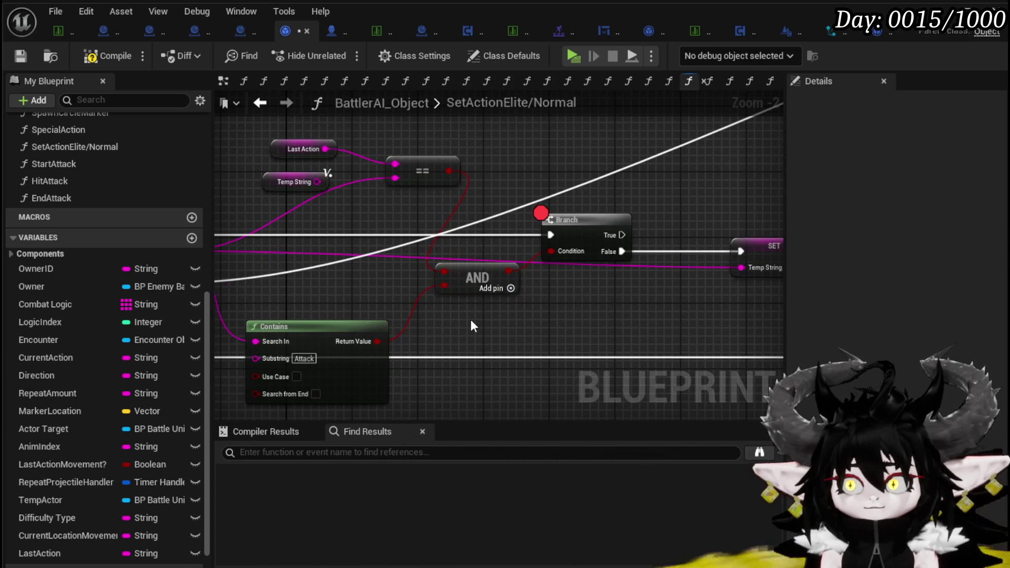
mouse_move(470, 320)
mouse_down()
mouse_move(377, 301)
mouse_move(535, 301)
mouse_up()
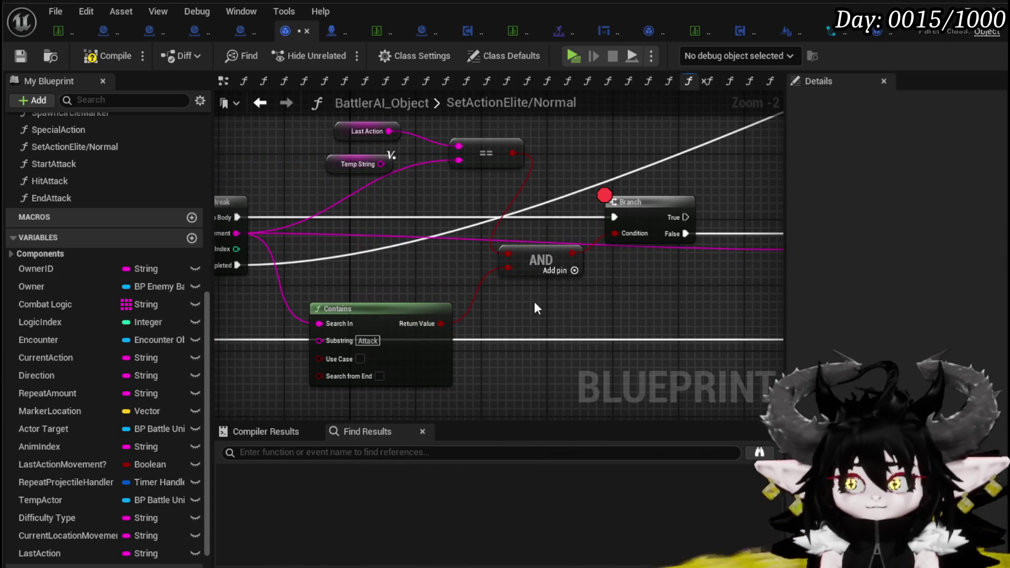
drag(509, 259, 400, 270)
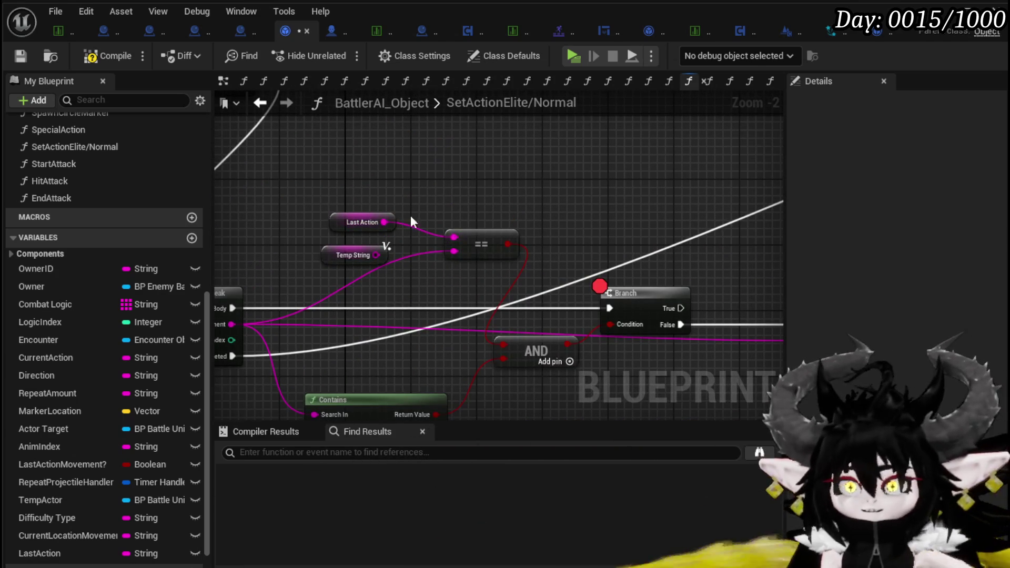
Step: Add a Not Equal node from Last Action, then delete it as unneeded
drag(384, 222, 470, 187)
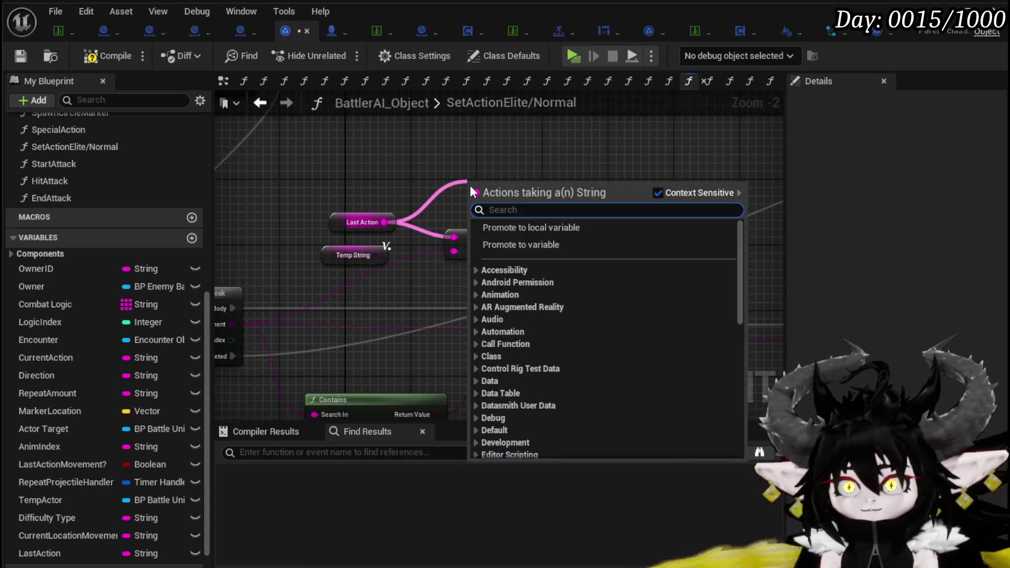
text(not equ)
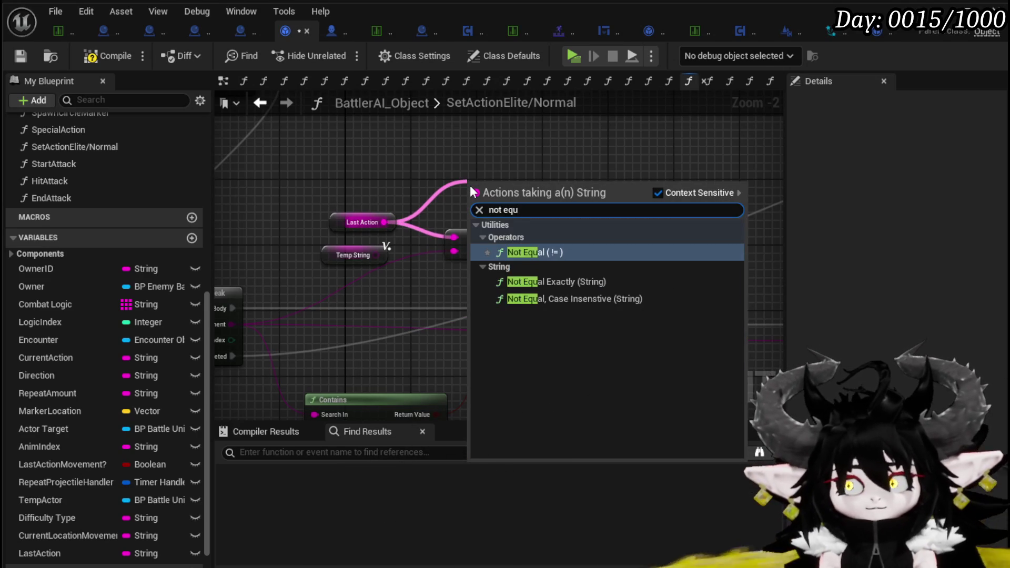
click(524, 252)
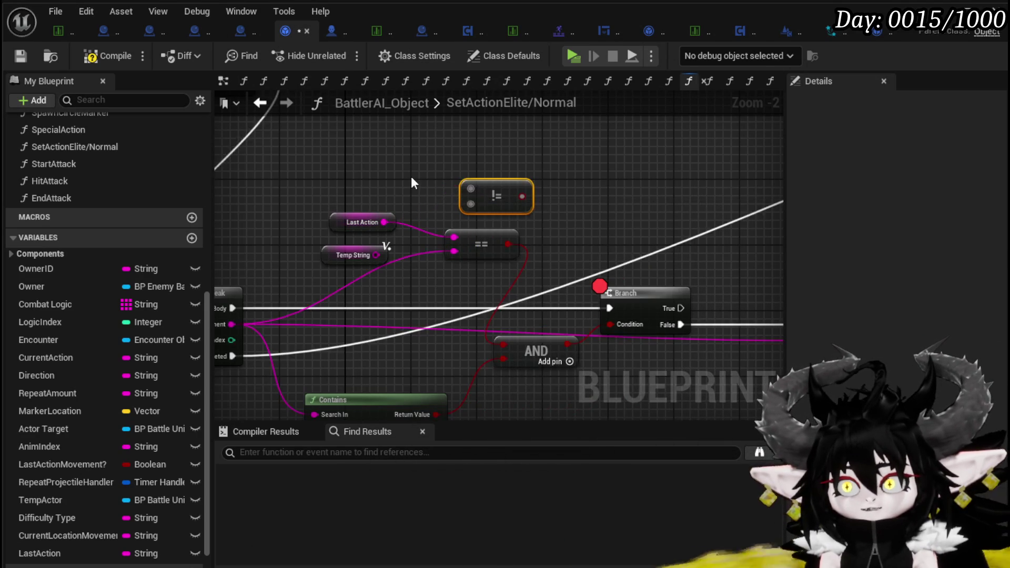
scroll(405, 184, up, 2)
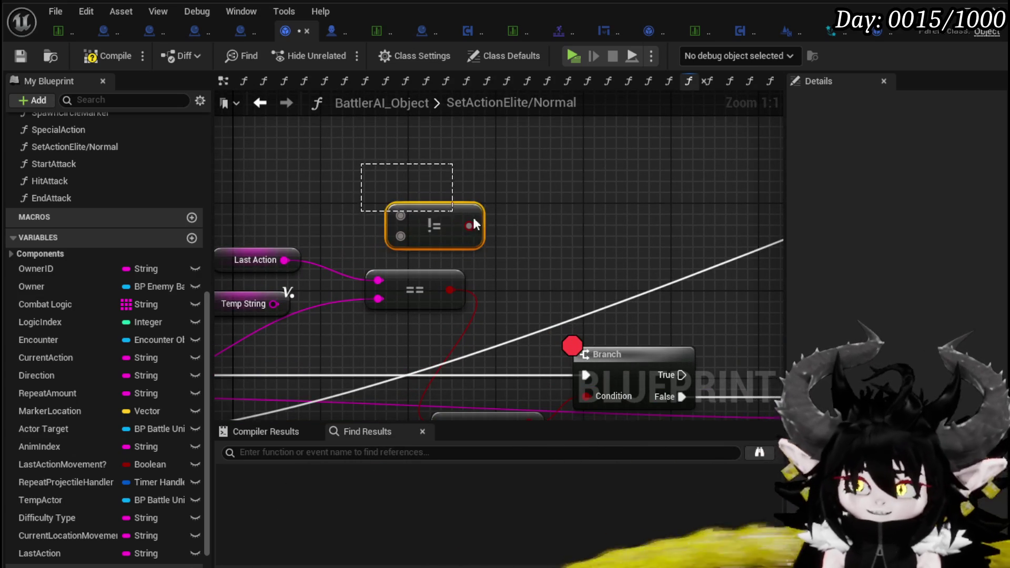
key(Delete)
Step: Invert the == result with a NOT into AND's first input, and run SET from Branch True
drag(450, 290, 514, 275)
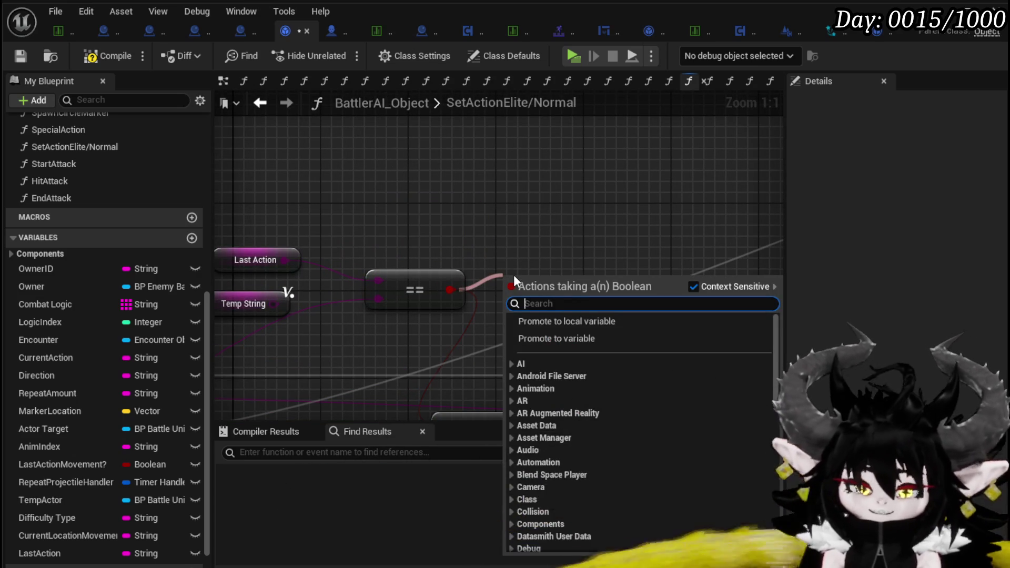
text(not)
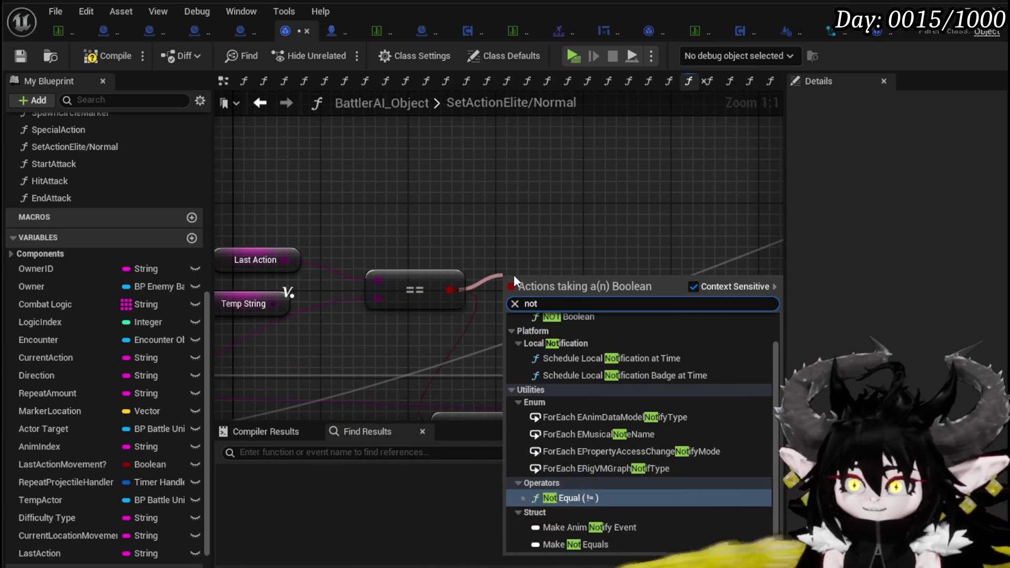
click(574, 317)
scroll(535, 288, down, 2)
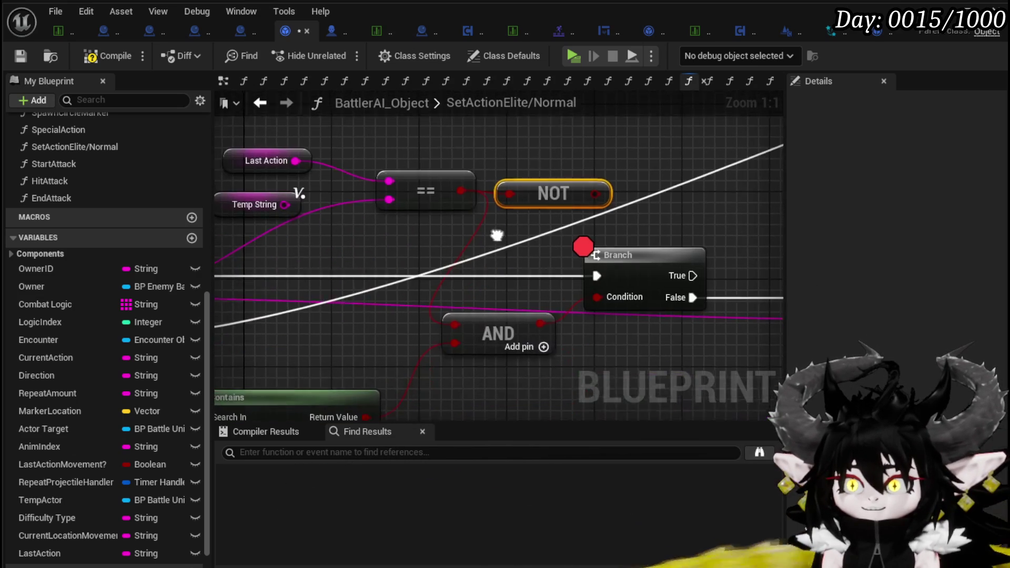
drag(576, 203, 468, 297)
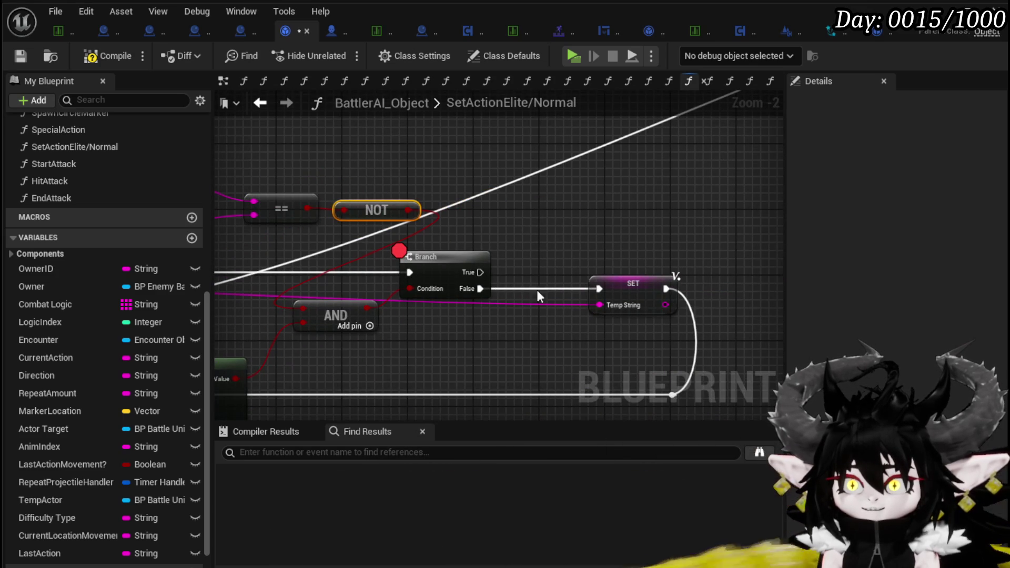
drag(479, 272, 599, 289)
click(626, 284)
mouse_move(483, 346)
mouse_down()
mouse_move(513, 335)
mouse_move(653, 333)
mouse_up()
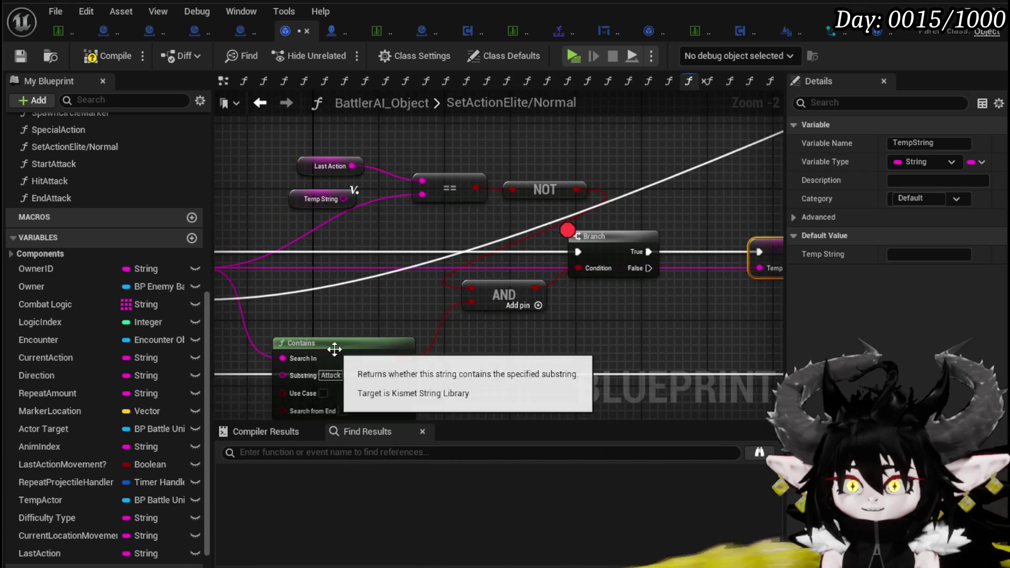
Step: Paste another Contains node, set its substring to 'Move', and feed it the loop's array element
click(346, 294)
scroll(444, 292, down, 1)
drag(445, 300, 227, 352)
key(ctrl+v)
scroll(377, 258, up, 2)
mouse_move(380, 288)
mouse_down()
mouse_move(525, 360)
mouse_move(594, 285)
mouse_up()
click(573, 295)
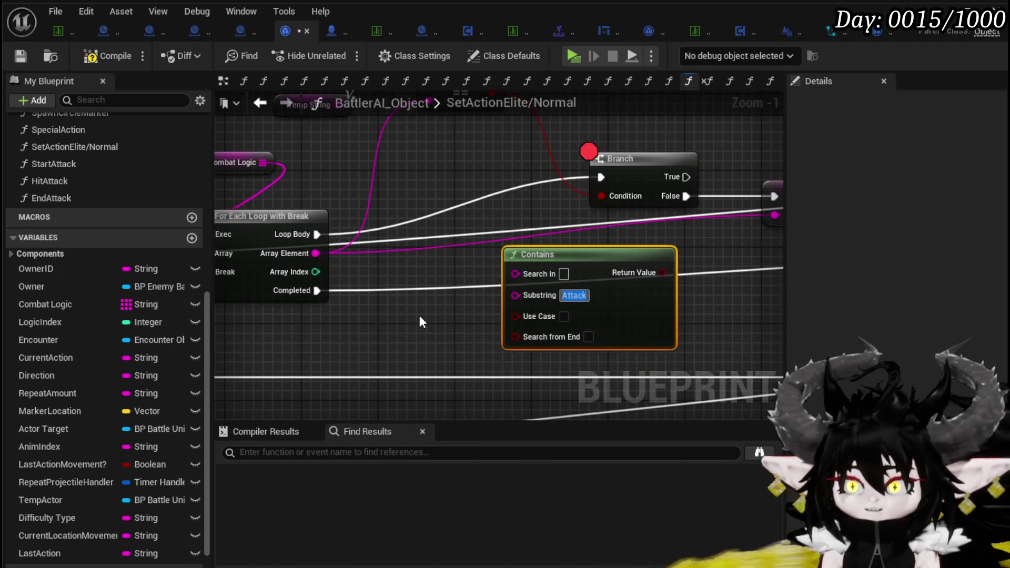
text(Move)
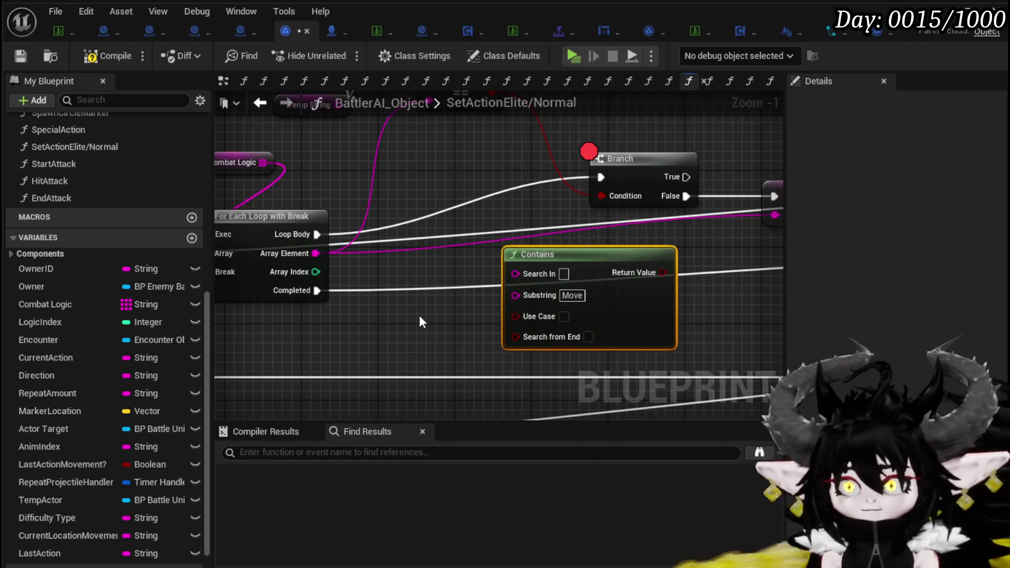
mouse_move(320, 254)
mouse_down()
mouse_move(492, 260)
mouse_move(516, 274)
mouse_up()
drag(604, 260, 470, 301)
Step: Add an AND node on the new Contains result and place it beside the Branch
drag(529, 311, 630, 270)
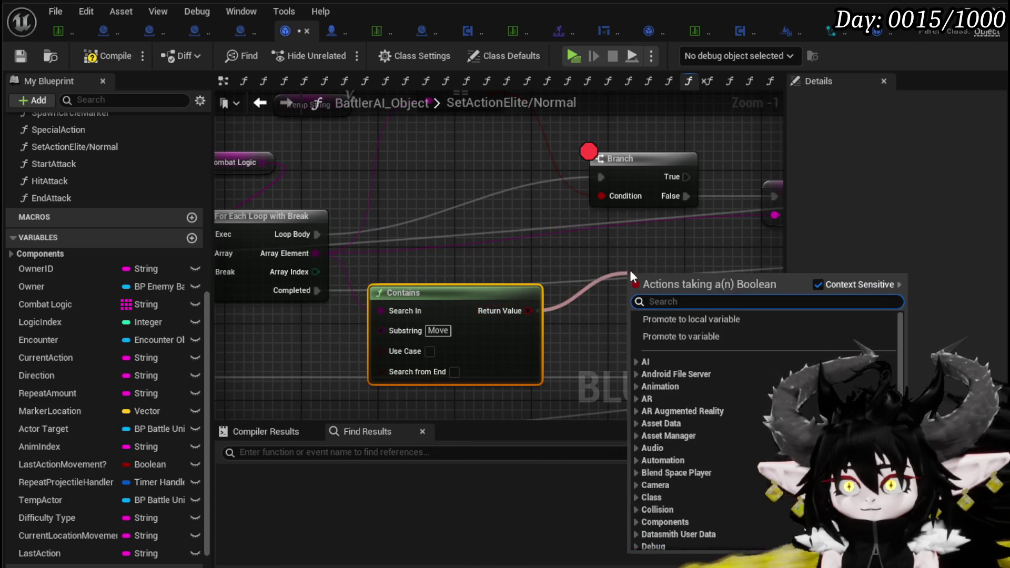
text(And)
key(Return)
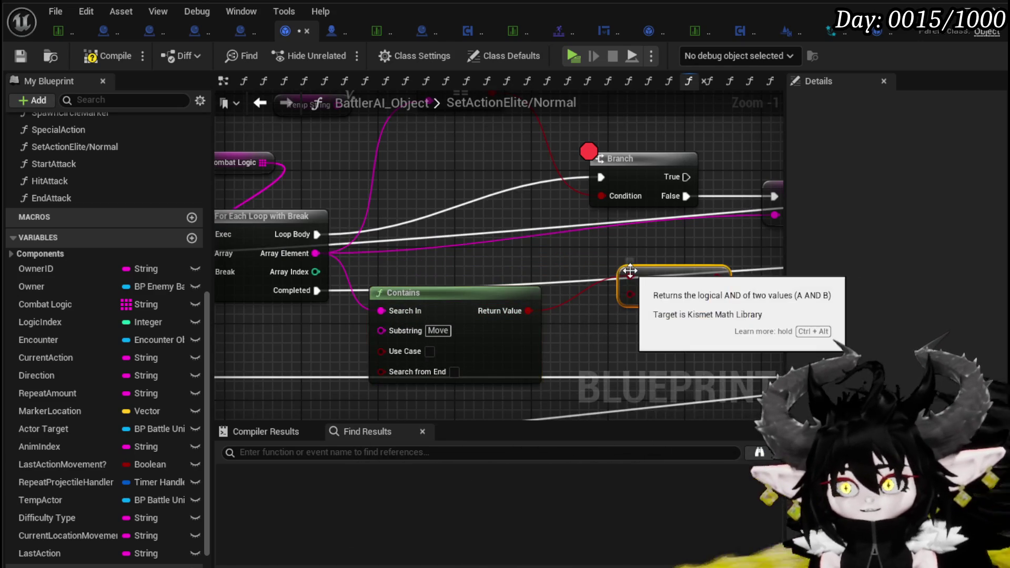
drag(630, 270, 582, 329)
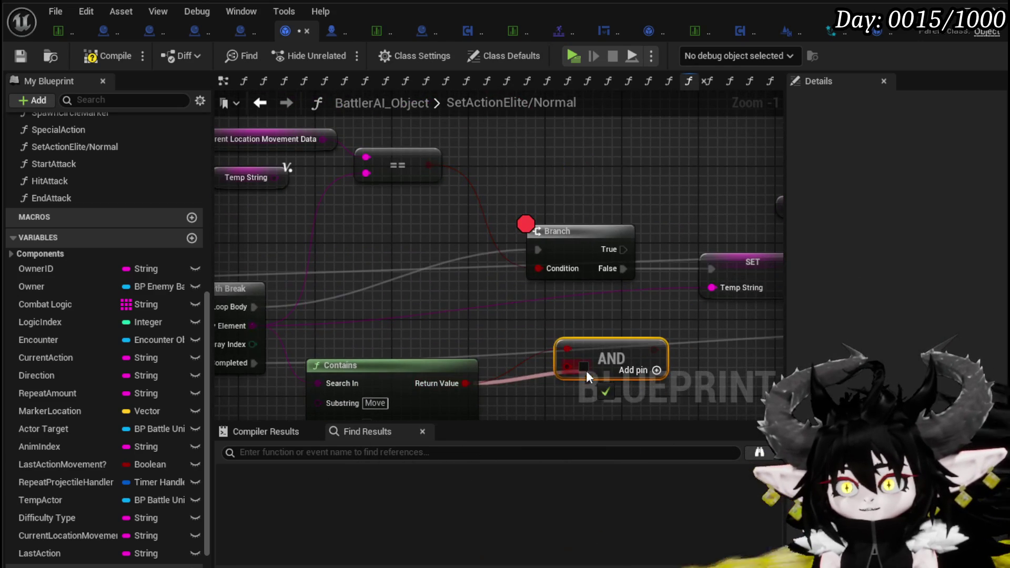
drag(610, 362, 418, 247)
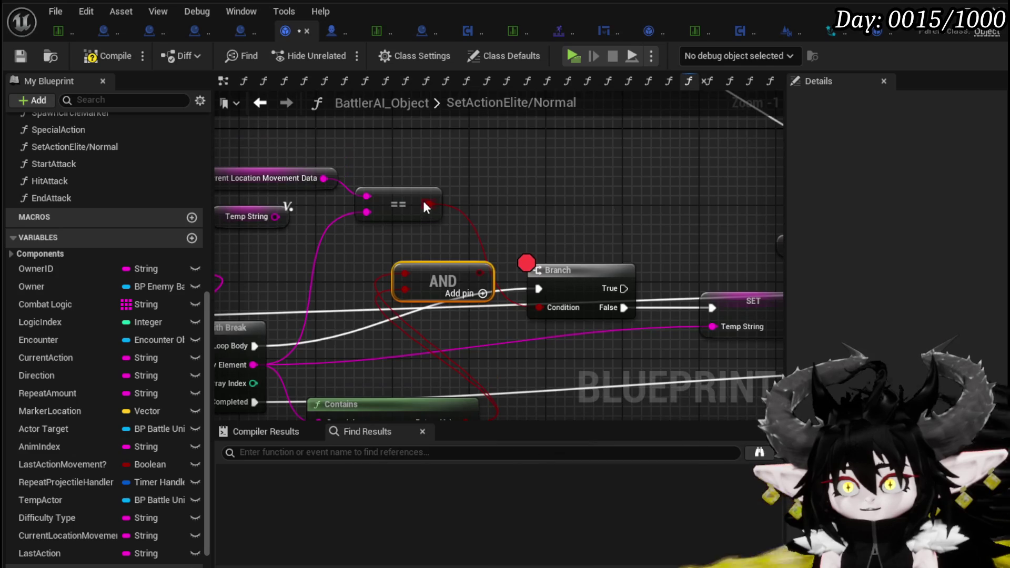
Step: Insert a NOT Boolean after the == result, wiring NOT into AND and AND into the Branch Condition
drag(429, 204, 520, 181)
text(ot)
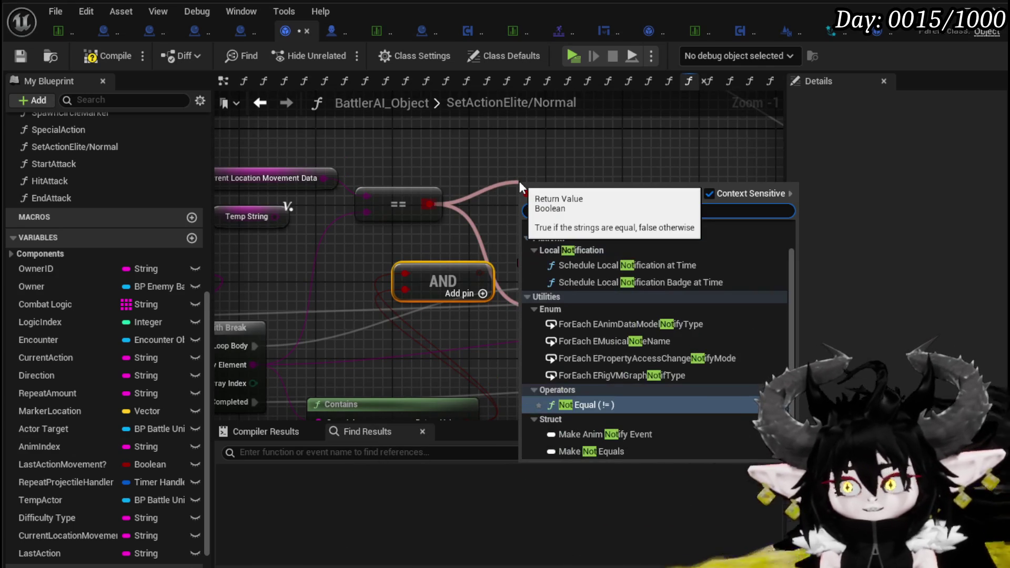
click(584, 404)
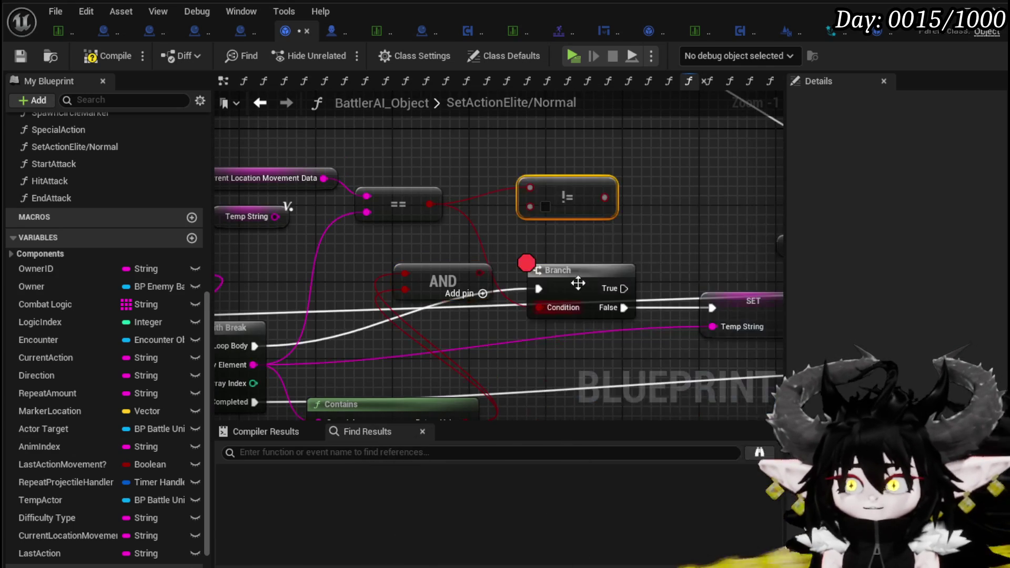
key(Delete)
drag(430, 205, 526, 197)
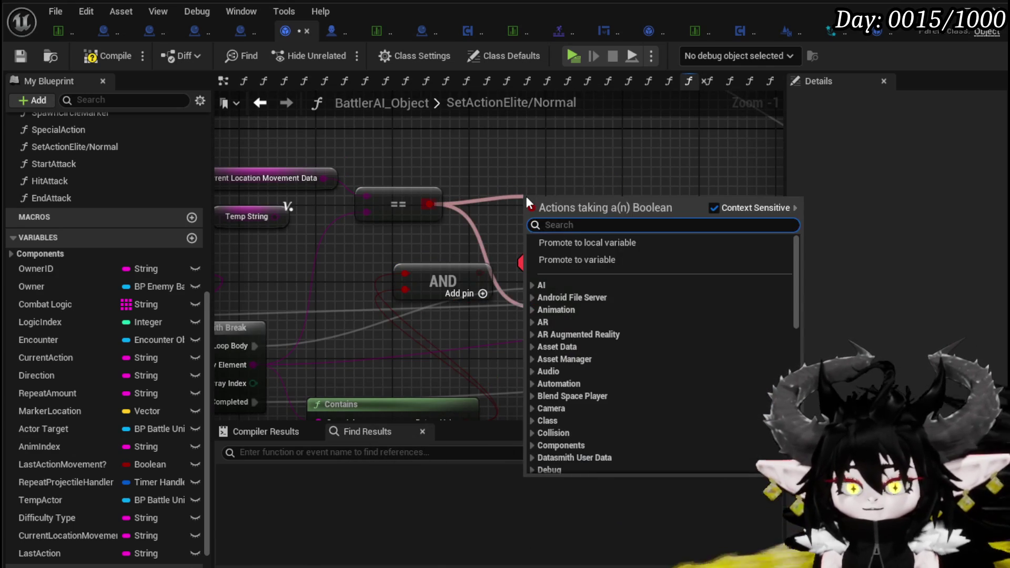
text(no)
key(BackSpace)
key(BackSpace)
text(branch)
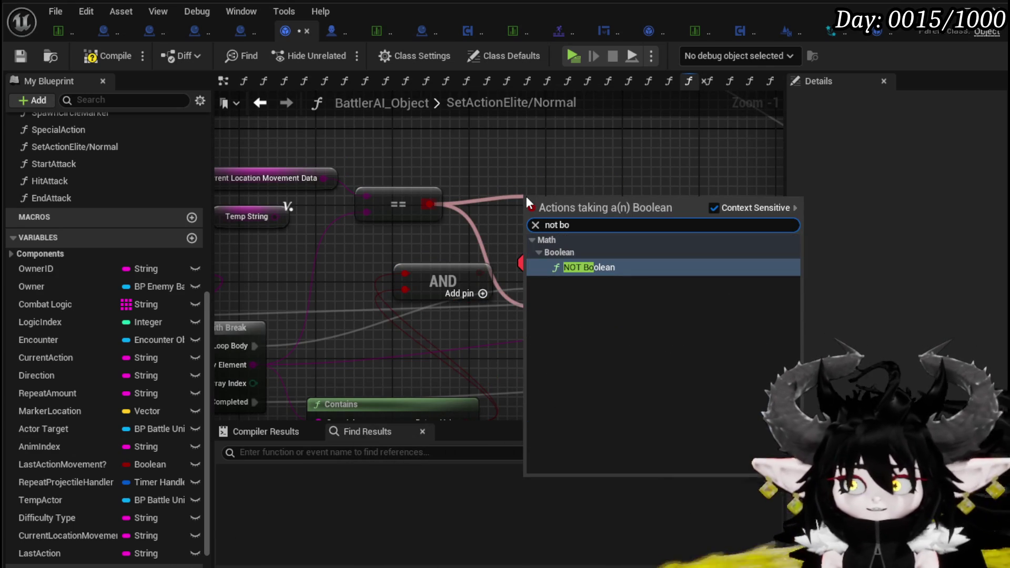
click(578, 265)
mouse_move(605, 206)
mouse_down()
mouse_move(392, 265)
mouse_move(405, 273)
mouse_up()
mouse_move(483, 272)
mouse_down()
mouse_move(516, 308)
mouse_move(545, 307)
mouse_up()
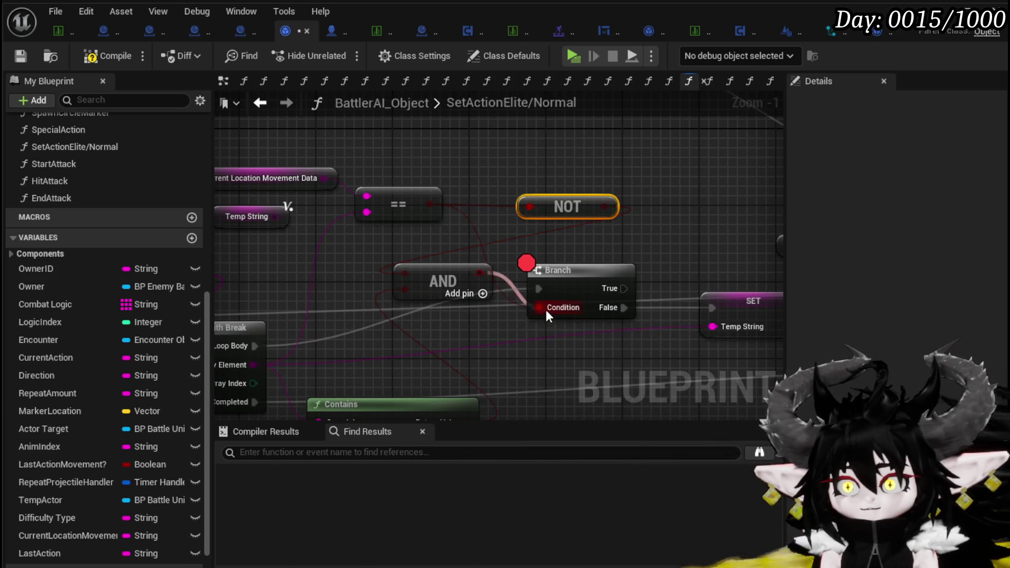
mouse_move(463, 252)
mouse_down()
mouse_move(463, 289)
mouse_move(335, 271)
mouse_move(476, 264)
mouse_move(521, 274)
mouse_up()
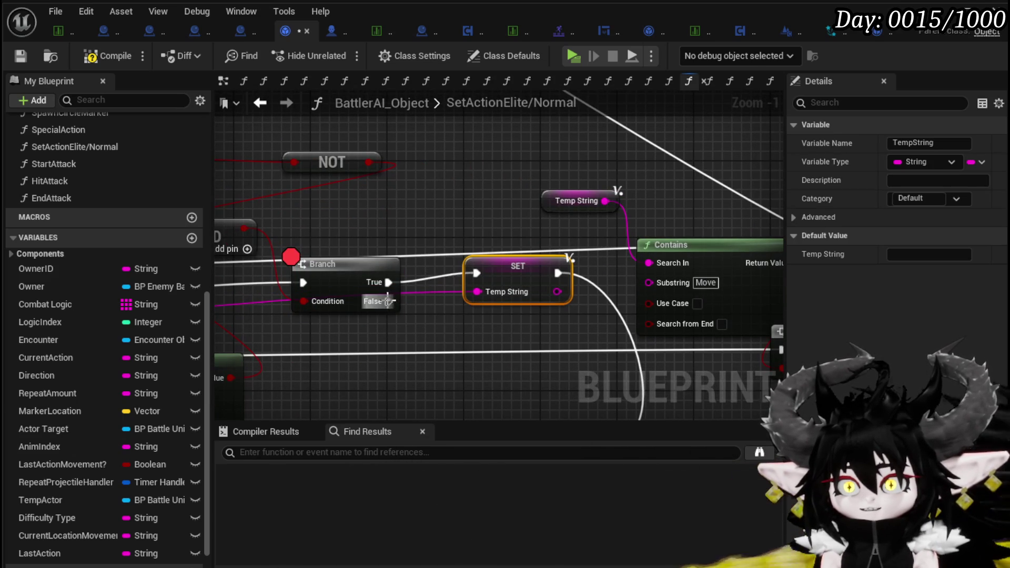
scroll(513, 282, down, 3)
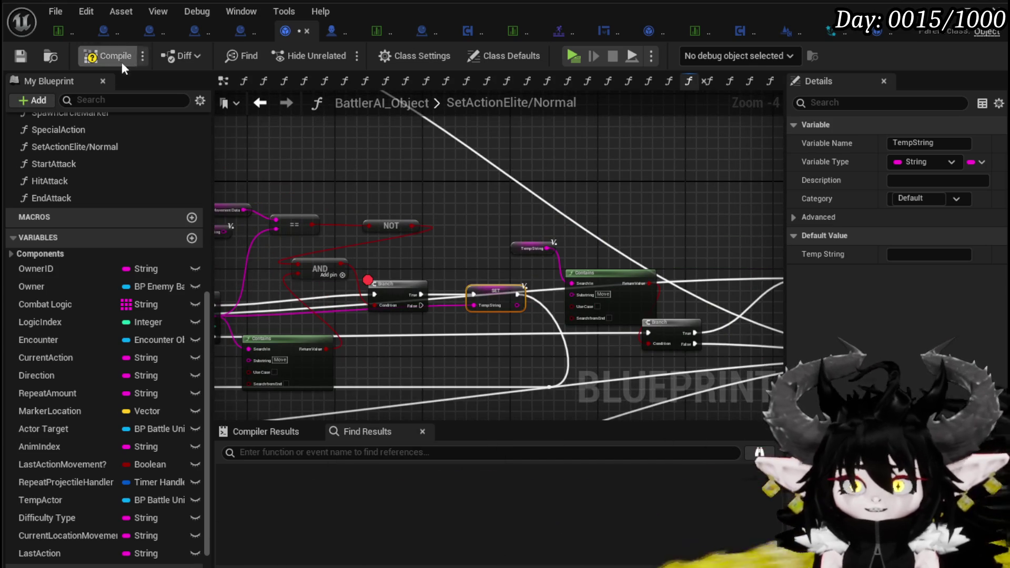
Step: Compile the blueprint, then play L_DungeonCreationTest and walk into the water slime, dismissing the combat prompt
click(108, 52)
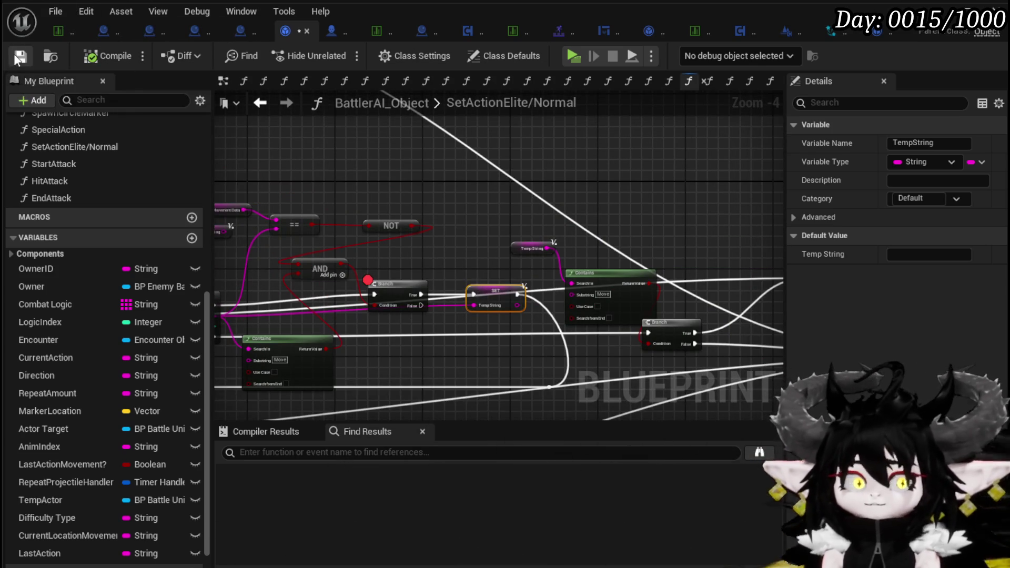
click(938, 10)
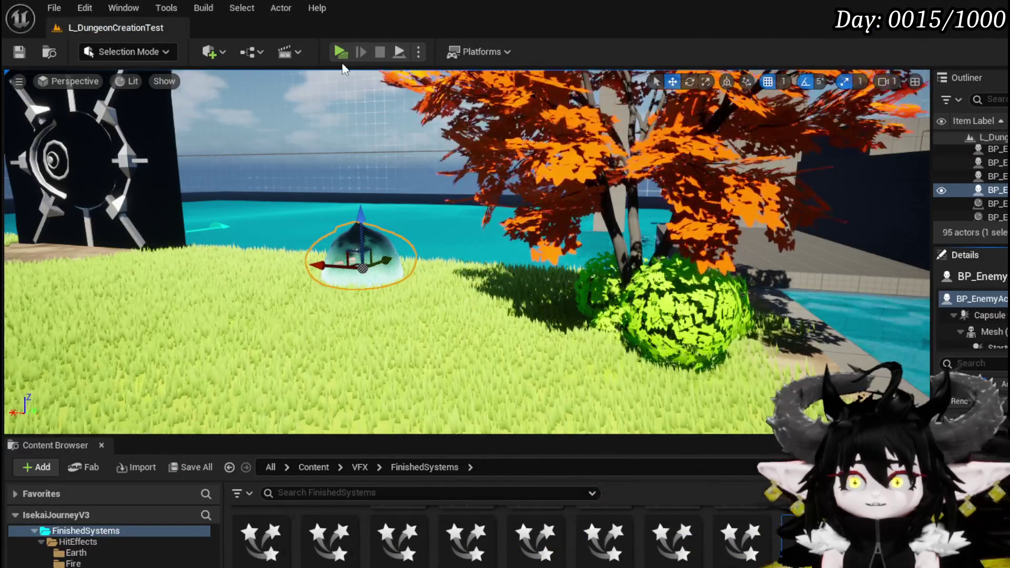
click(342, 52)
key(w)
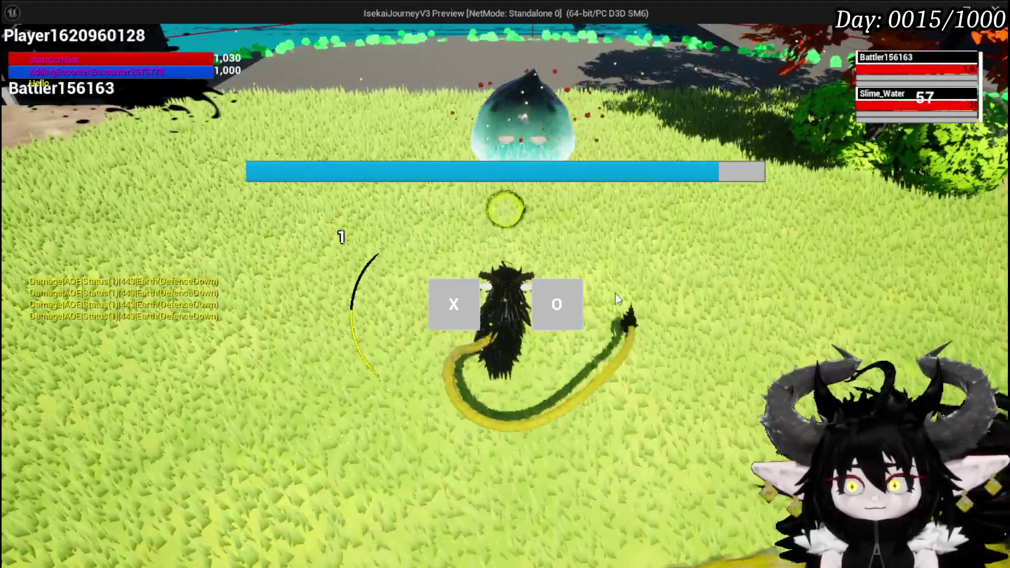
click(448, 294)
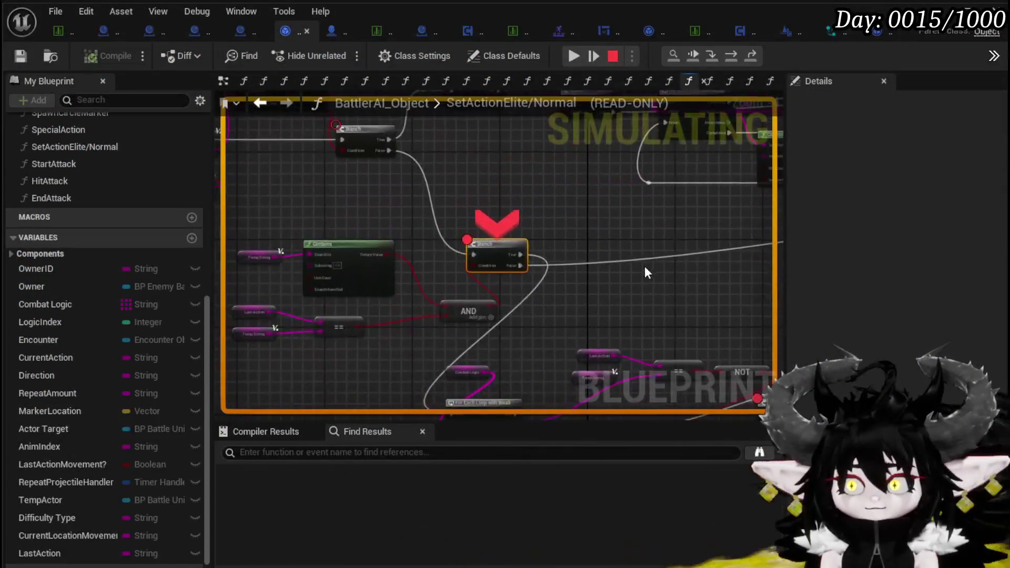
Step: Read the paused Branch's wire values, with NOT returning True and Contains returning False, then resume the preview
scroll(623, 284, down, 3)
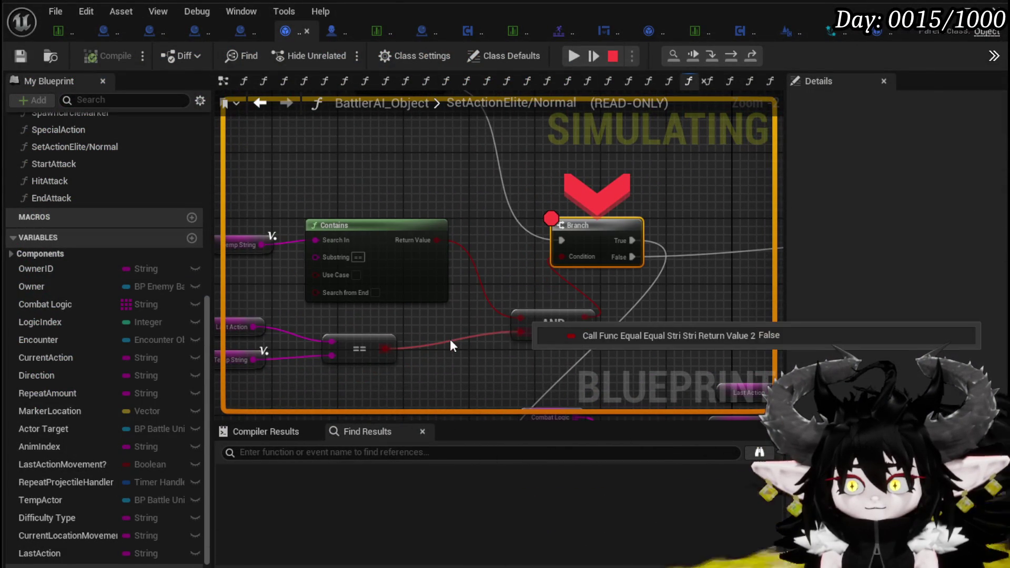
click(575, 56)
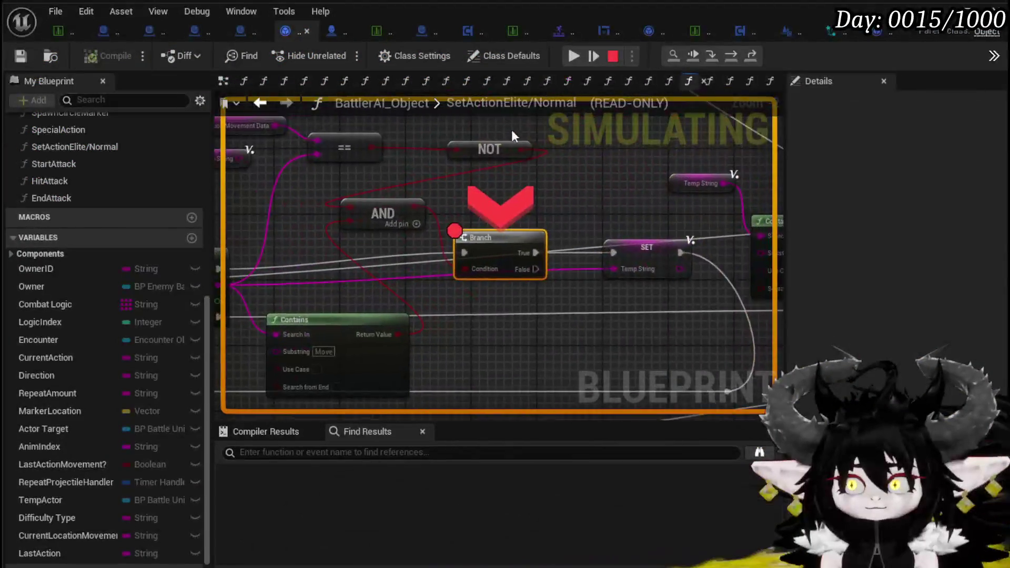
scroll(451, 208, down, 3)
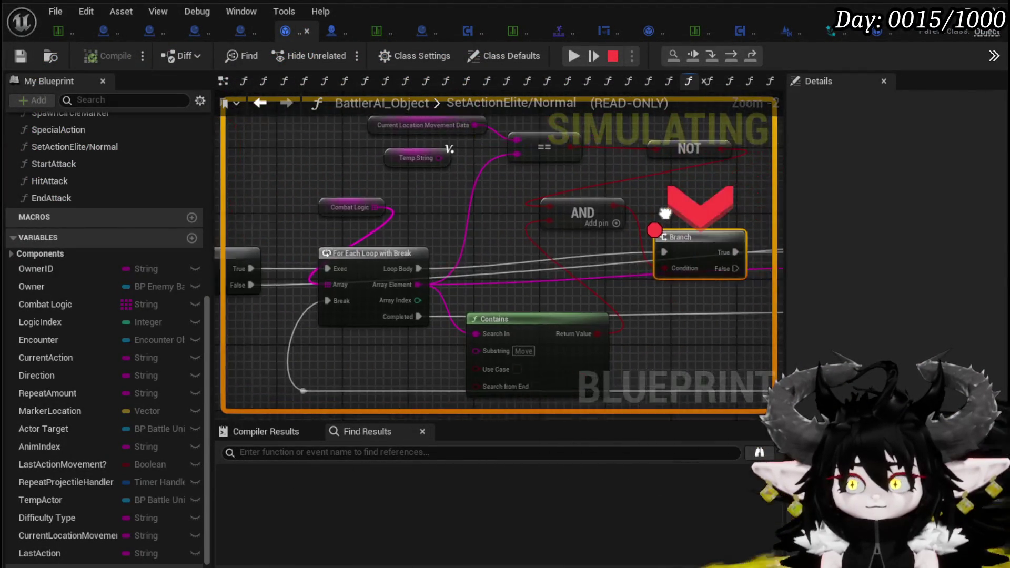
mouse_move(462, 223)
mouse_down()
mouse_move(728, 221)
mouse_move(446, 236)
mouse_move(397, 228)
mouse_up()
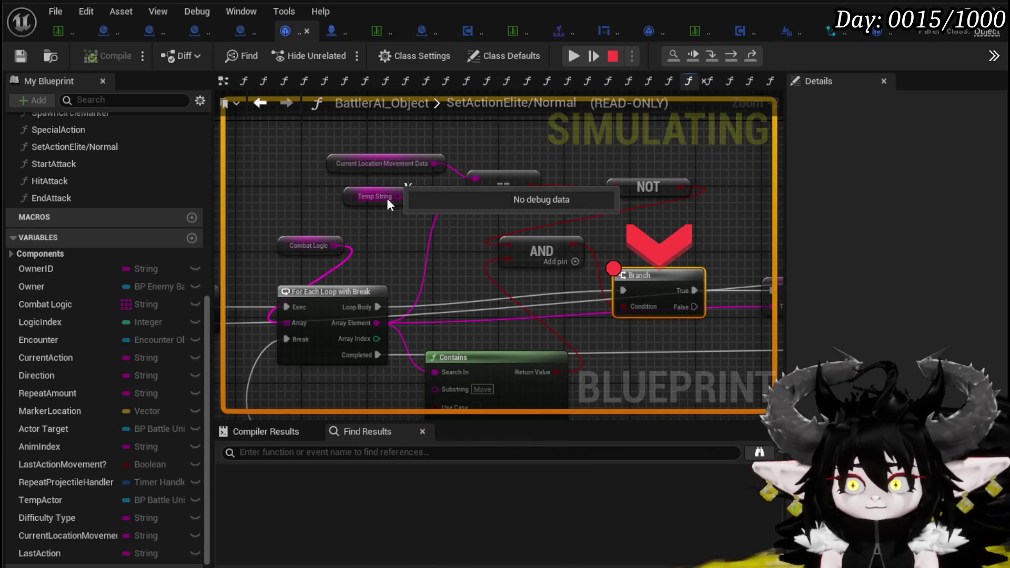
mouse_move(393, 196)
mouse_down()
mouse_move(748, 246)
mouse_move(579, 198)
mouse_move(622, 259)
mouse_move(639, 158)
mouse_move(488, 130)
mouse_move(352, 198)
mouse_up()
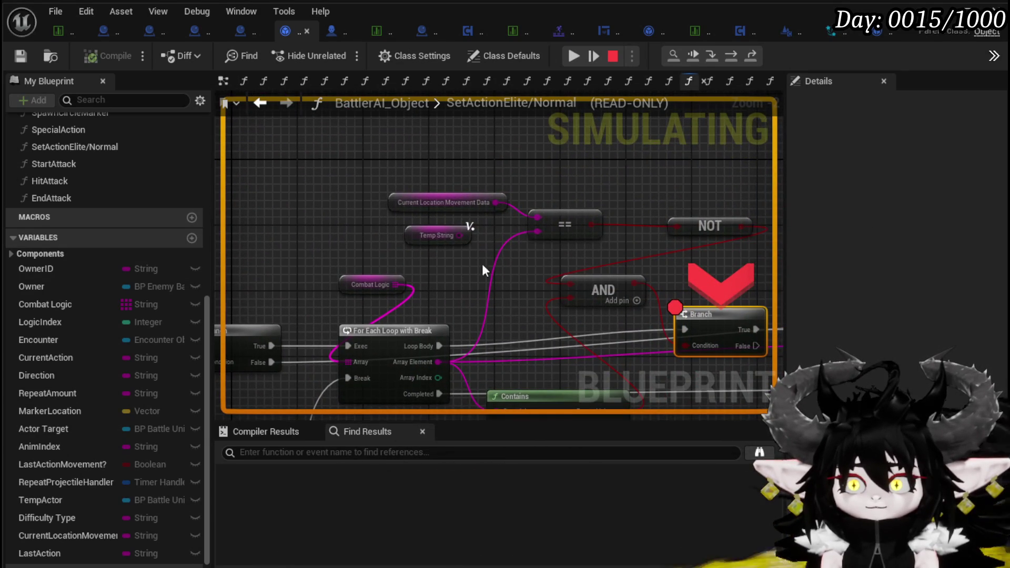
mouse_move(512, 210)
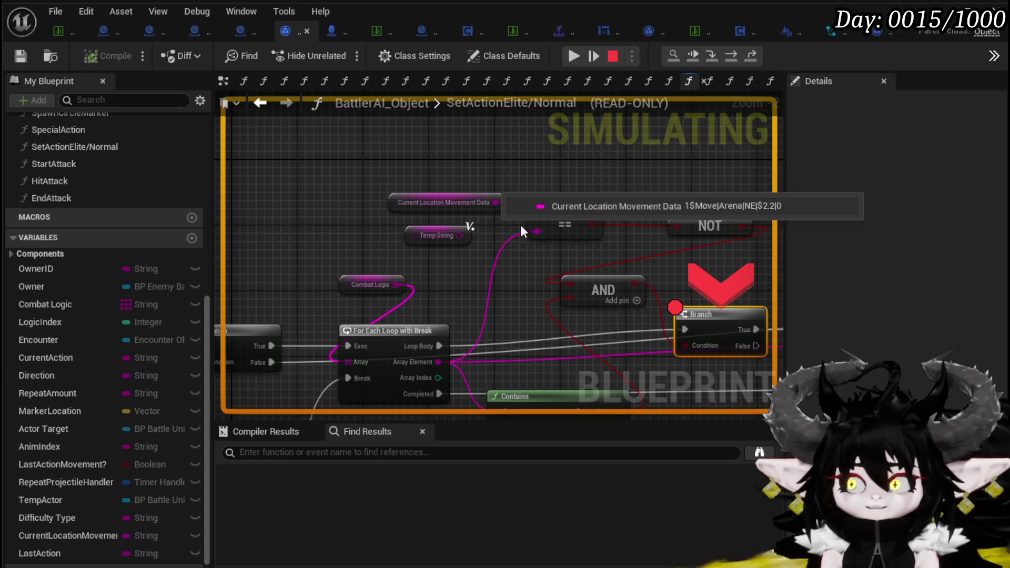
mouse_move(558, 360)
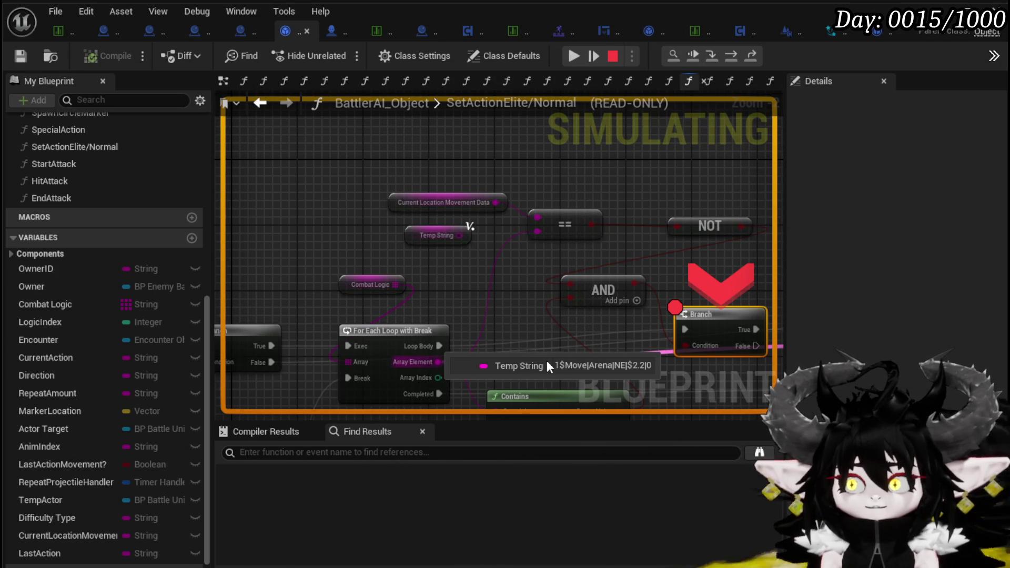
mouse_move(672, 255)
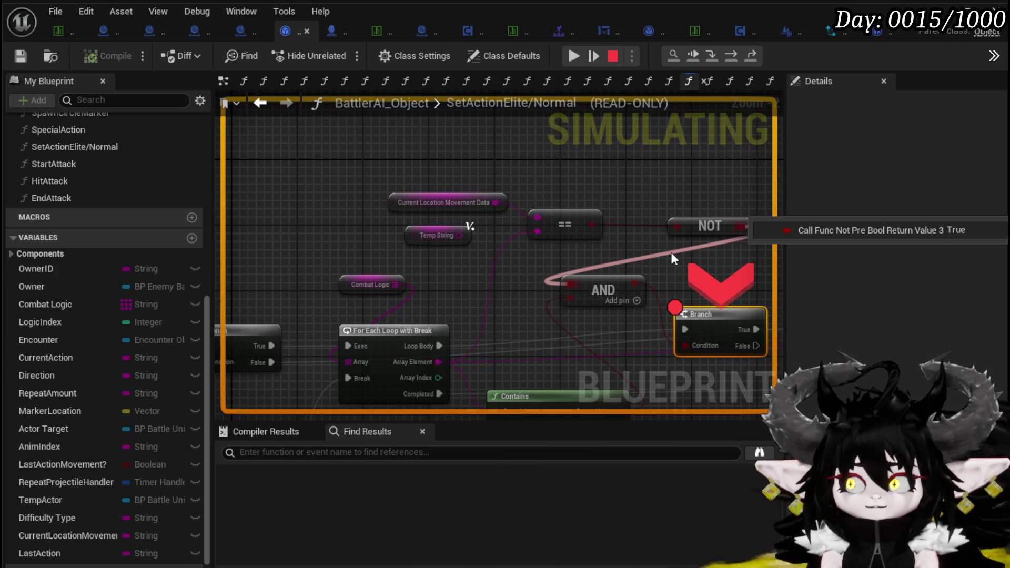
drag(658, 252, 526, 291)
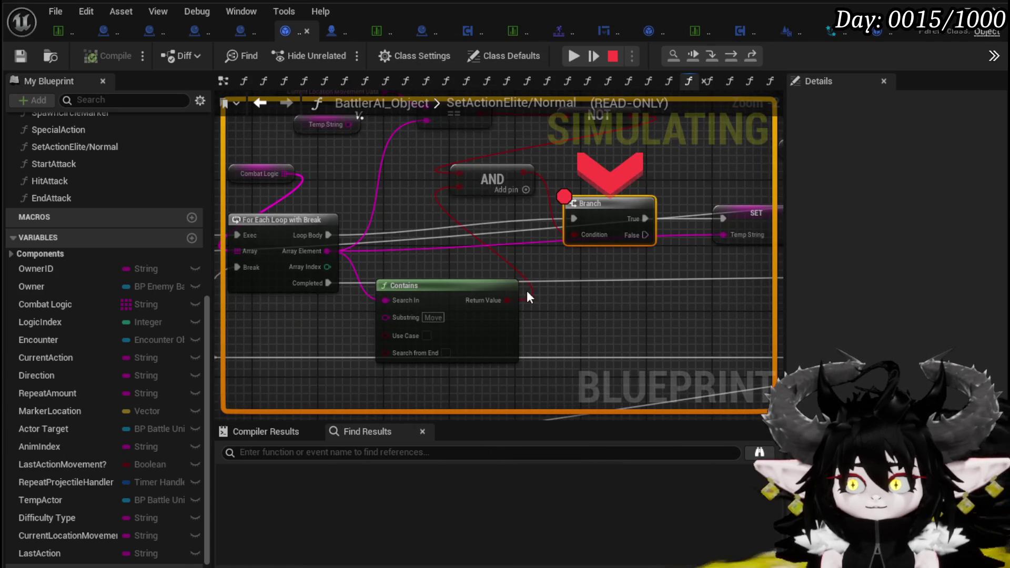
mouse_move(532, 290)
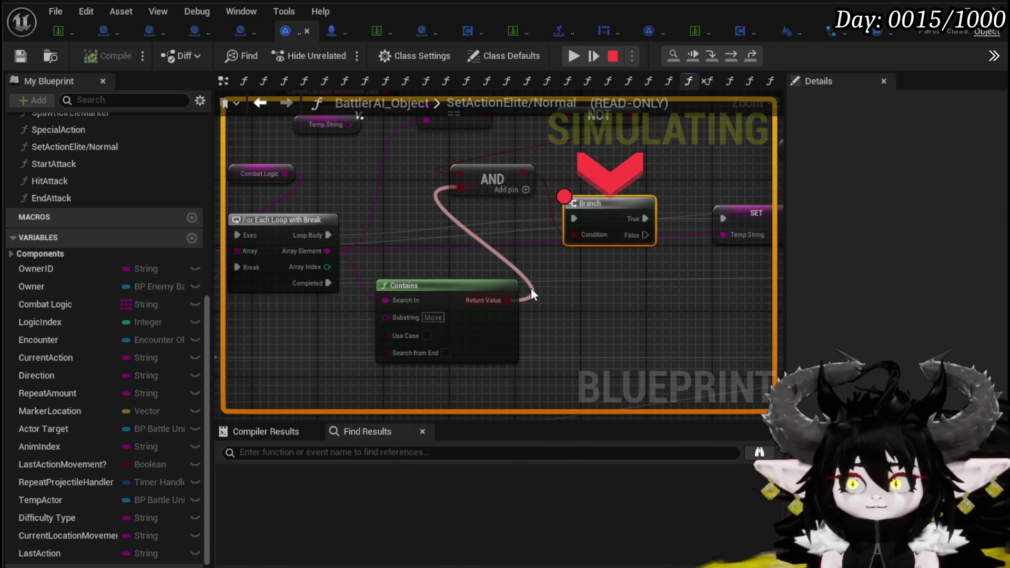
mouse_move(531, 291)
mouse_down()
mouse_move(591, 329)
mouse_move(593, 347)
mouse_up()
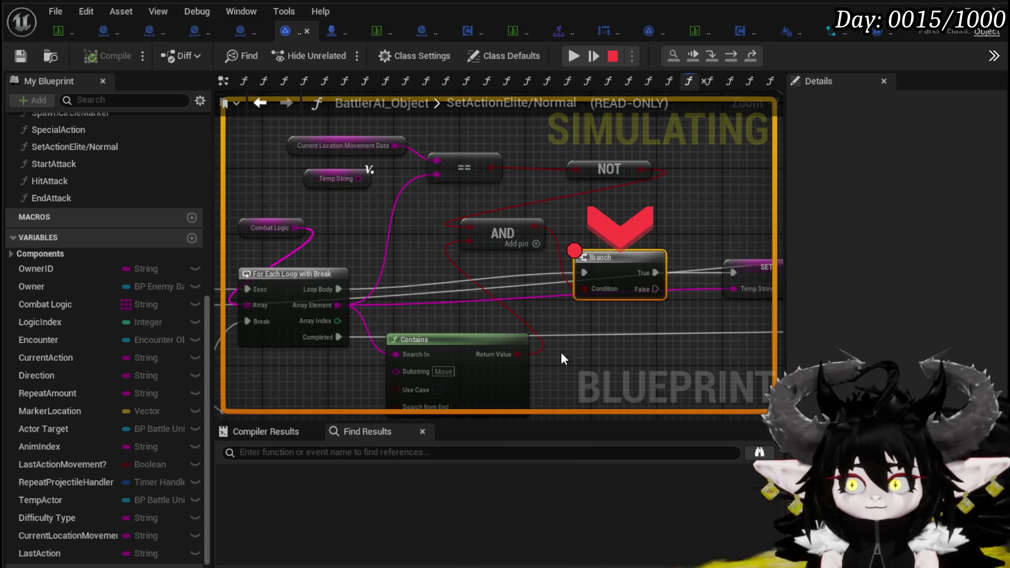
mouse_move(541, 345)
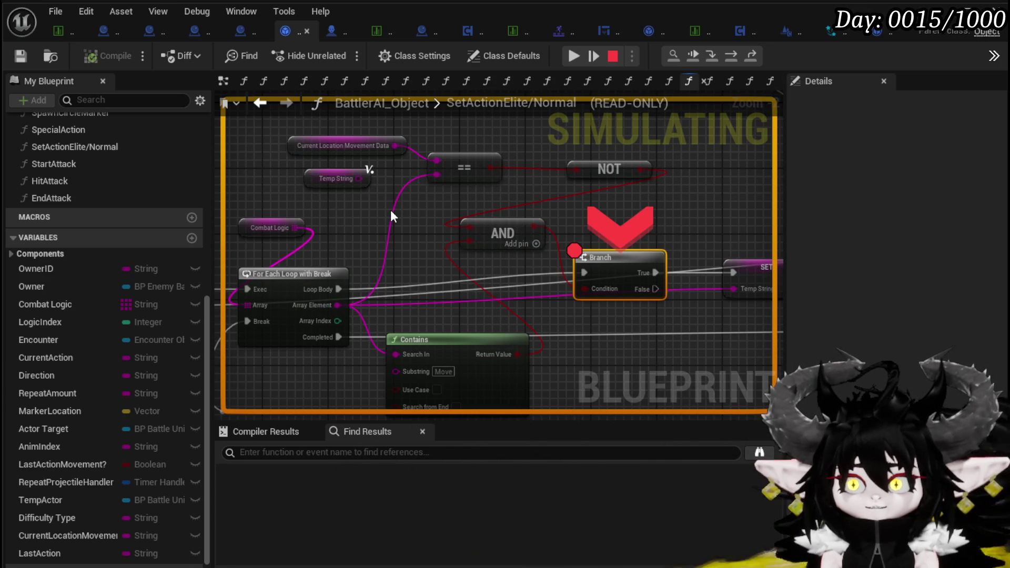
mouse_move(421, 161)
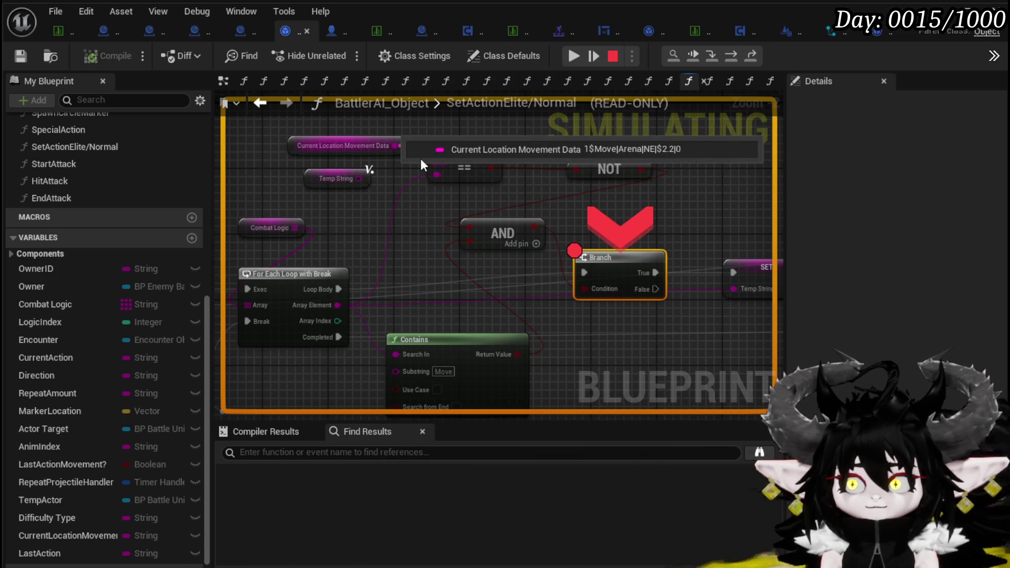
mouse_move(406, 187)
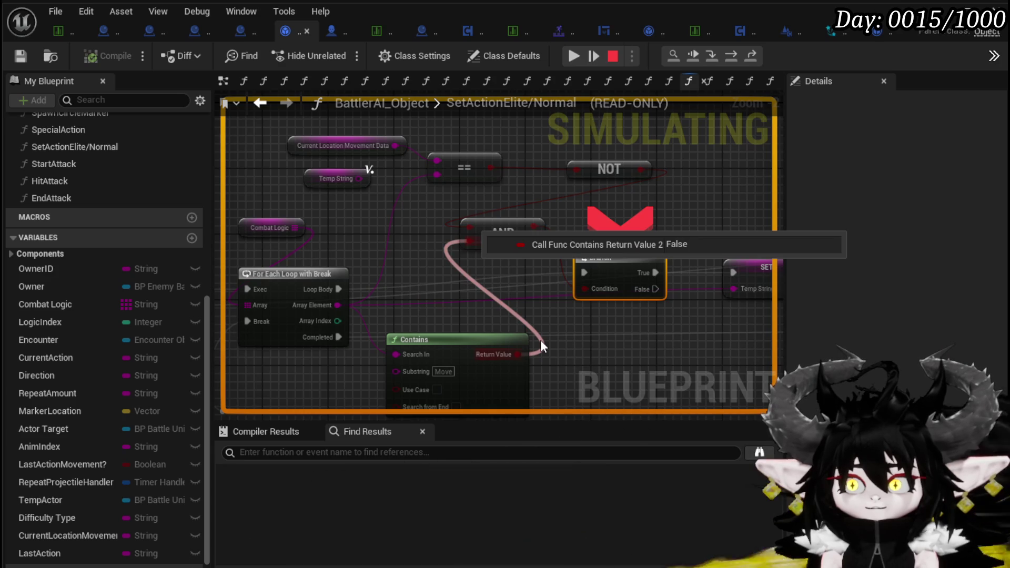
click(573, 55)
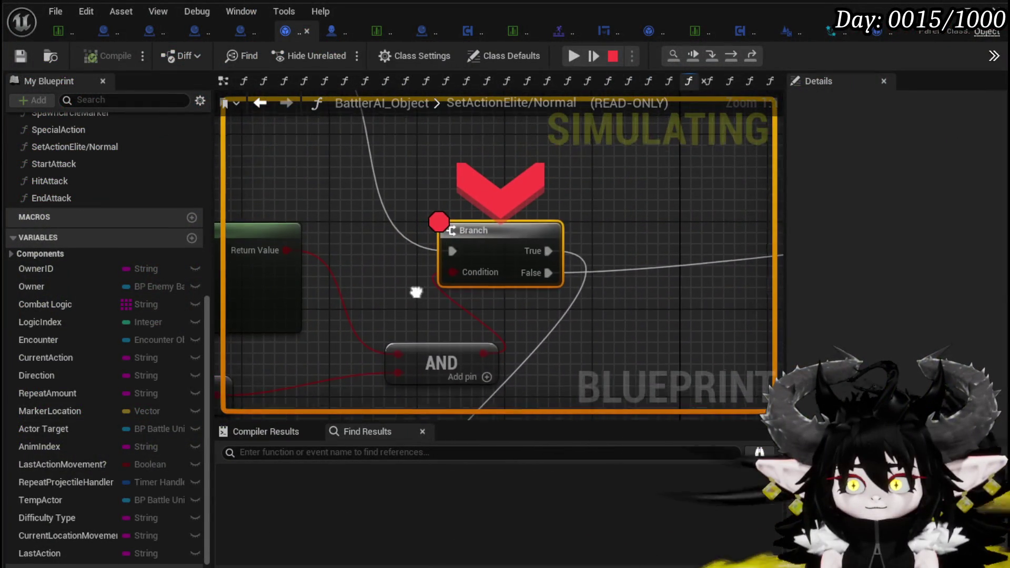
Step: Pan the graph to show the Contains and == nodes at the paused Branch breakpoint
drag(416, 292, 509, 216)
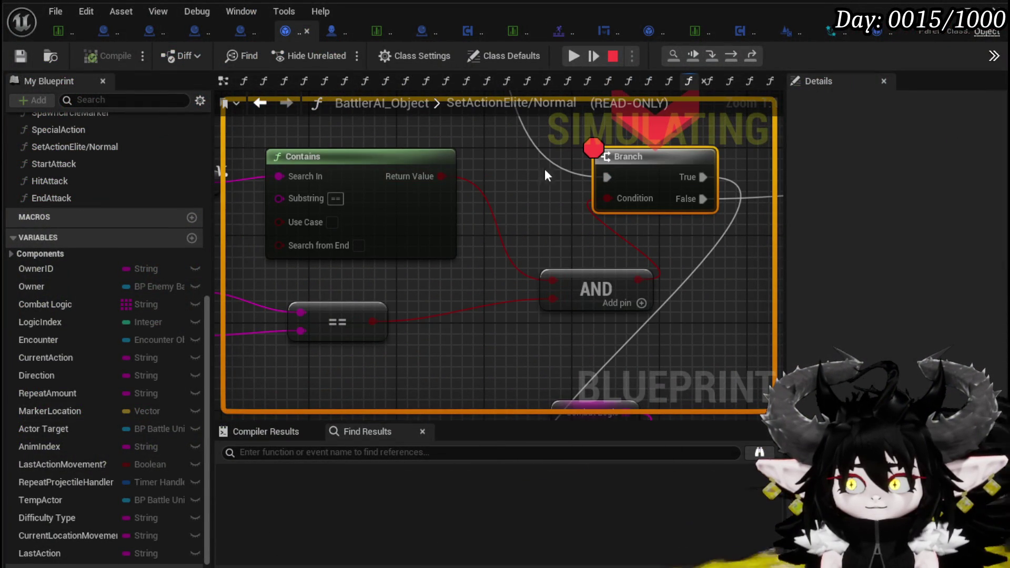
Step: Remove the breakpoint from the Branch node
scroll(534, 169, down, 2)
drag(578, 181, 460, 231)
right_click(467, 239)
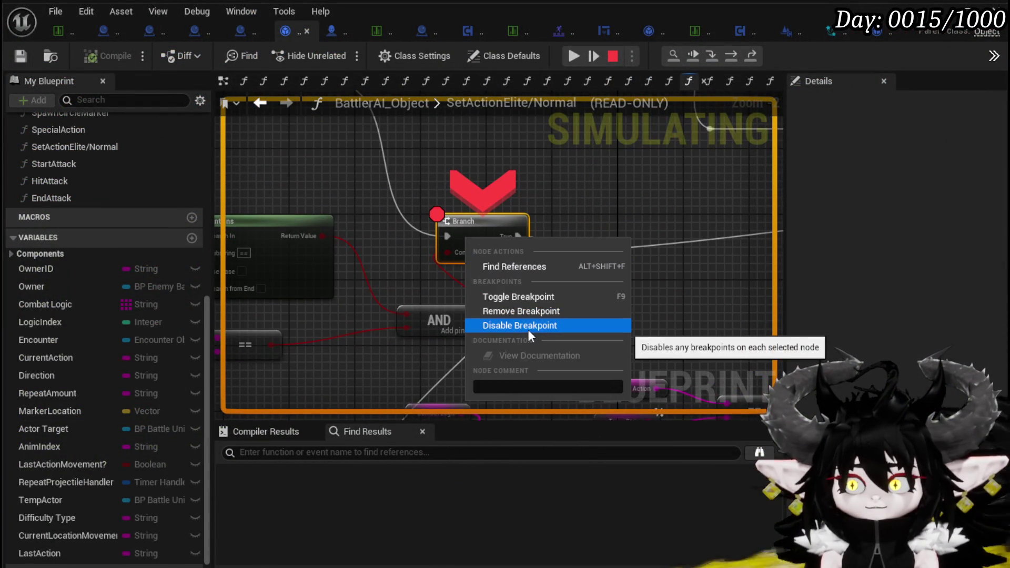
click(525, 310)
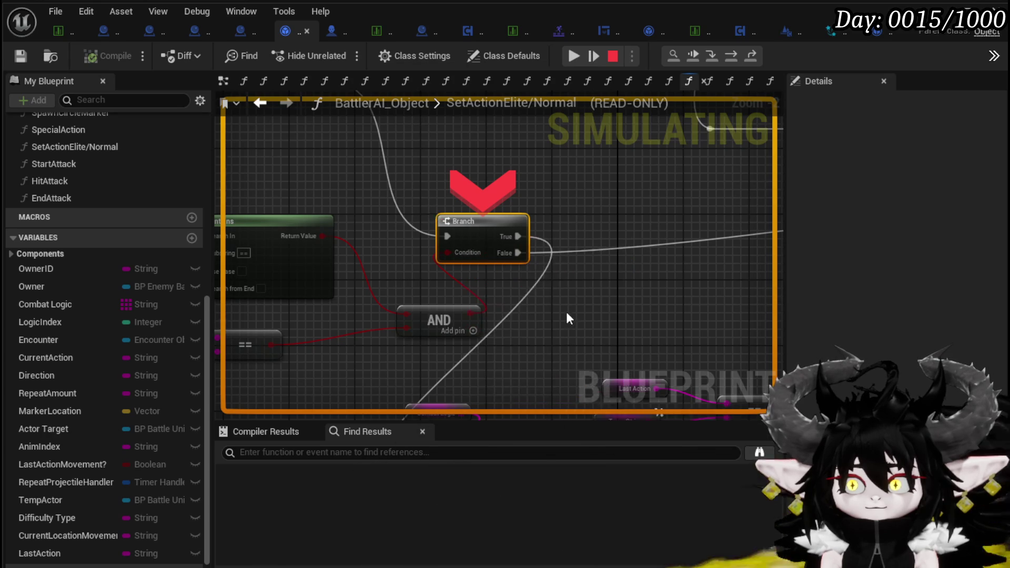
Step: Inspect the magenta wire's value near the NOT and == nodes, then resume the play session
drag(557, 318, 503, 159)
mouse_move(488, 254)
mouse_down()
mouse_move(436, 327)
mouse_move(379, 266)
mouse_move(399, 219)
mouse_up()
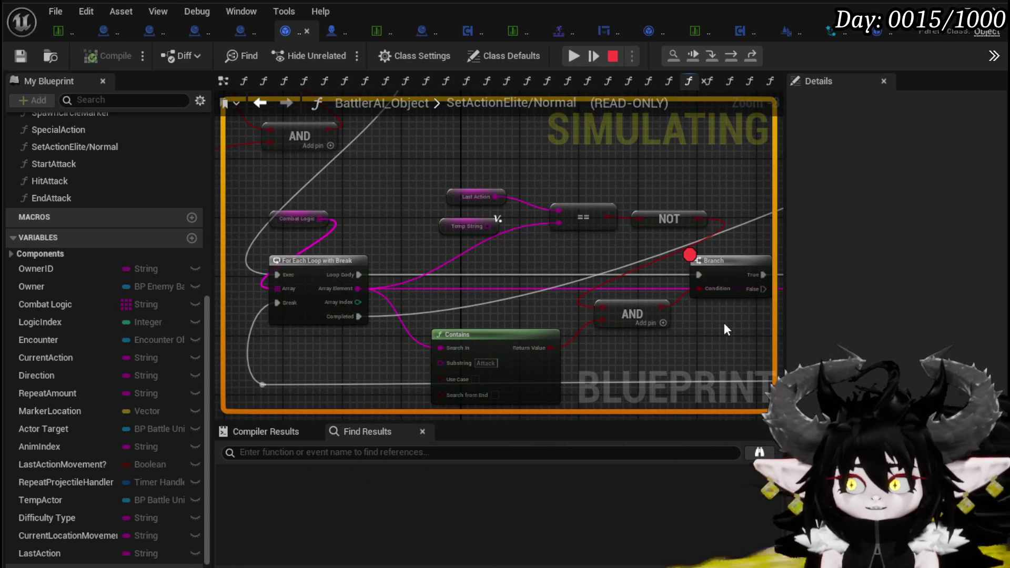
right_click(526, 289)
click(476, 171)
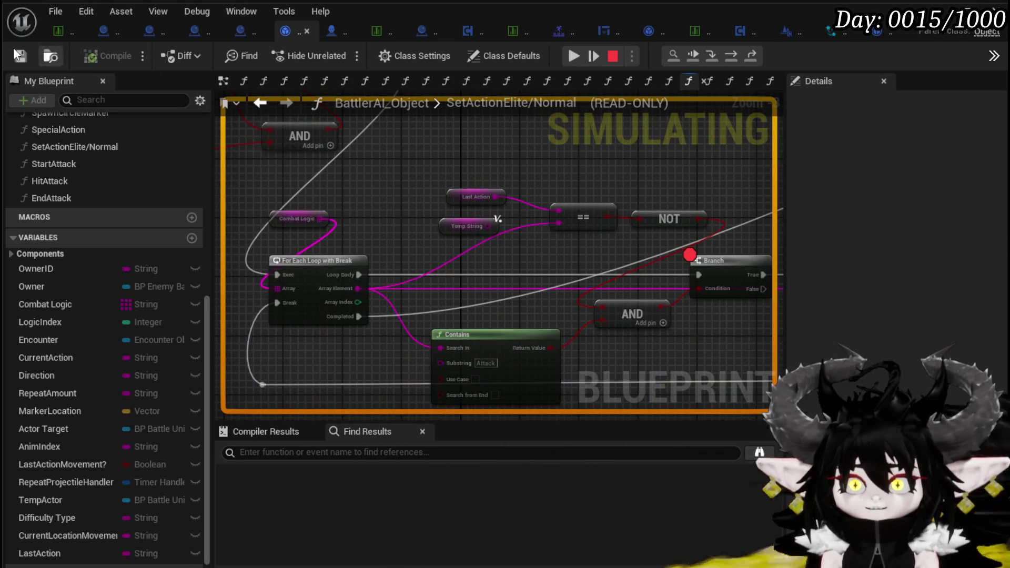
click(582, 57)
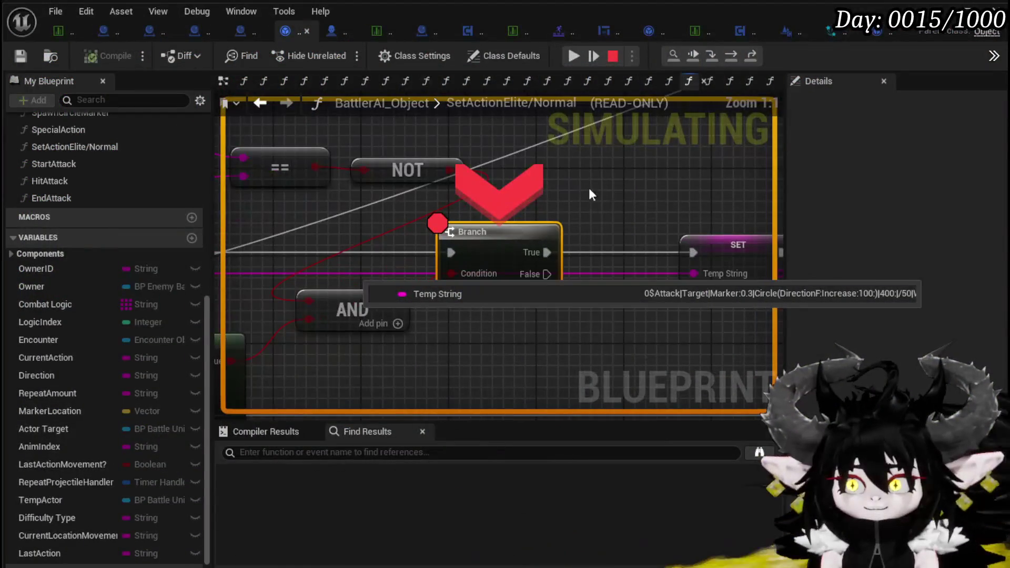
scroll(451, 223, down, 4)
scroll(450, 232, up, 2)
scroll(442, 226, up, 2)
drag(442, 226, 536, 255)
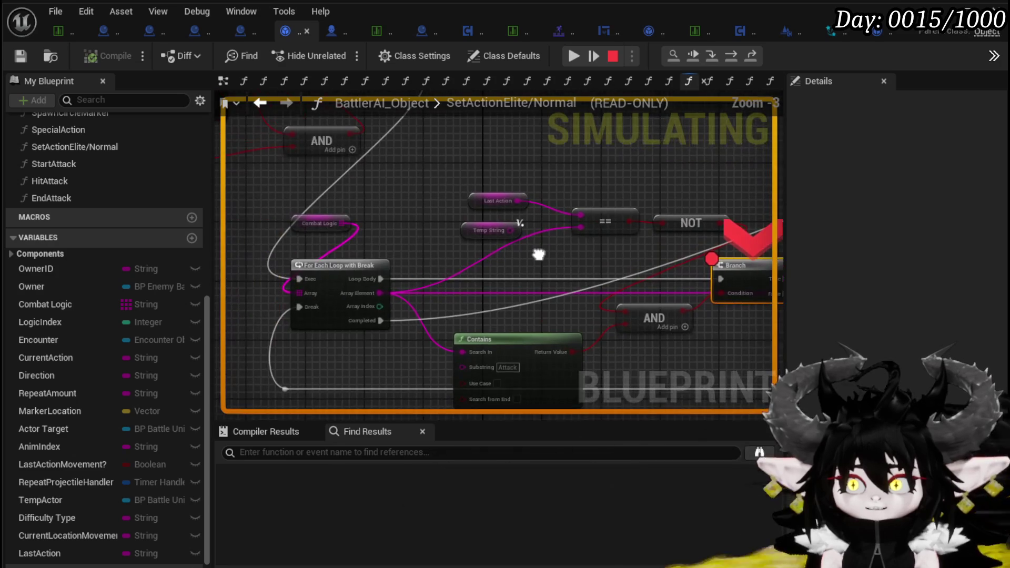
mouse_move(452, 298)
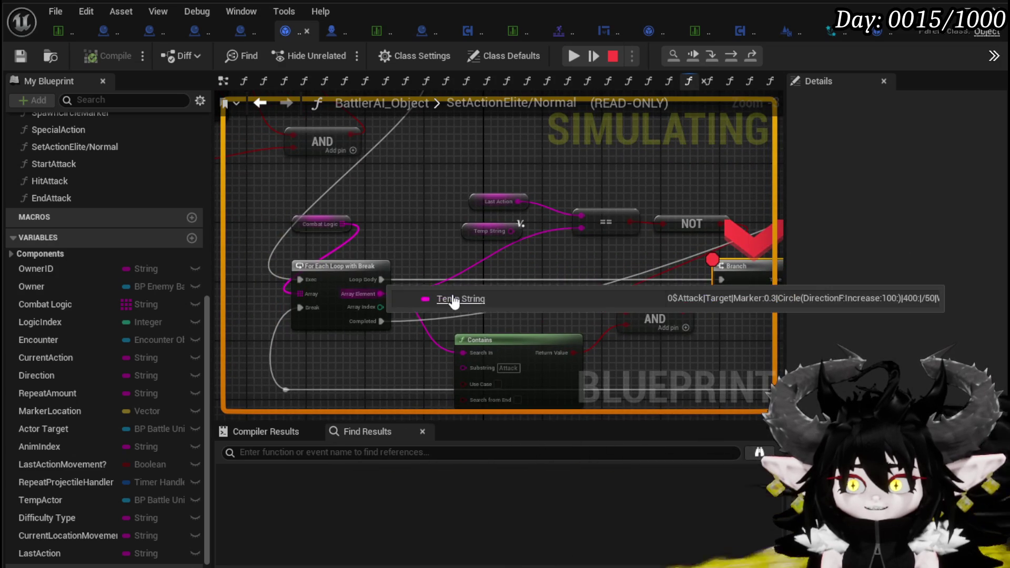
key(F8)
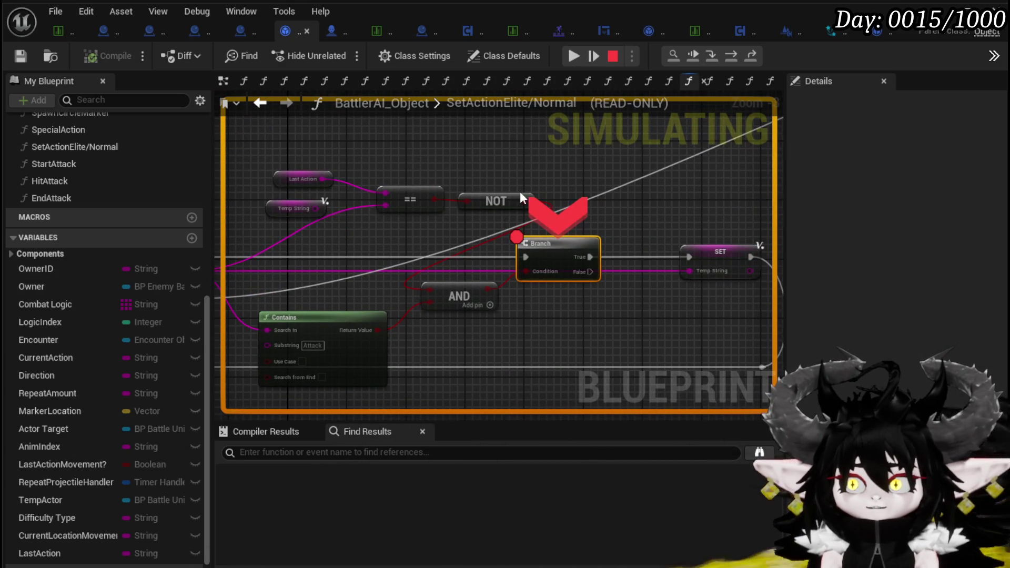
drag(372, 240, 503, 247)
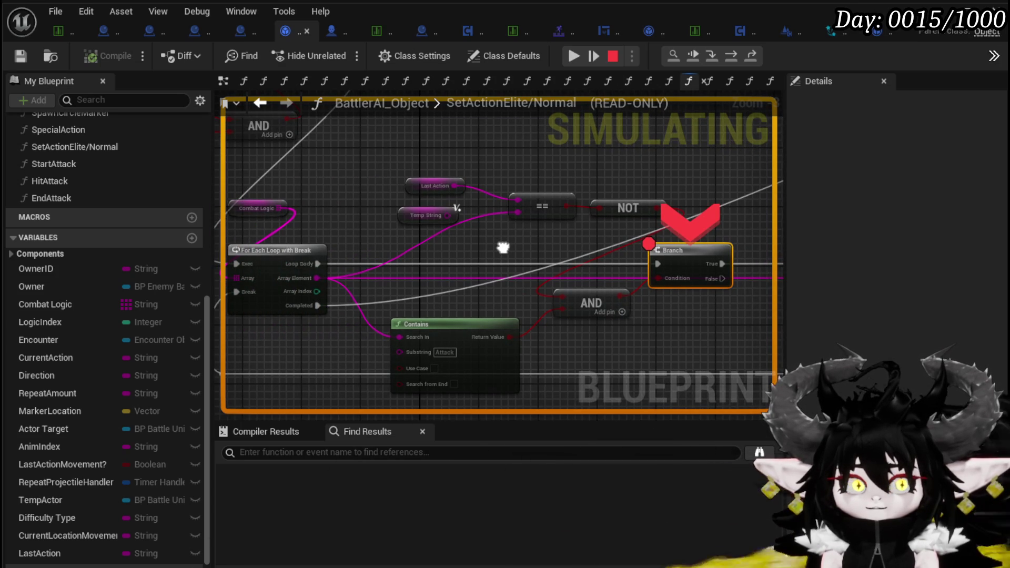
mouse_move(503, 248)
mouse_down()
mouse_move(638, 264)
mouse_move(512, 188)
mouse_move(368, 235)
mouse_move(427, 238)
mouse_up()
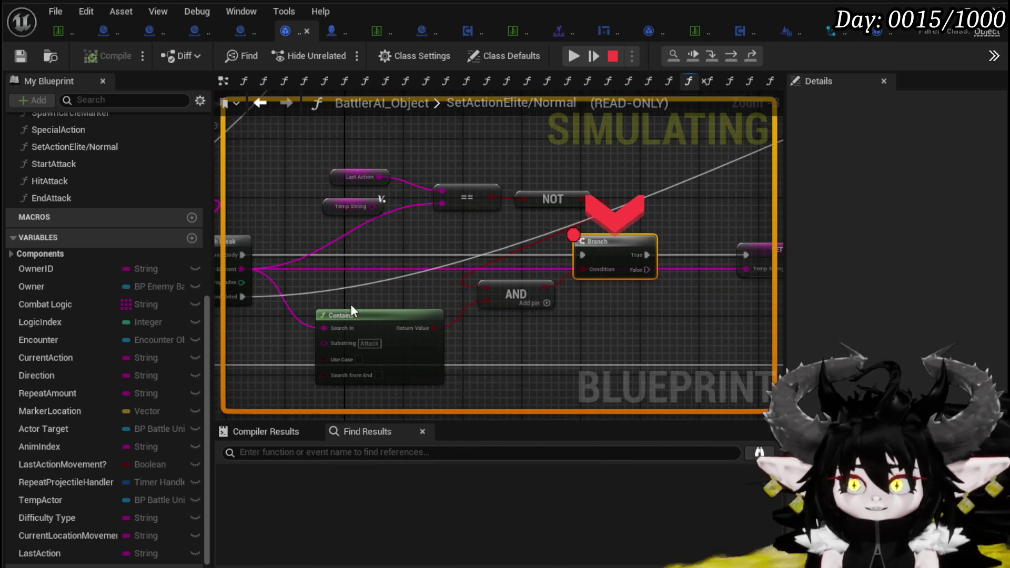
drag(552, 344, 392, 337)
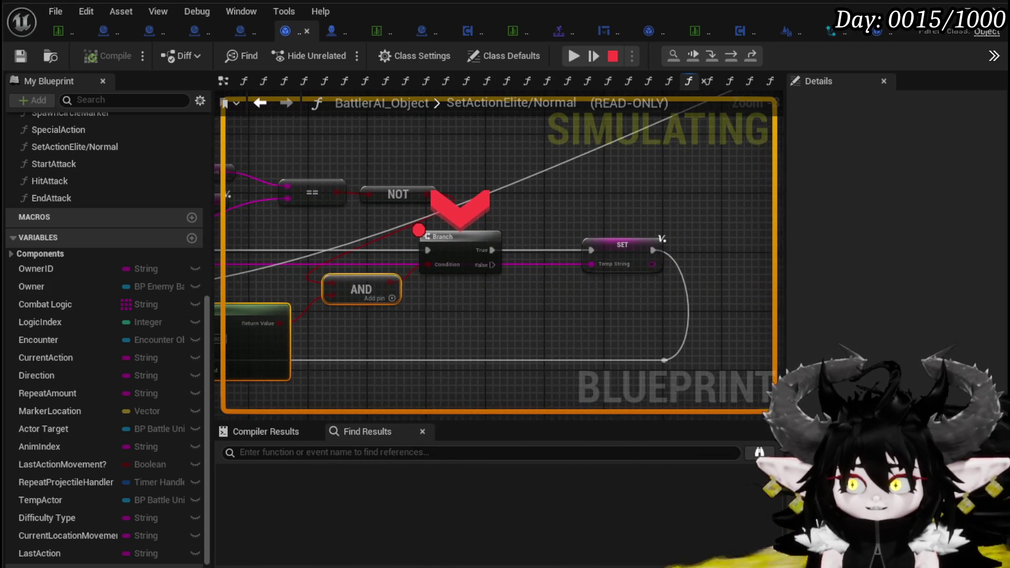
drag(497, 309, 662, 328)
click(690, 329)
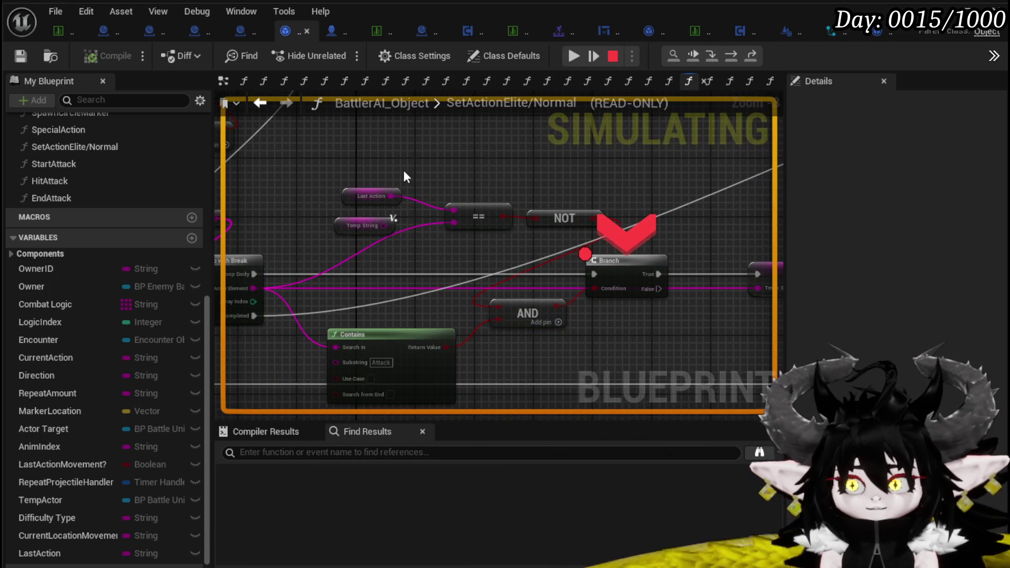
click(548, 175)
scroll(445, 175, down, 2)
mouse_move(597, 255)
mouse_down()
mouse_move(479, 235)
mouse_move(465, 200)
mouse_up()
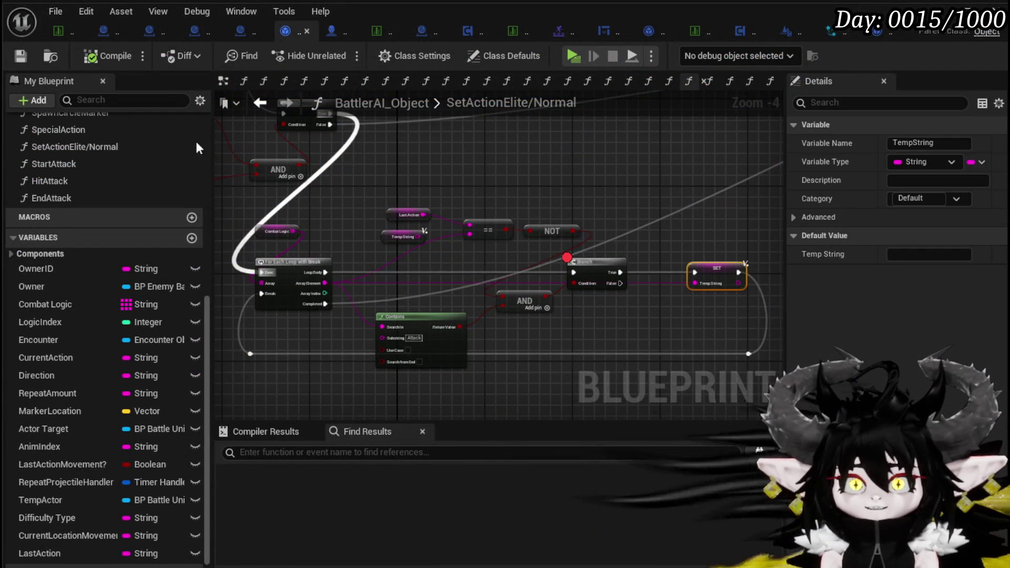
Step: Delete the stray Temp String getter node from the Last Action comparison
scroll(697, 249, up, 2)
drag(242, 253, 362, 274)
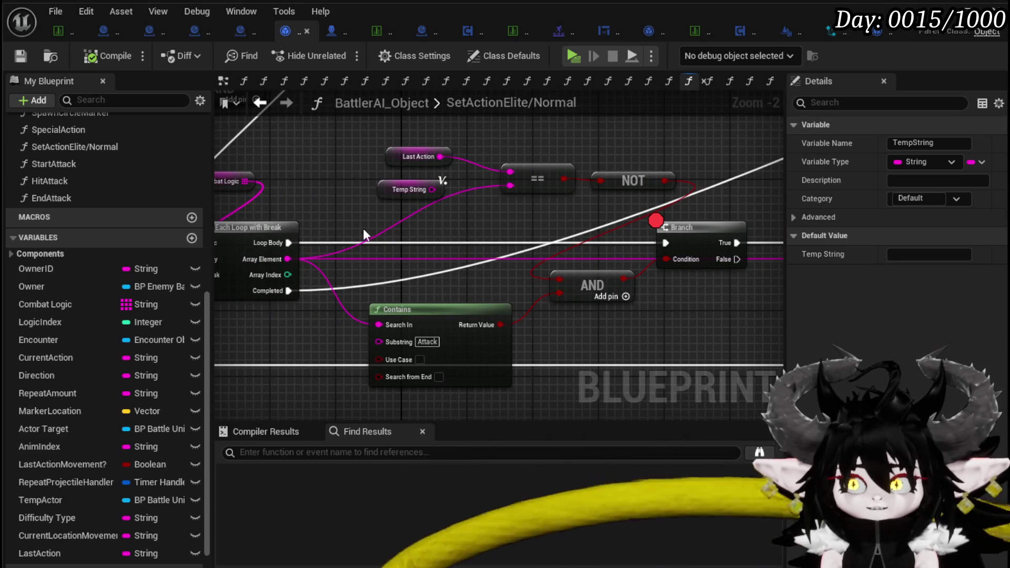
key(Delete)
drag(538, 215, 411, 254)
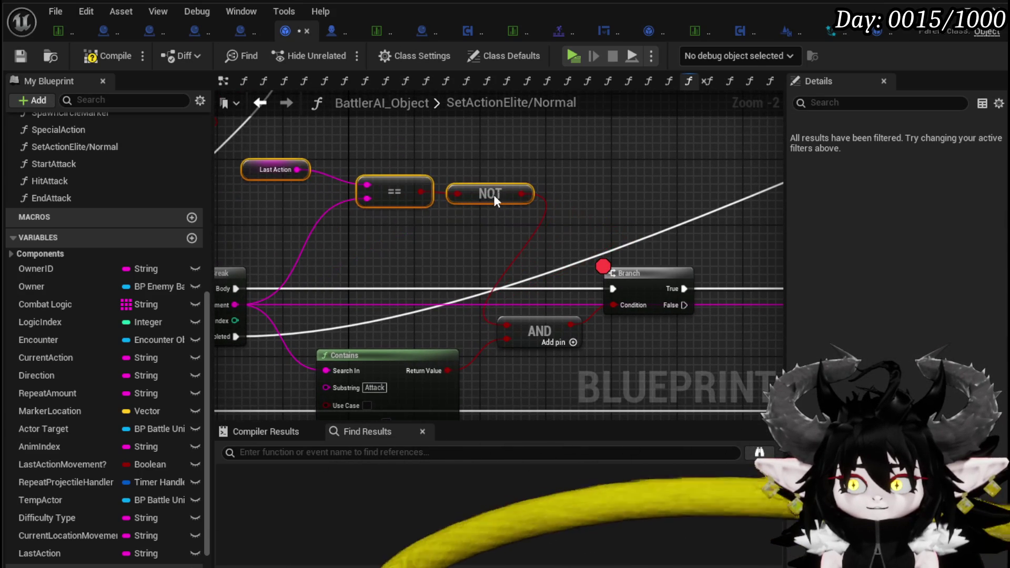
Step: Copy and paste the Current Location Movement Data and == comparison nodes
drag(490, 199, 519, 272)
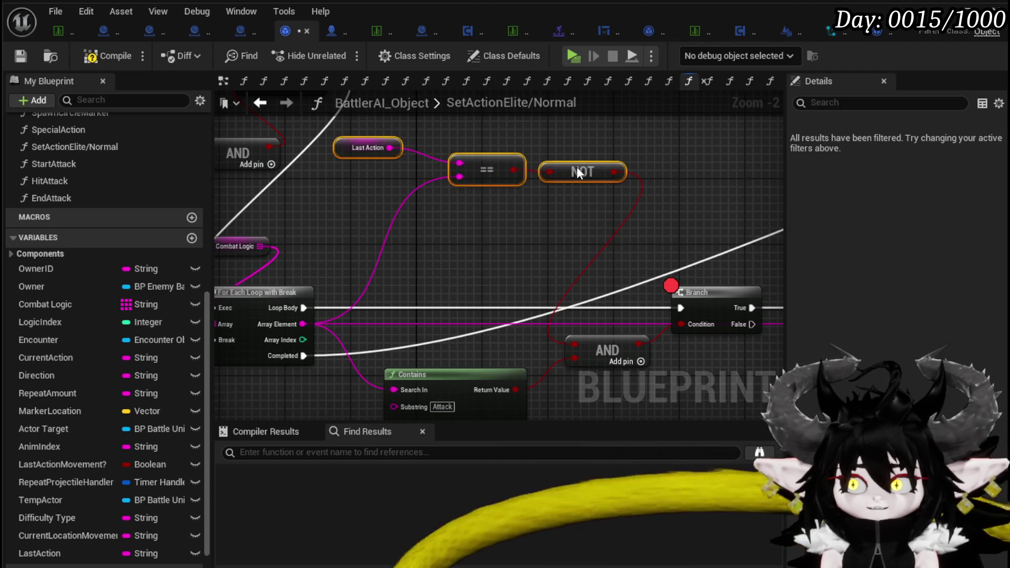
drag(626, 237, 498, 326)
scroll(438, 267, down, 1)
mouse_move(438, 267)
mouse_down()
mouse_move(387, 352)
mouse_move(511, 170)
mouse_up()
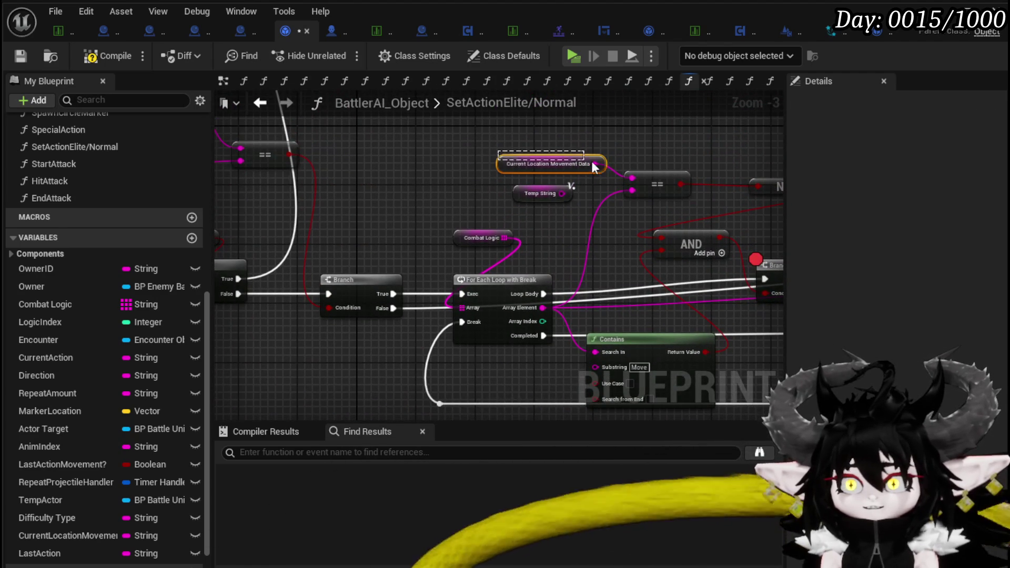
mouse_move(598, 264)
mouse_down()
mouse_move(542, 192)
mouse_move(434, 299)
mouse_up()
key(ctrl+v)
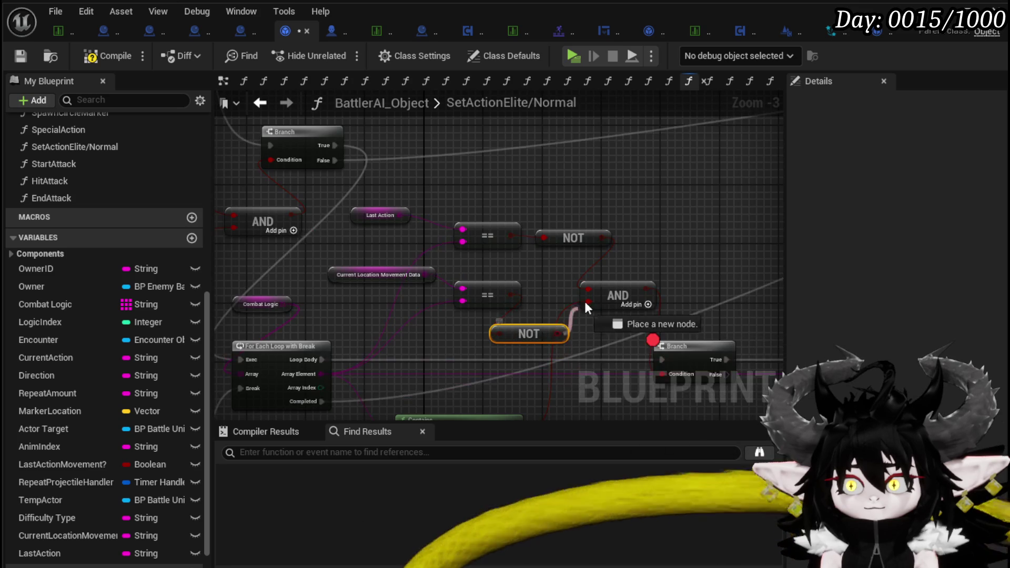
Step: Wire the new NOT into the AND node's second input and compile the blueprint
drag(593, 304, 592, 303)
drag(593, 303, 503, 259)
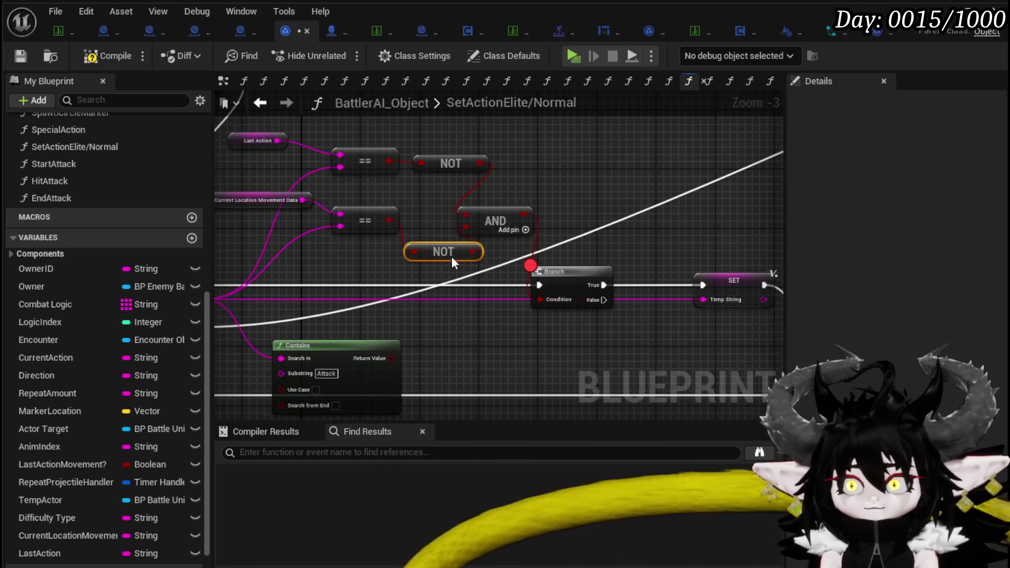
drag(495, 323, 547, 304)
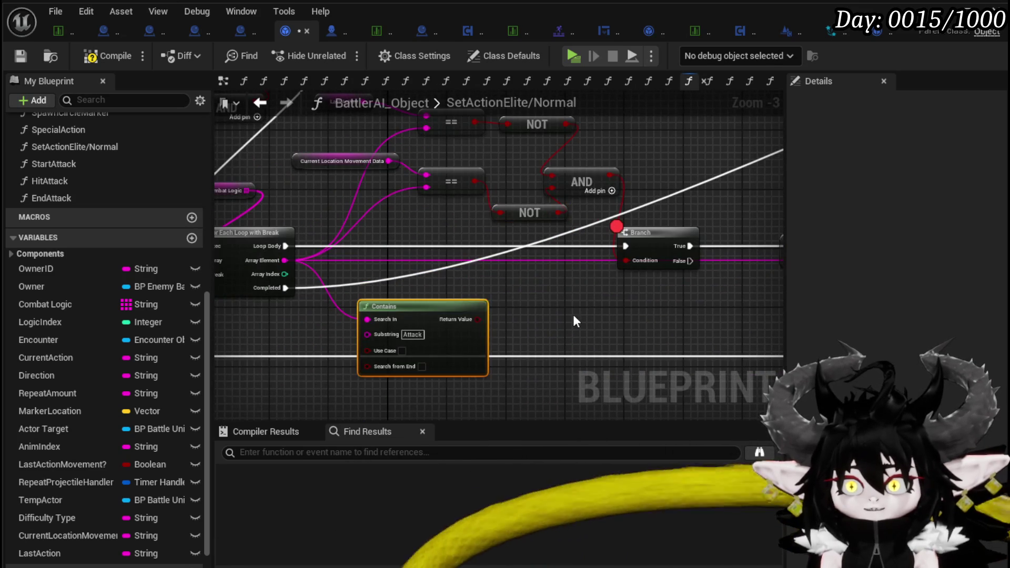
scroll(576, 320, down, 2)
click(114, 56)
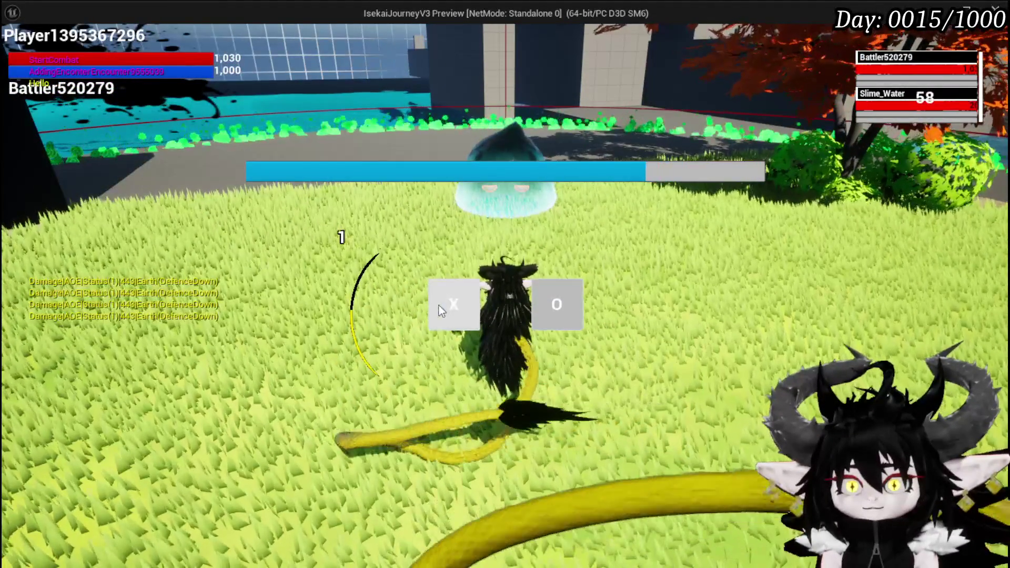
Step: Answer the battle's timing prompt against Slime_Water until the Branch breakpoint pauses play
click(436, 306)
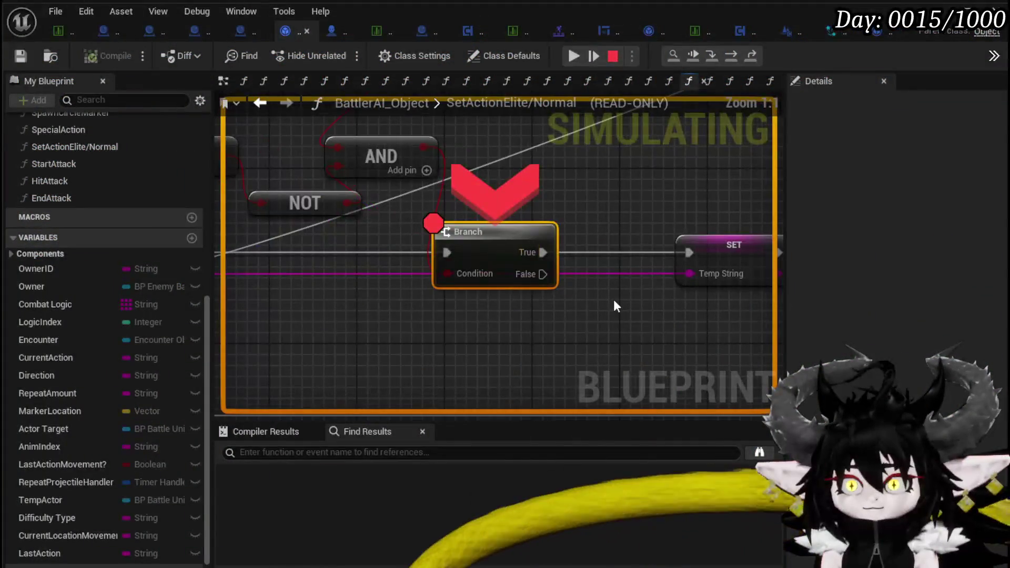
scroll(390, 319, down, 3)
Step: Resume from the Branch breakpoint and answer the Confirm/End Turn prompt with G
drag(394, 298, 552, 311)
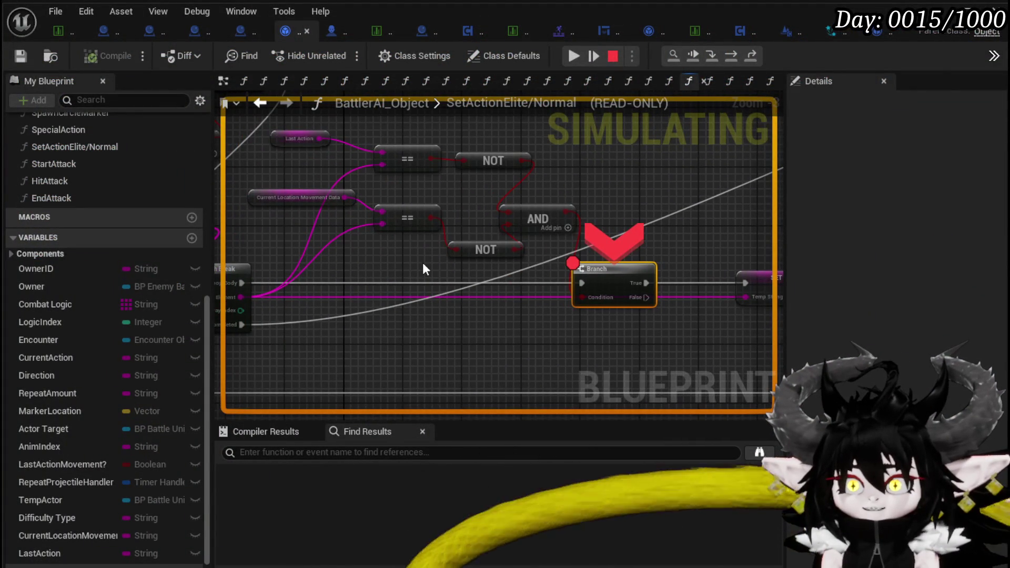
click(581, 56)
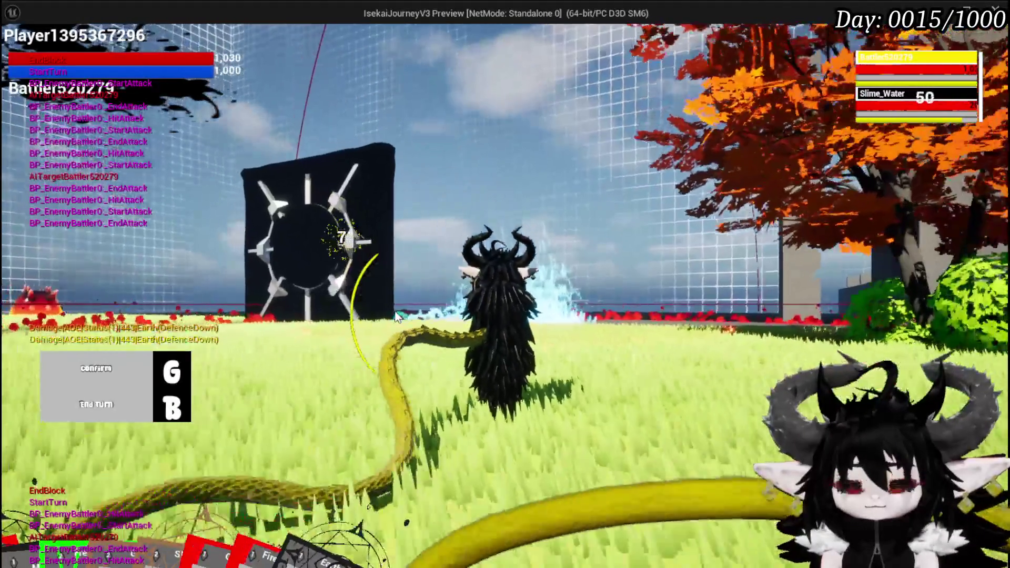
key(g)
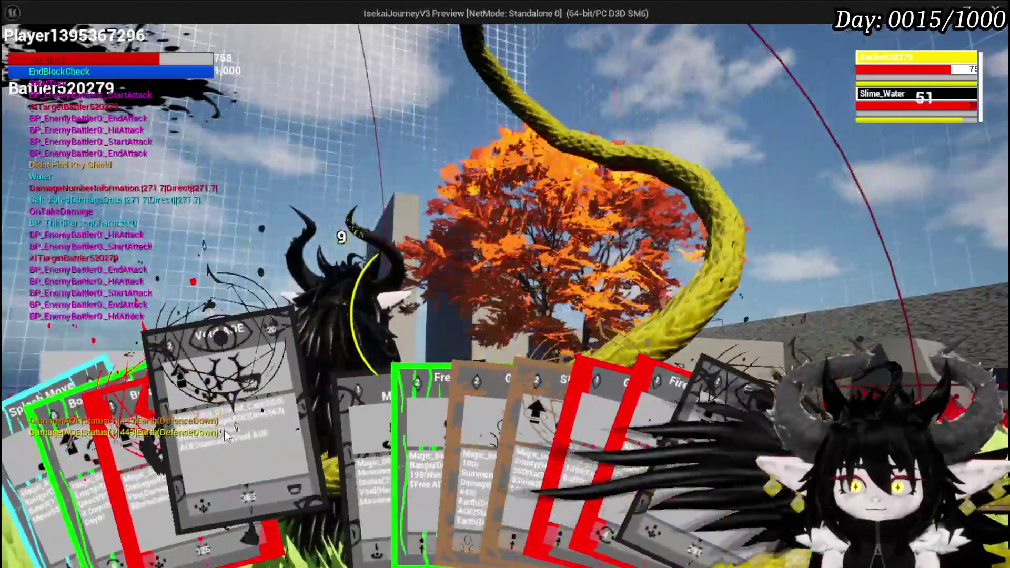
Step: Play the Void AOE and Void Movement cards, casting Void Movement on the target area
click(226, 434)
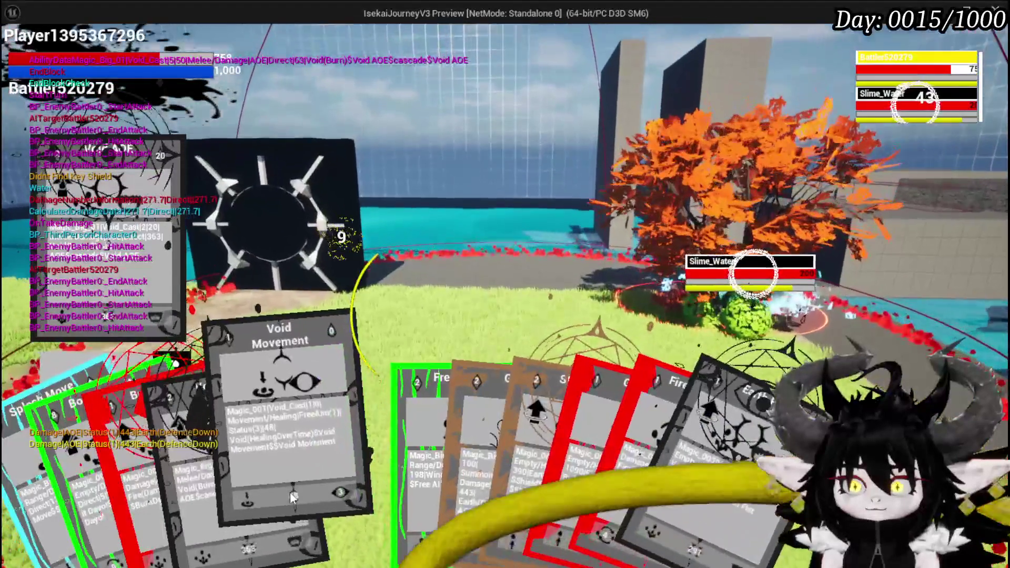
click(290, 491)
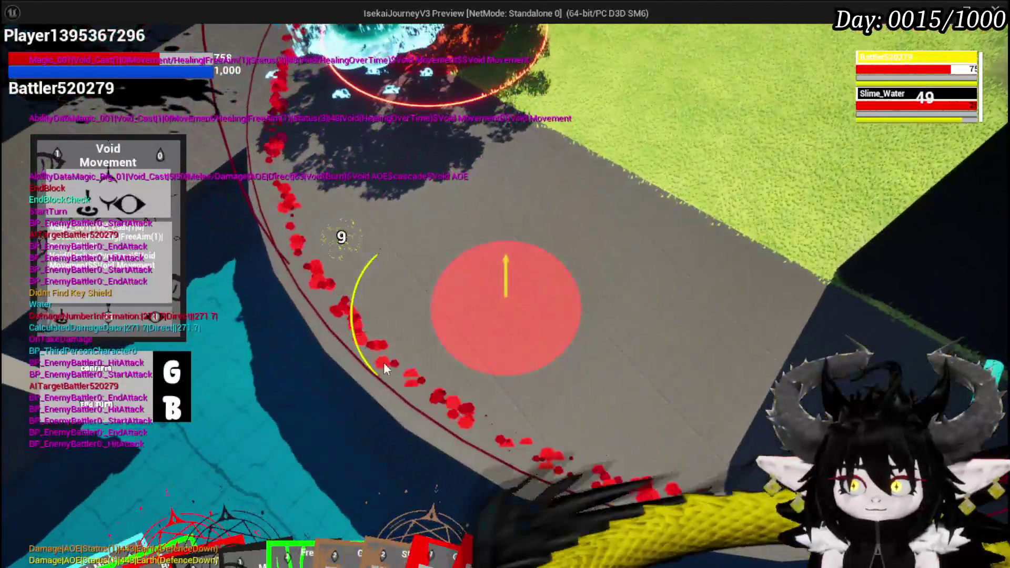
key(g)
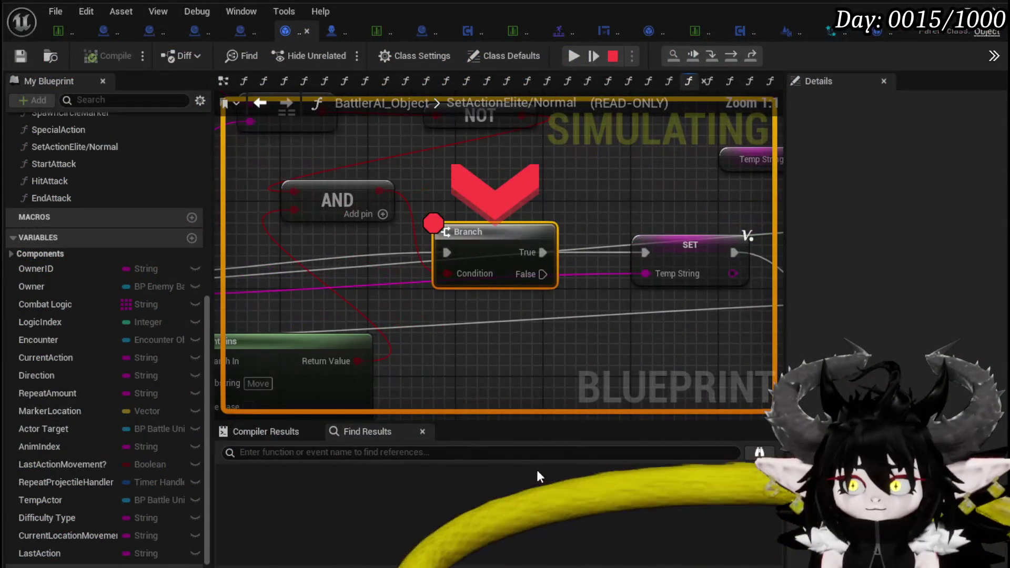
right_click(476, 248)
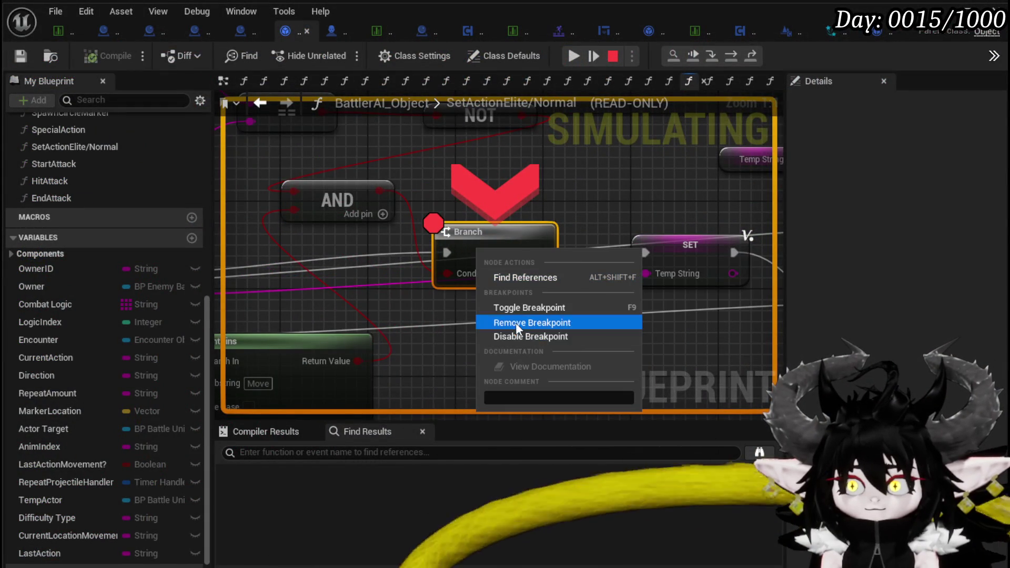
Step: Remove the breakpoints from the Branch node and one other node
click(517, 322)
scroll(518, 284, down, 5)
drag(519, 259, 505, 284)
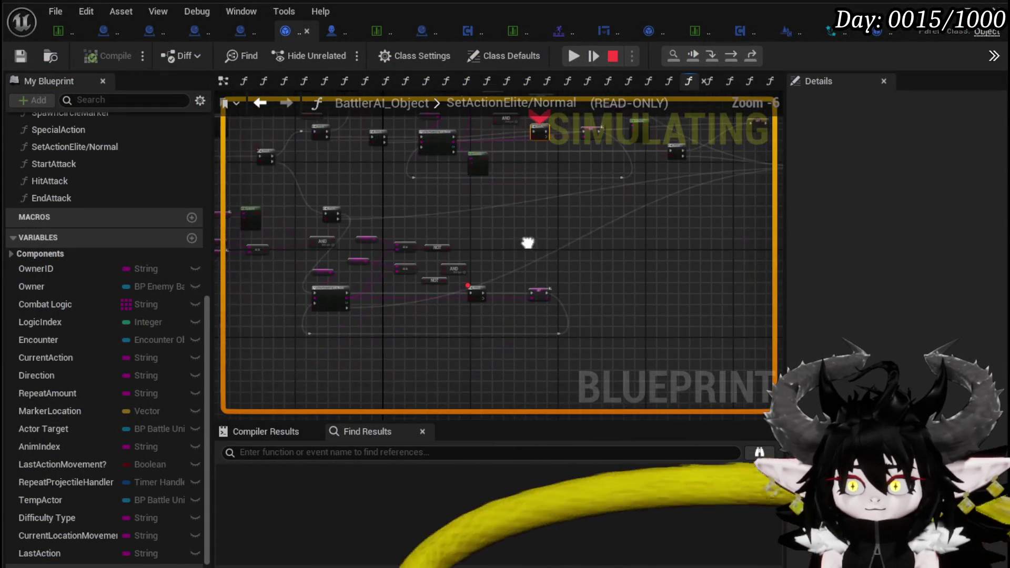
right_click(476, 290)
click(534, 361)
Step: Look over the rest of the SetActionElite/Normal graph and resume the paused session
scroll(532, 354, up, 2)
drag(553, 416, 570, 250)
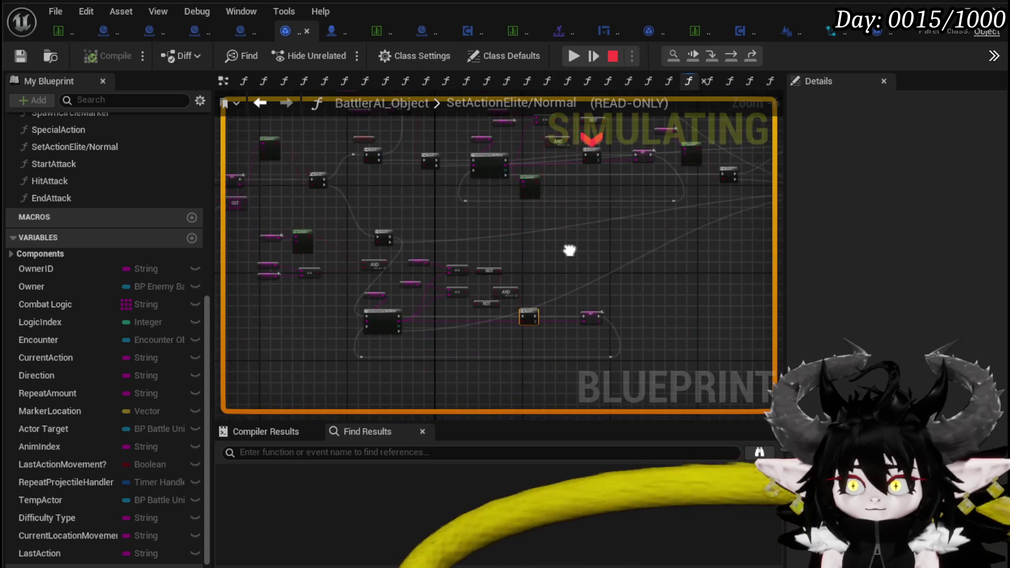
mouse_move(449, 216)
mouse_down()
mouse_move(428, 197)
mouse_move(547, 282)
mouse_move(490, 189)
mouse_move(484, 259)
mouse_up()
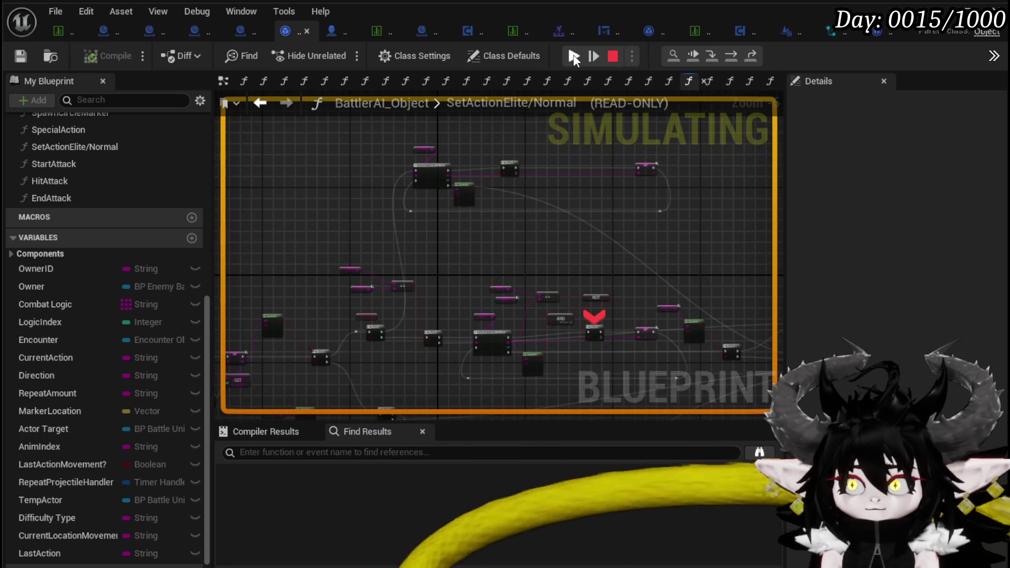
click(574, 55)
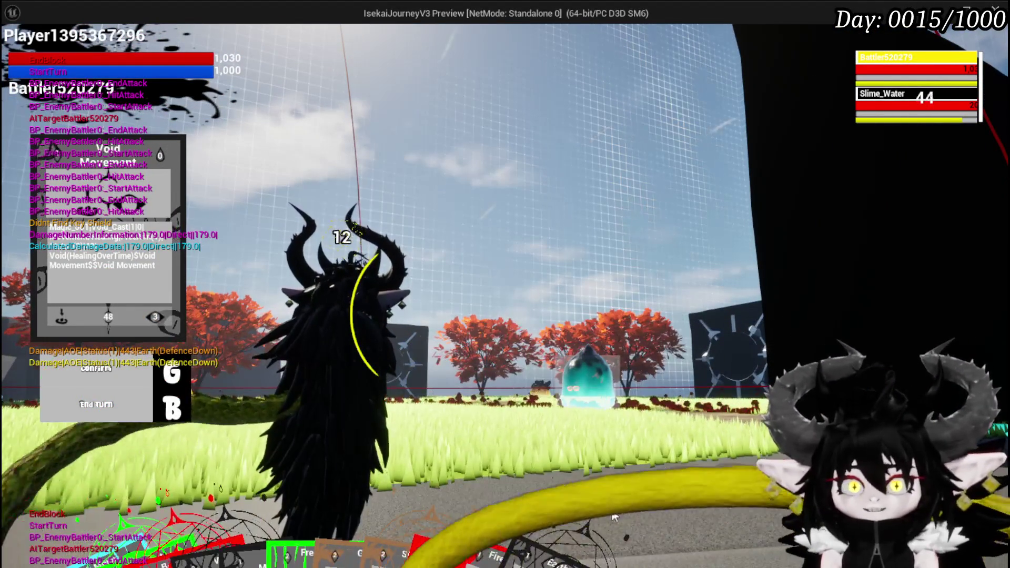
Step: Cast the Earth Fist ability card once the slime battle begins
click(620, 408)
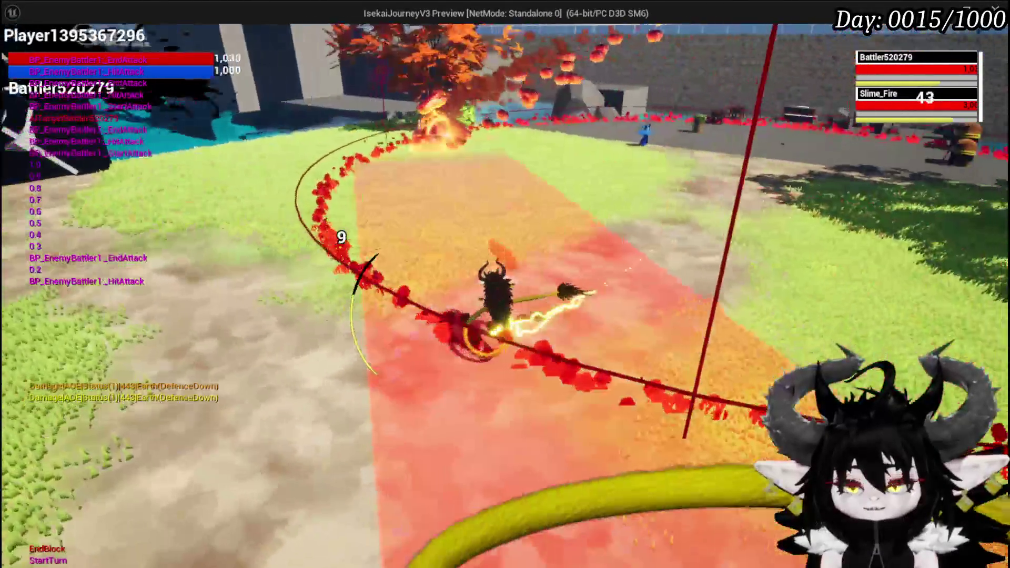
Step: Stop the play-in-editor session with Esc after the Slime_Fire battle
key(Escape)
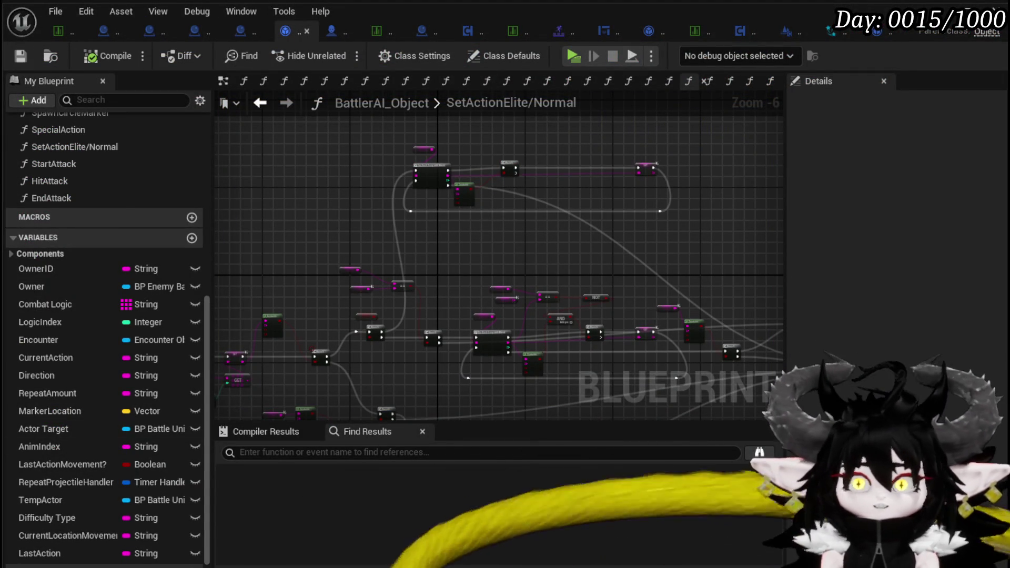
Step: Save the BattlerAI_Object blueprint and close an extra asset tab
mouse_move(379, 288)
mouse_down()
mouse_move(374, 258)
mouse_move(349, 266)
mouse_move(388, 187)
mouse_up()
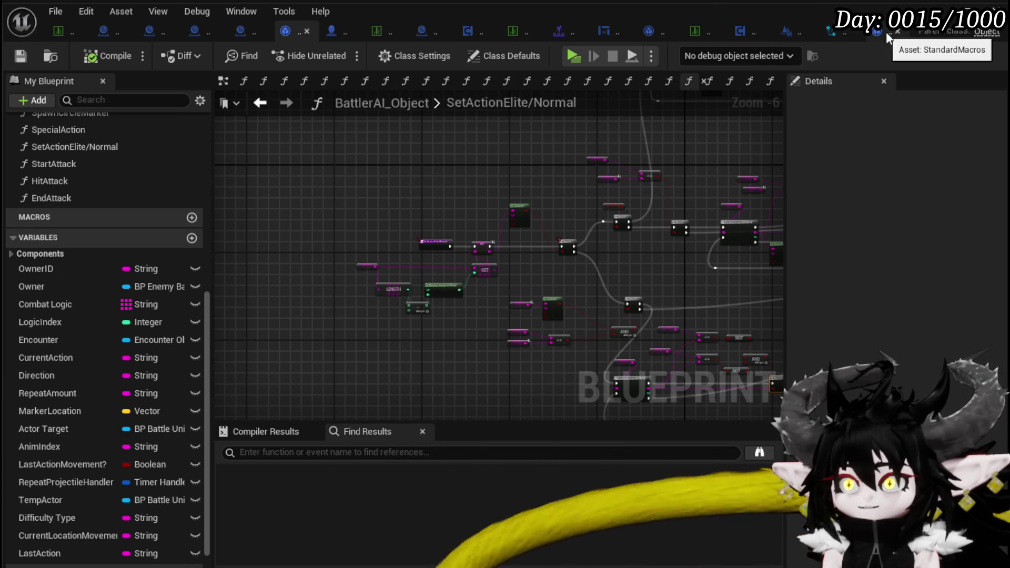
click(21, 55)
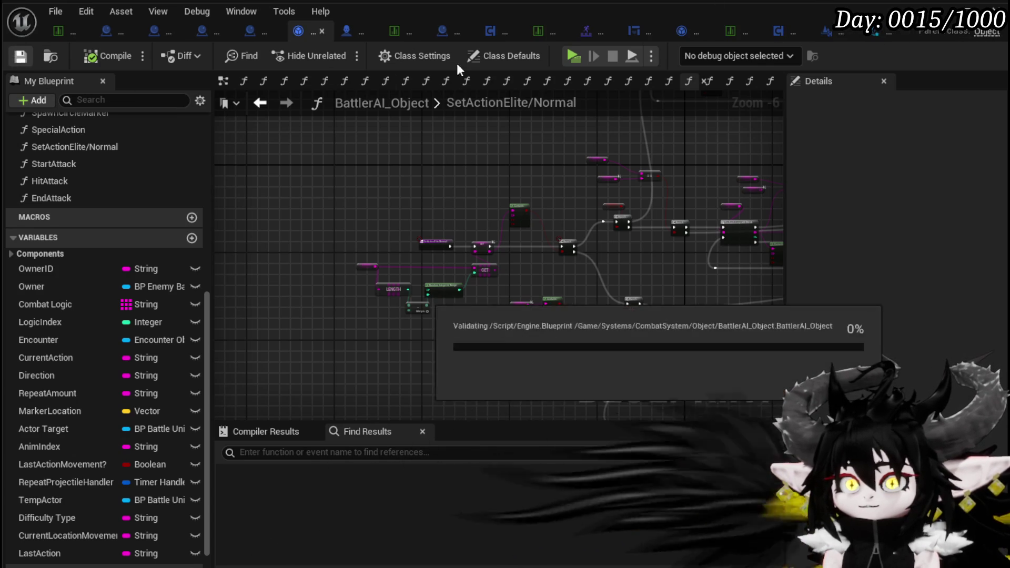
click(896, 31)
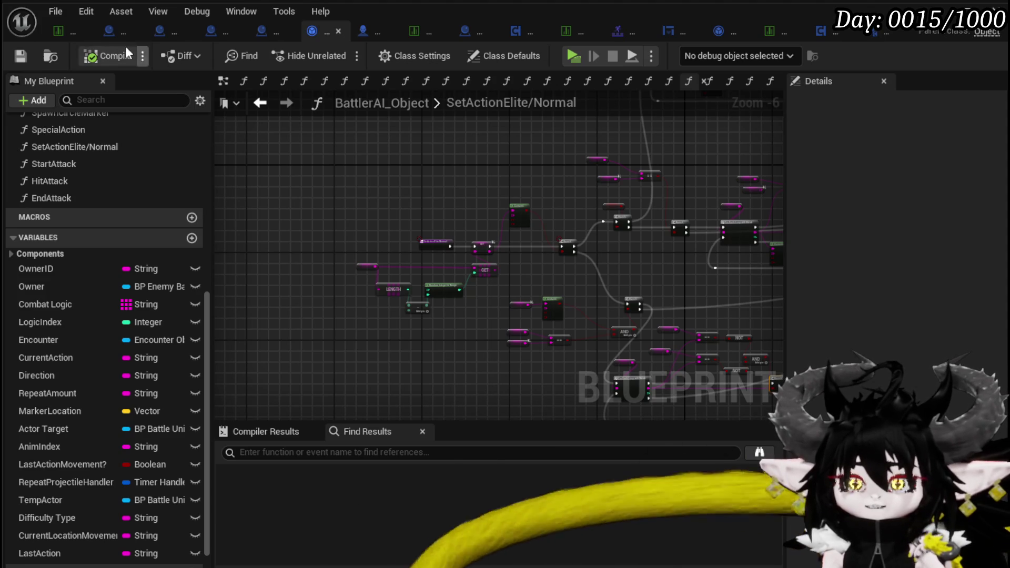
Step: Zoom out to survey the whole SetActionElite/Normal graph, then switch to the enemy data table
mouse_move(533, 132)
mouse_down()
mouse_move(402, 167)
mouse_move(259, 176)
mouse_move(365, 160)
mouse_move(381, 189)
mouse_move(396, 194)
mouse_up()
scroll(316, 169, down, 2)
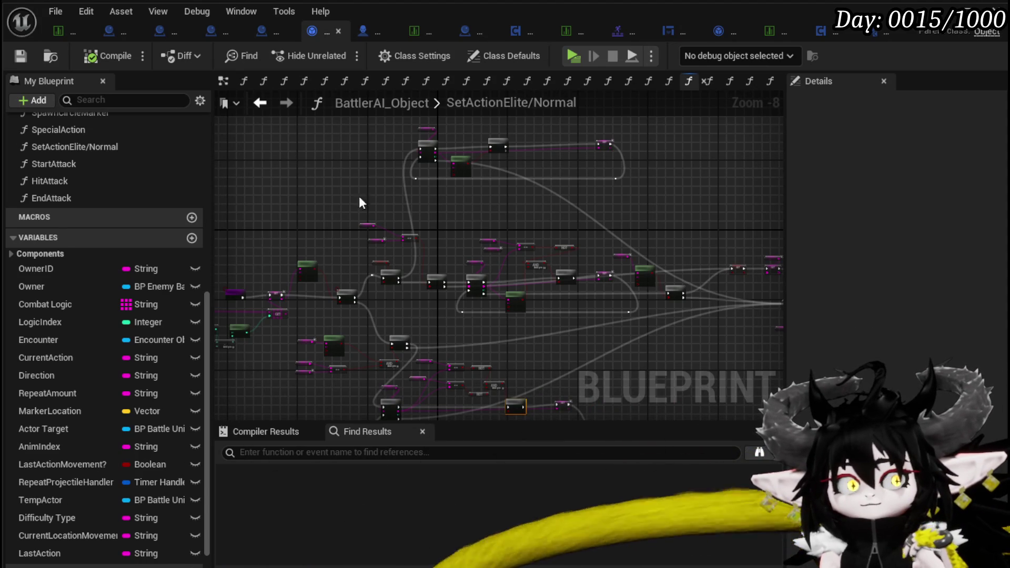
scroll(372, 179, up, 1)
drag(611, 204, 468, 216)
scroll(354, 305, down, 1)
scroll(358, 186, down, 2)
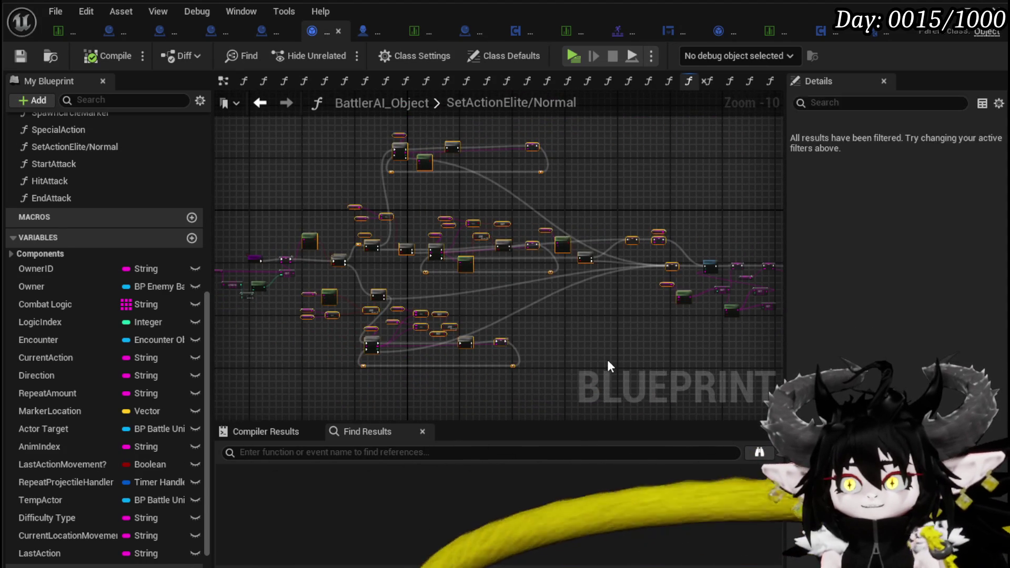
drag(487, 309, 592, 299)
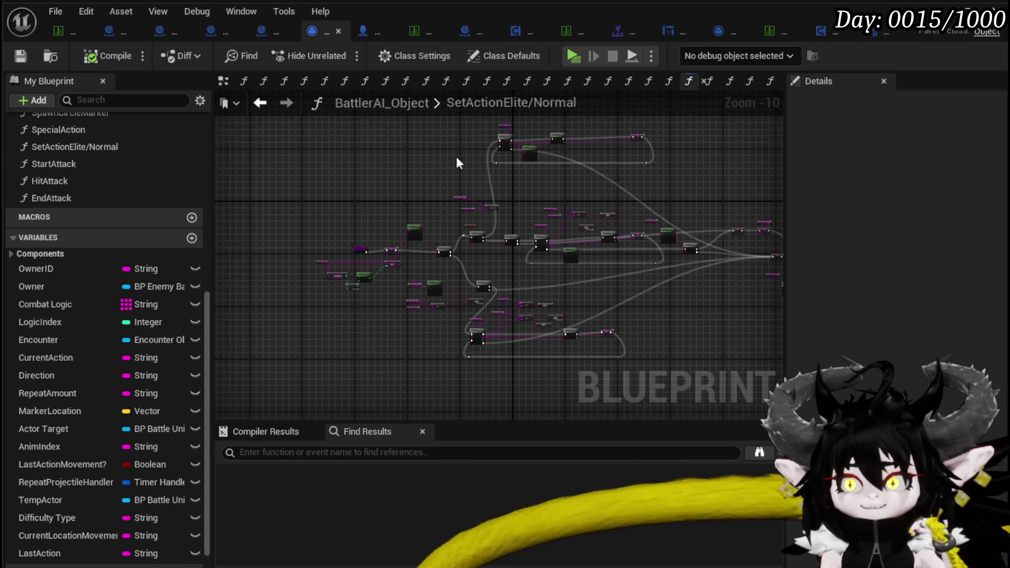
scroll(377, 182, up, 3)
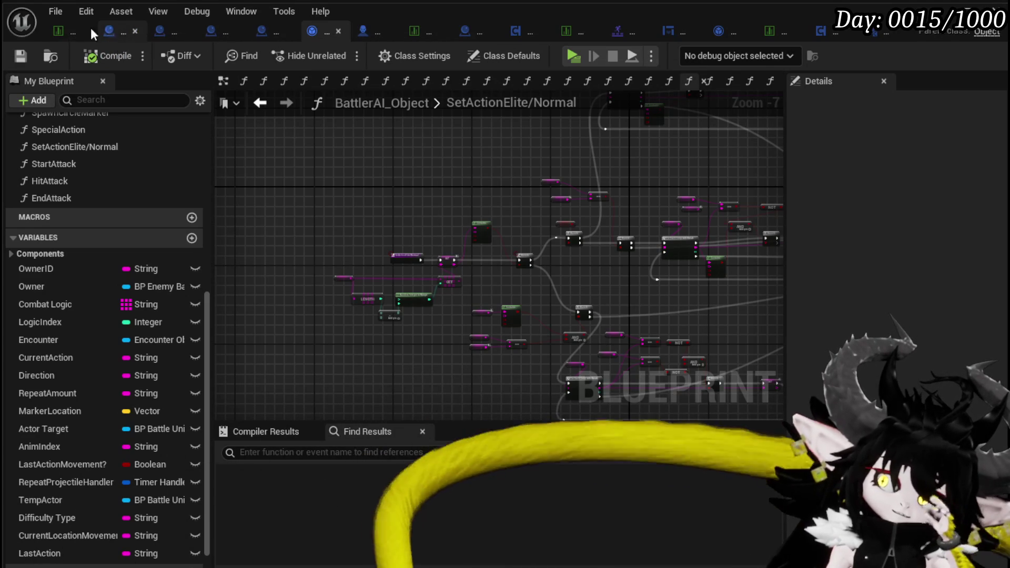
click(59, 30)
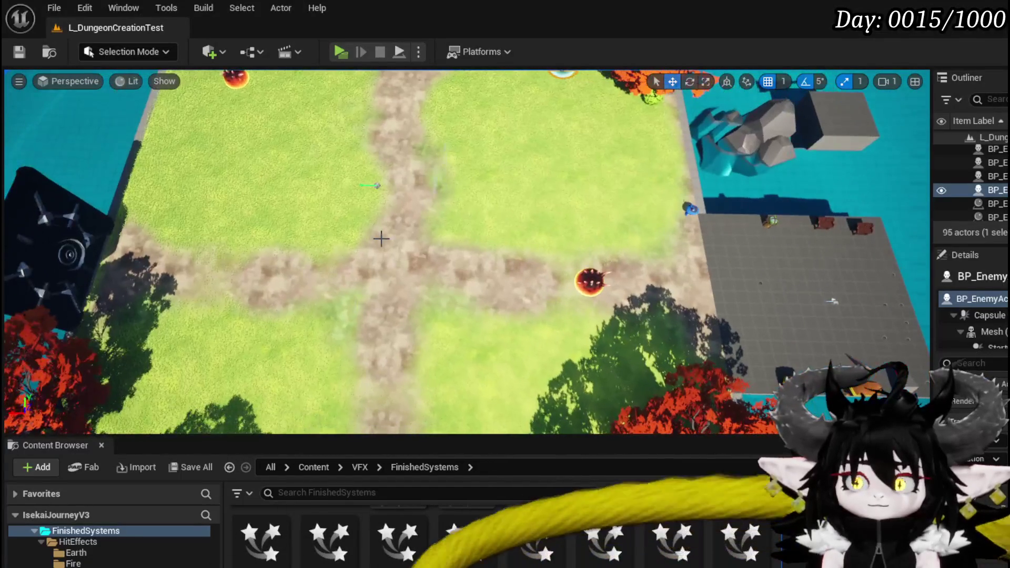
Step: Fly the viewport camera past the portal and dirt path toward the slime enemies on the grass
mouse_move(456, 237)
mouse_down()
mouse_move(379, 226)
mouse_move(400, 247)
mouse_move(489, 259)
mouse_up()
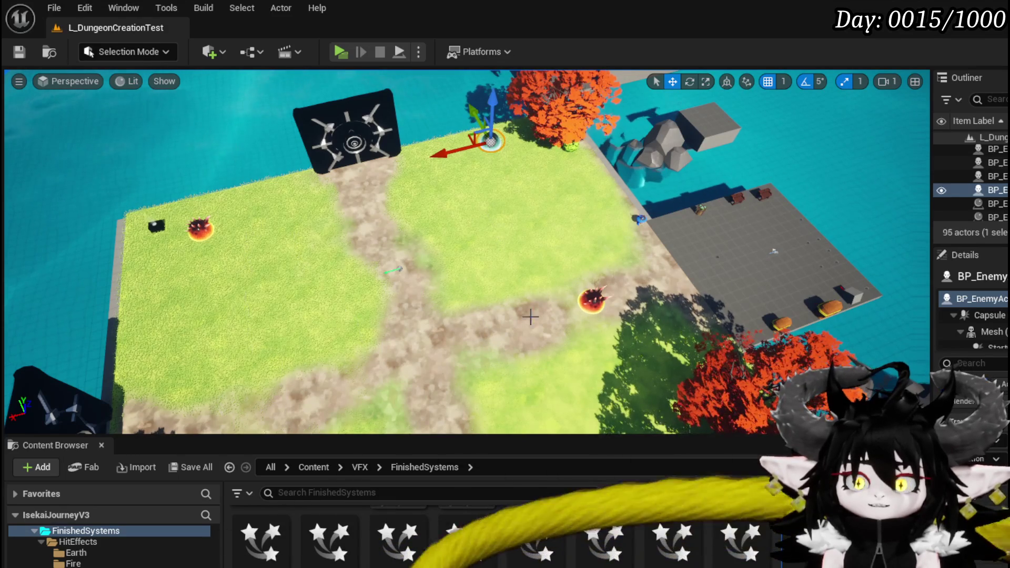
mouse_move(463, 274)
mouse_down()
mouse_move(442, 253)
mouse_move(463, 247)
mouse_move(463, 226)
mouse_up()
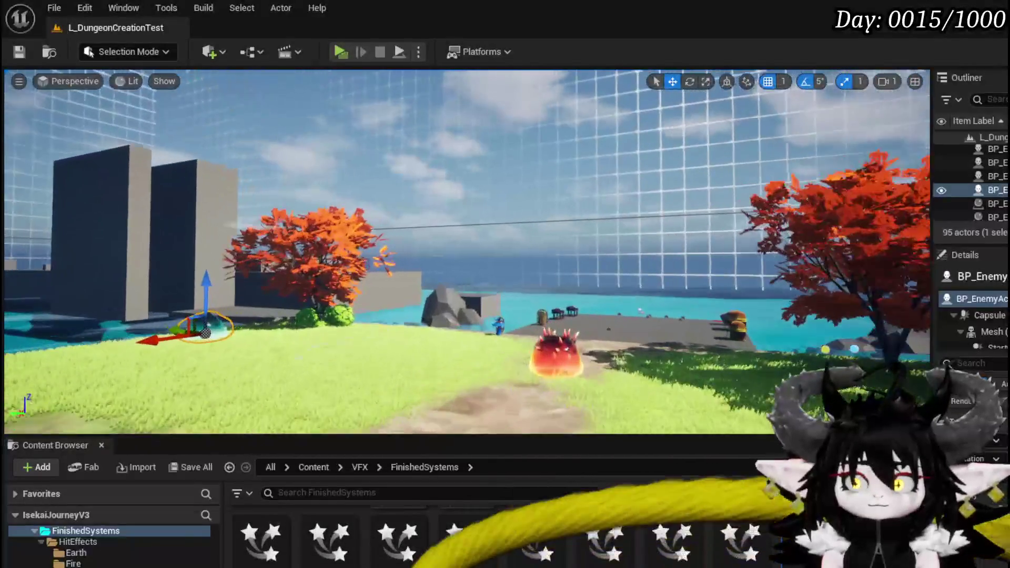
mouse_move(463, 226)
mouse_down()
mouse_move(442, 237)
mouse_move(468, 258)
mouse_move(431, 250)
mouse_up()
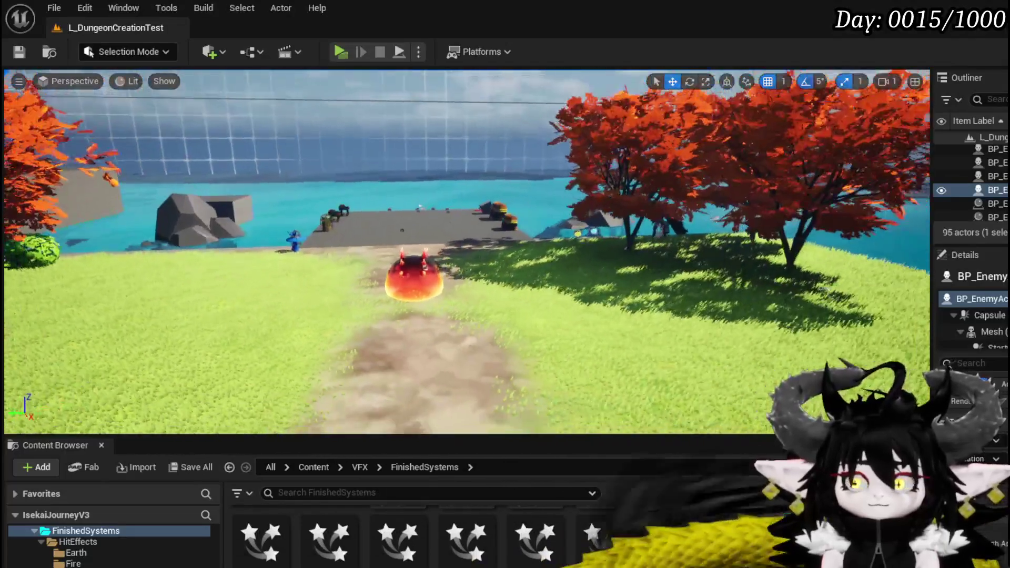
Step: Save the L_DungeonCreationTest map
drag(432, 250, 431, 261)
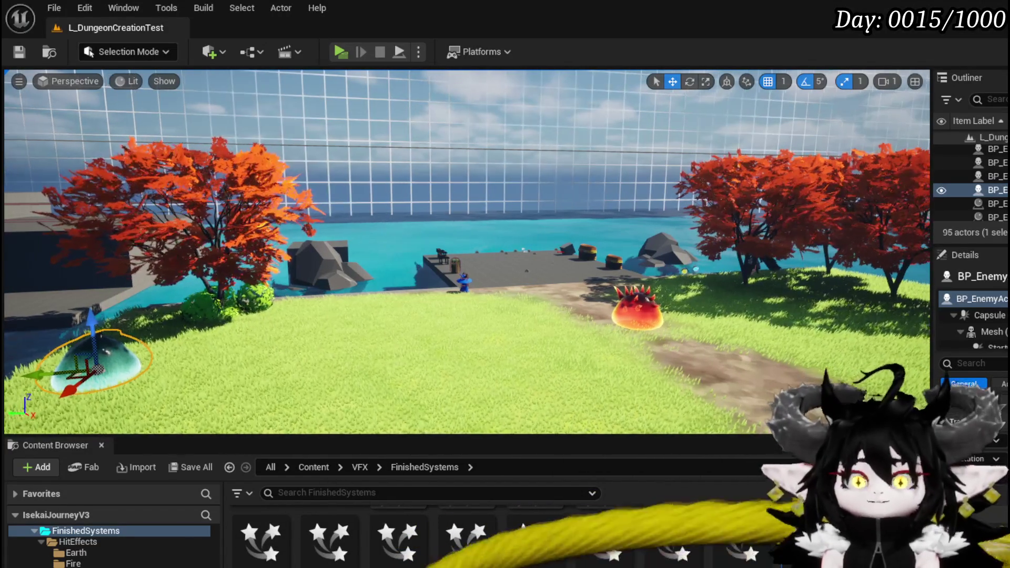
click(19, 51)
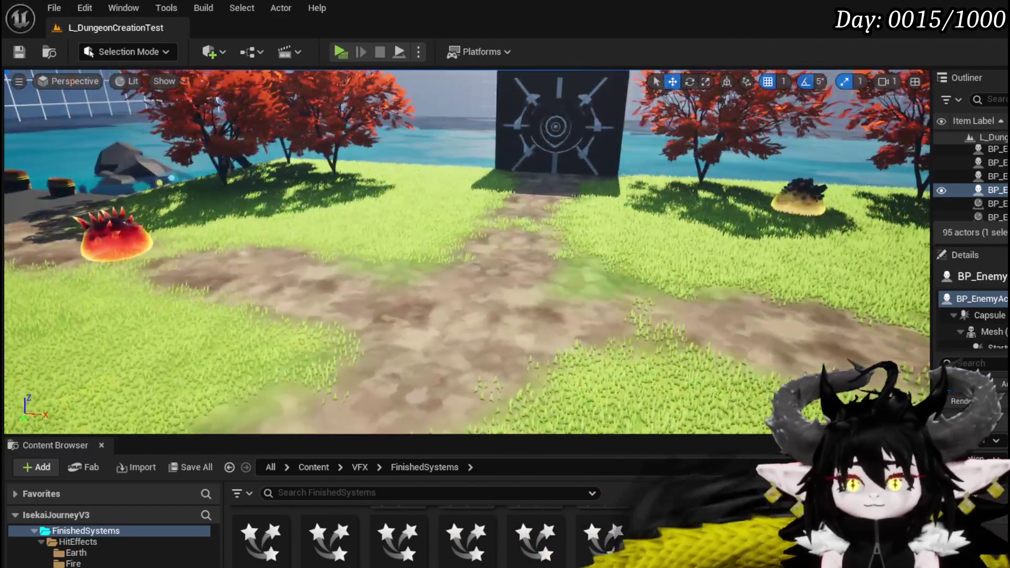
drag(558, 179, 558, 180)
Step: Orbit toward the vault doors to watch the fire slime wandering the path between them
drag(468, 152, 473, 81)
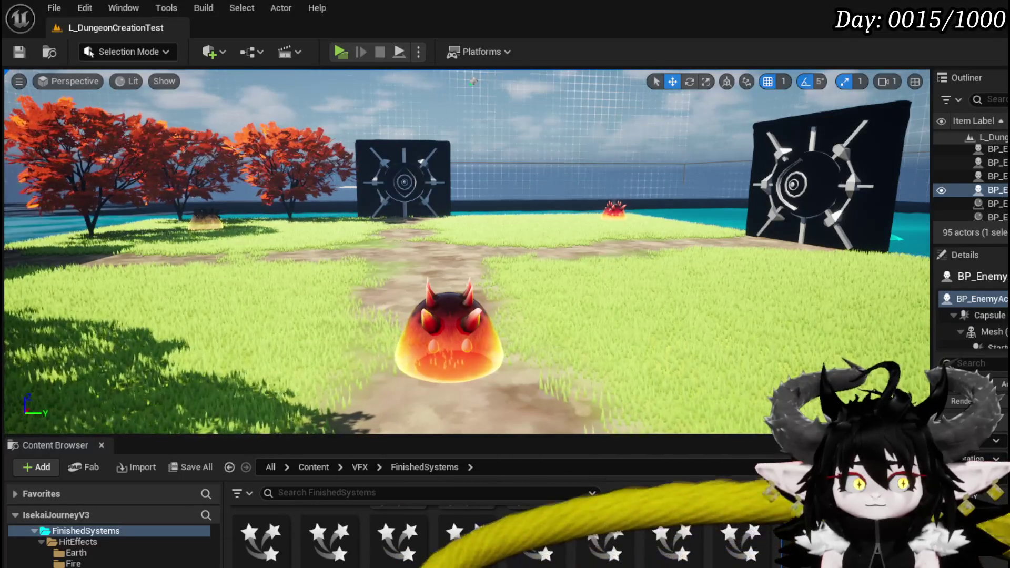
drag(473, 81, 473, 81)
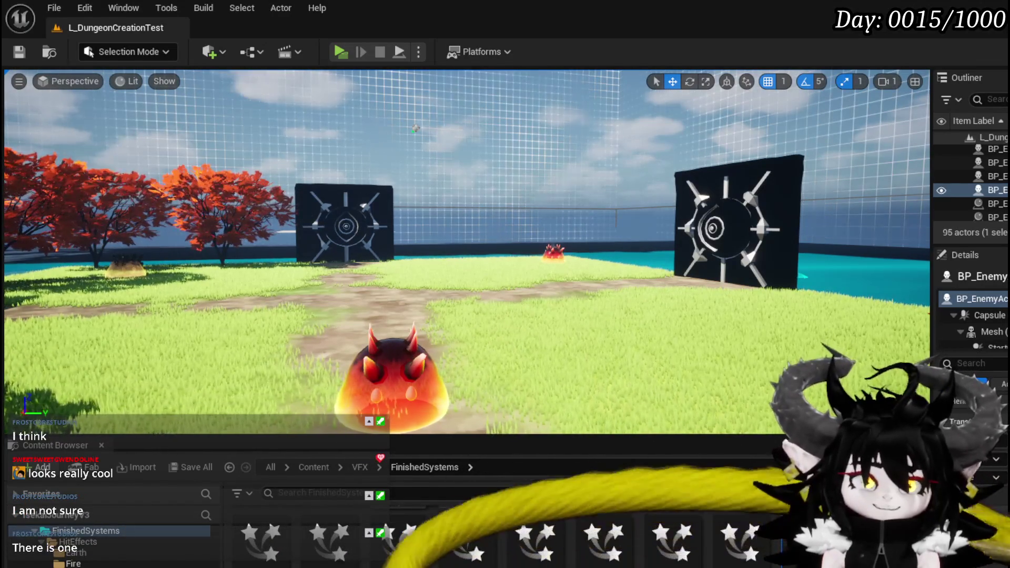
key(a)
key(w)
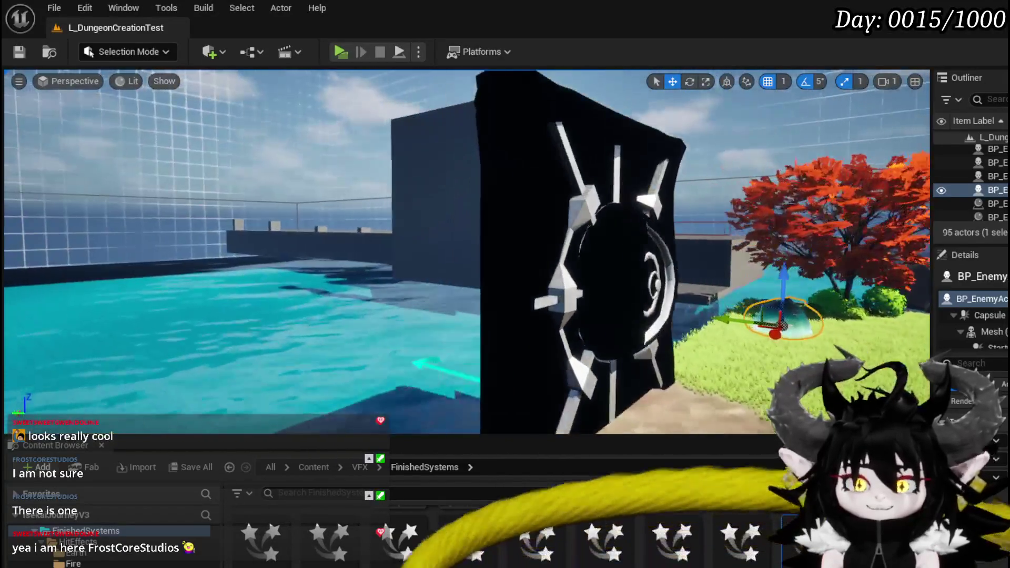
key(w)
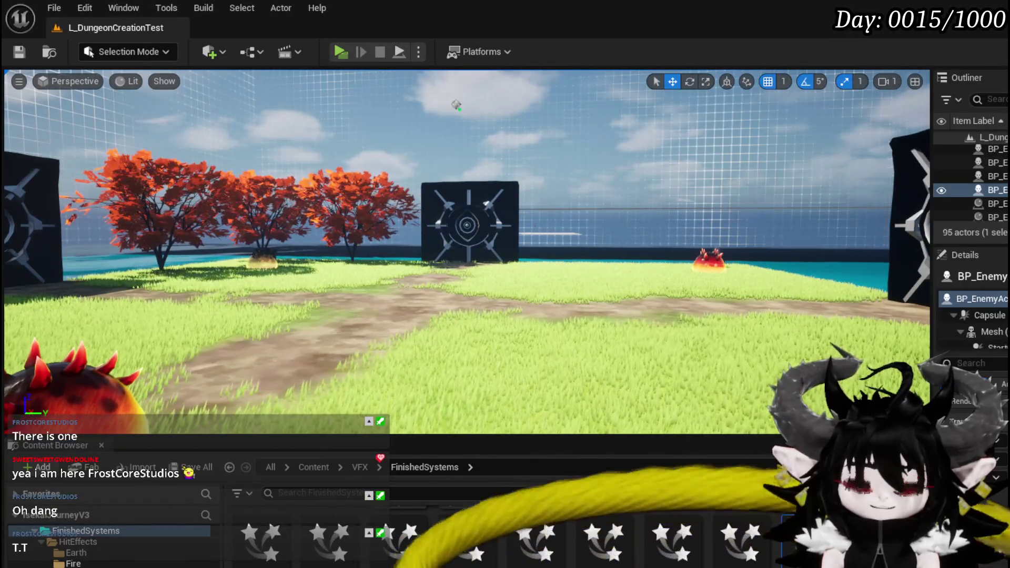
drag(606, 203, 582, 209)
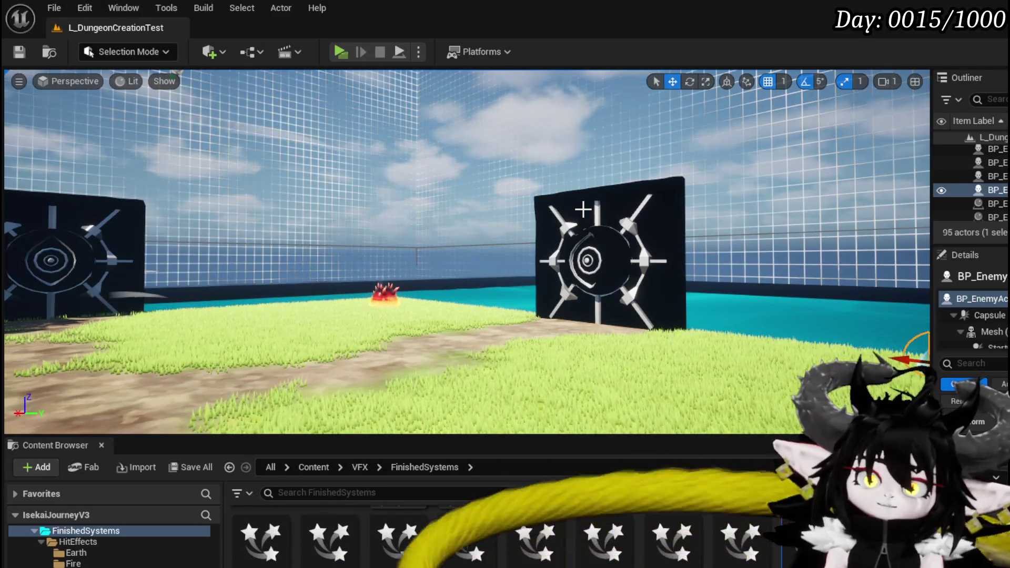
key(f)
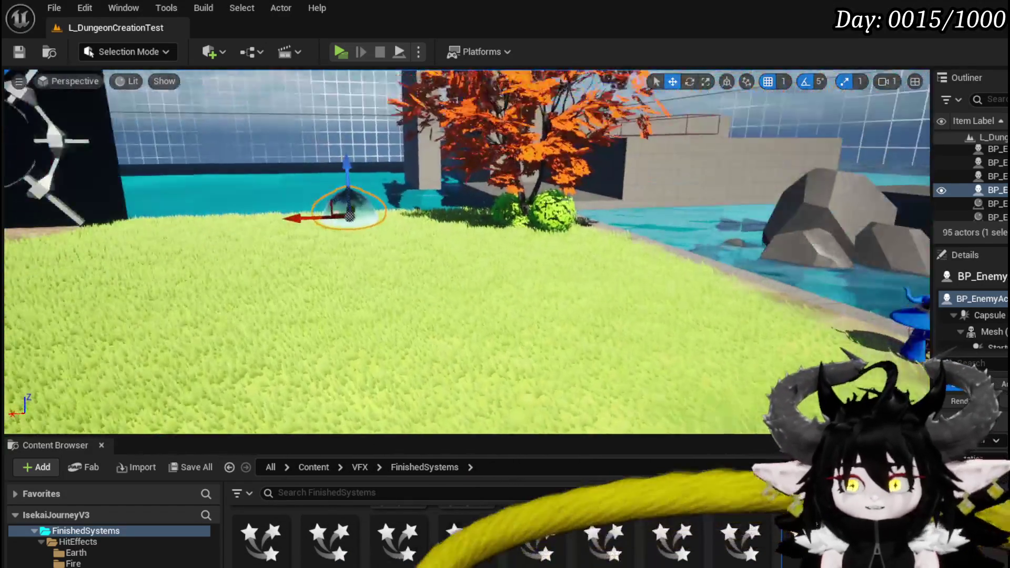
key(s)
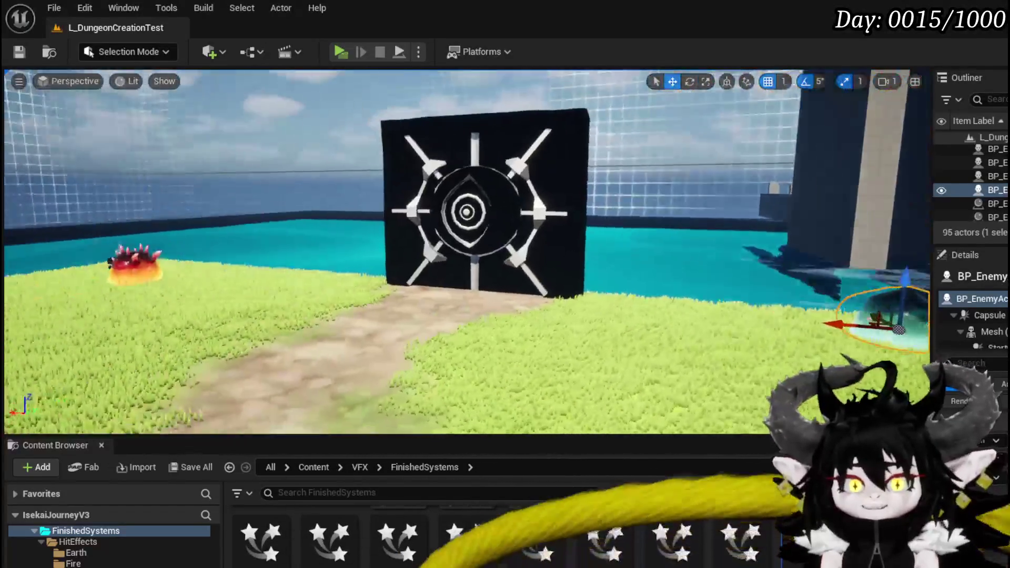
key(d)
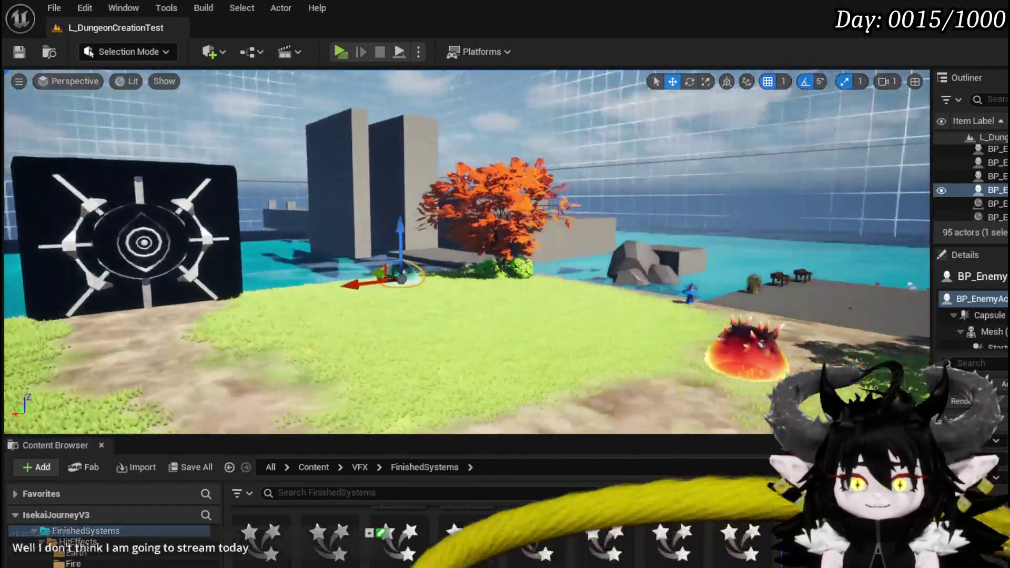
key(a)
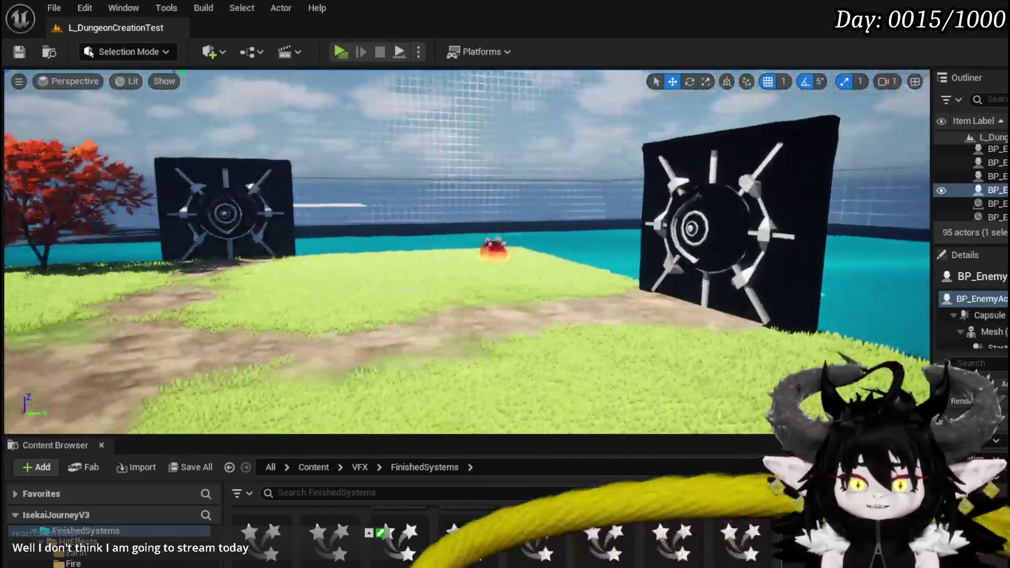
key(d)
key(a)
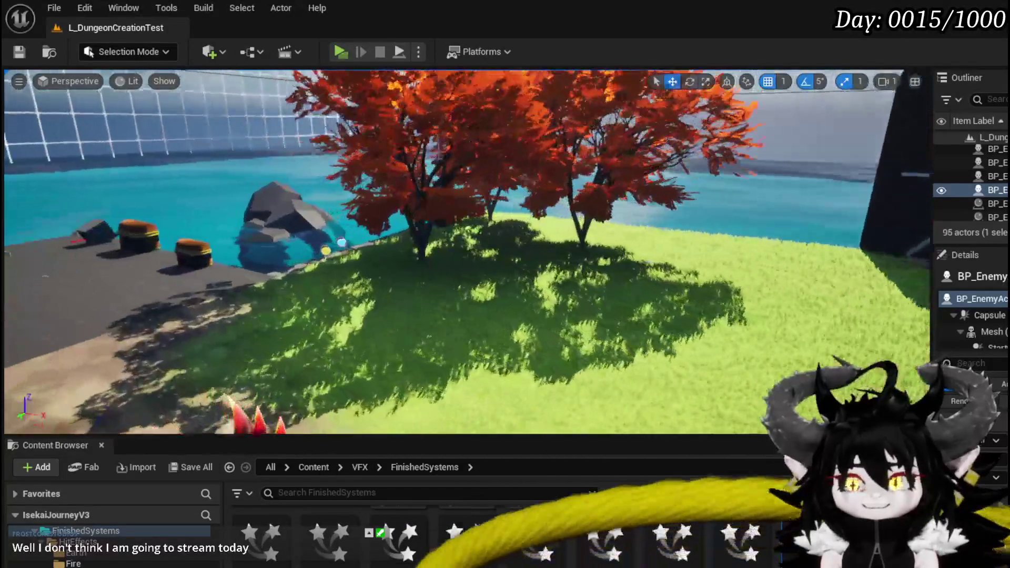
key(s)
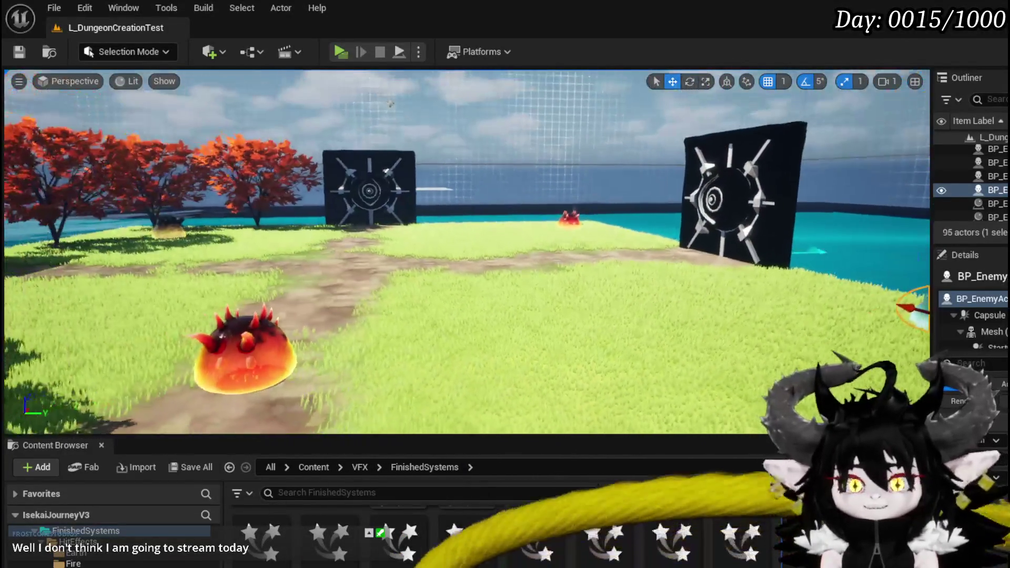
key(q)
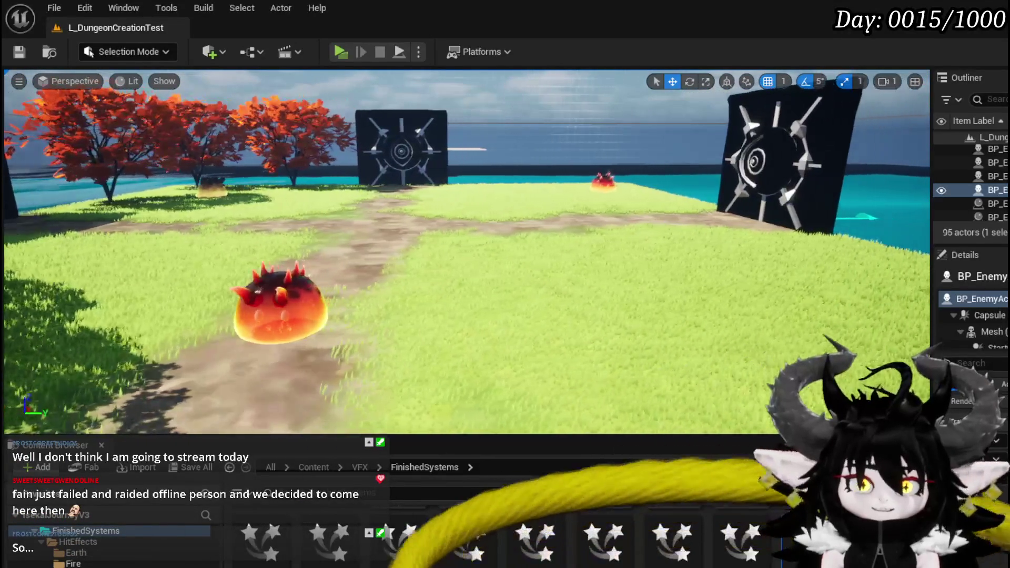
key(d)
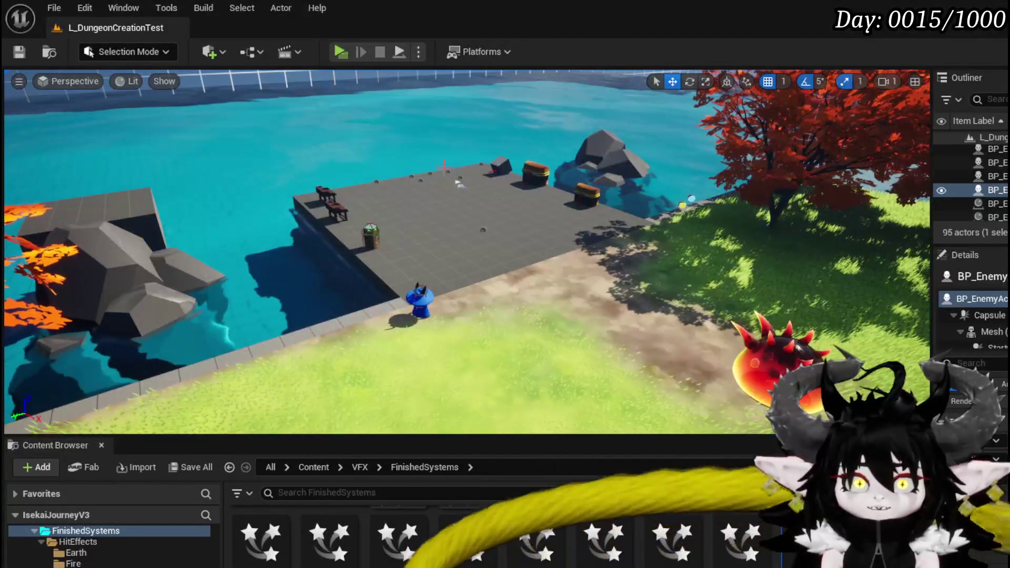
Step: Save the level and focus the viewport on the selected BP_Enemy slime
key(ctrl+s)
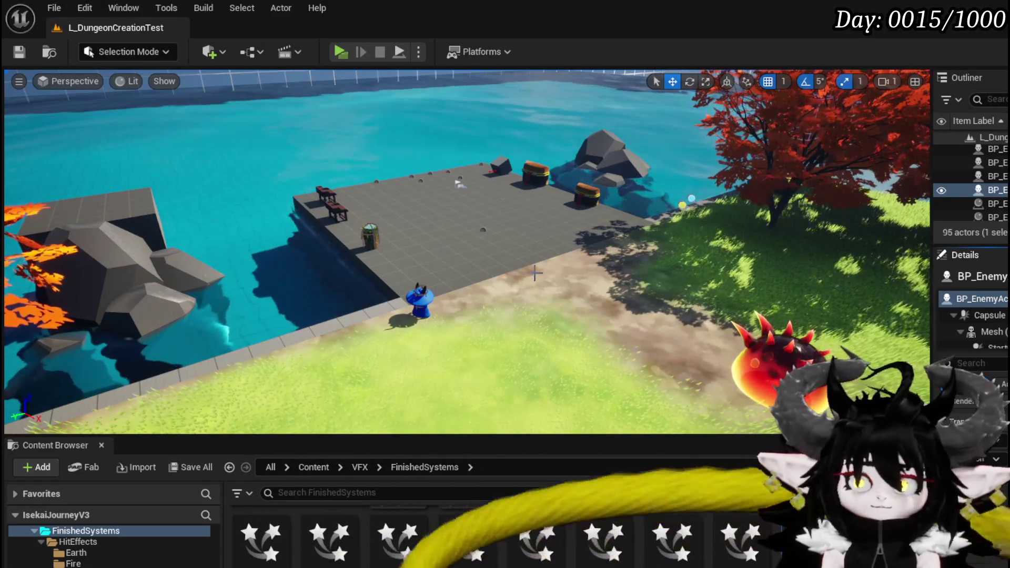
key(f)
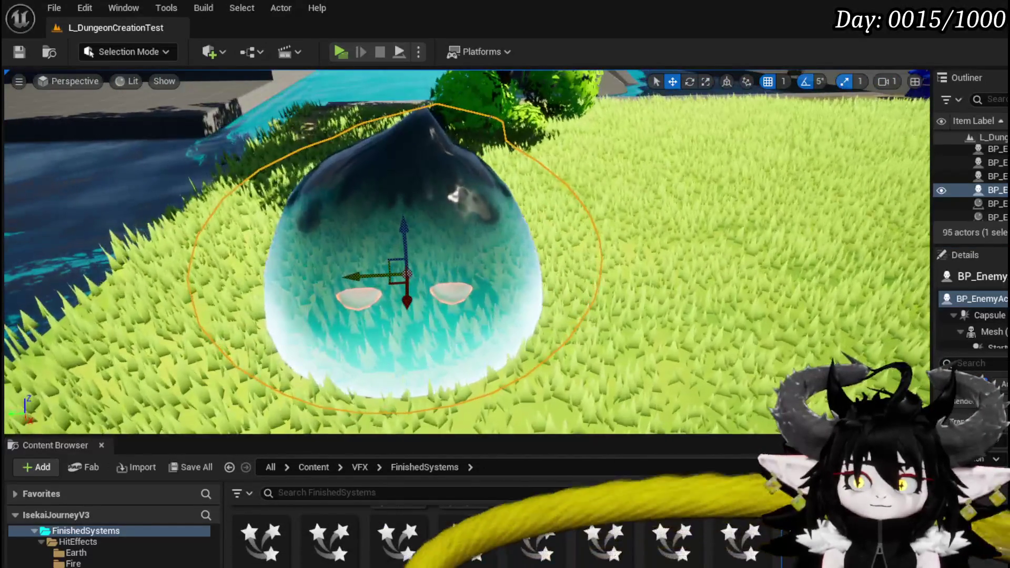
drag(402, 225, 605, 226)
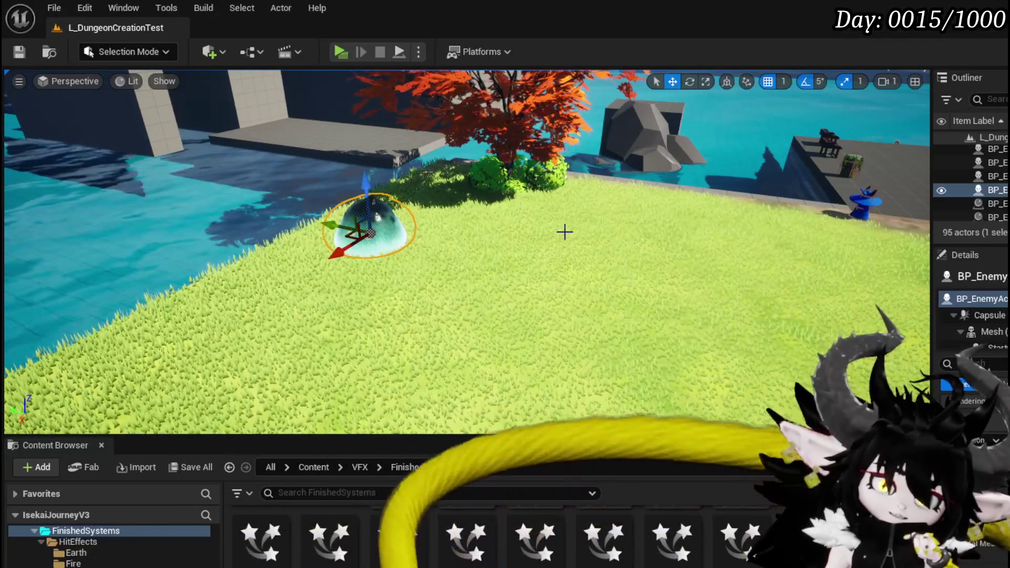
Step: Orbit around the slime and gates, then launch a play-in-editor preview
mouse_move(463, 252)
mouse_down()
mouse_move(447, 231)
mouse_move(432, 237)
mouse_move(473, 237)
mouse_move(479, 247)
mouse_move(468, 242)
mouse_move(499, 242)
mouse_move(499, 221)
mouse_move(495, 248)
mouse_move(489, 218)
mouse_move(521, 200)
mouse_up()
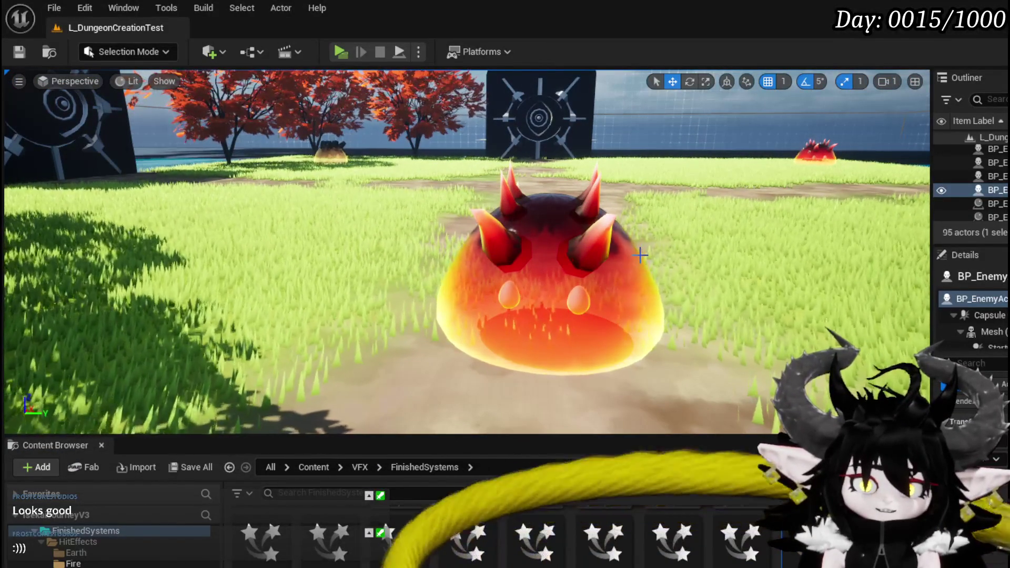
mouse_move(640, 255)
mouse_down()
mouse_move(647, 287)
mouse_move(689, 289)
mouse_move(497, 267)
mouse_up()
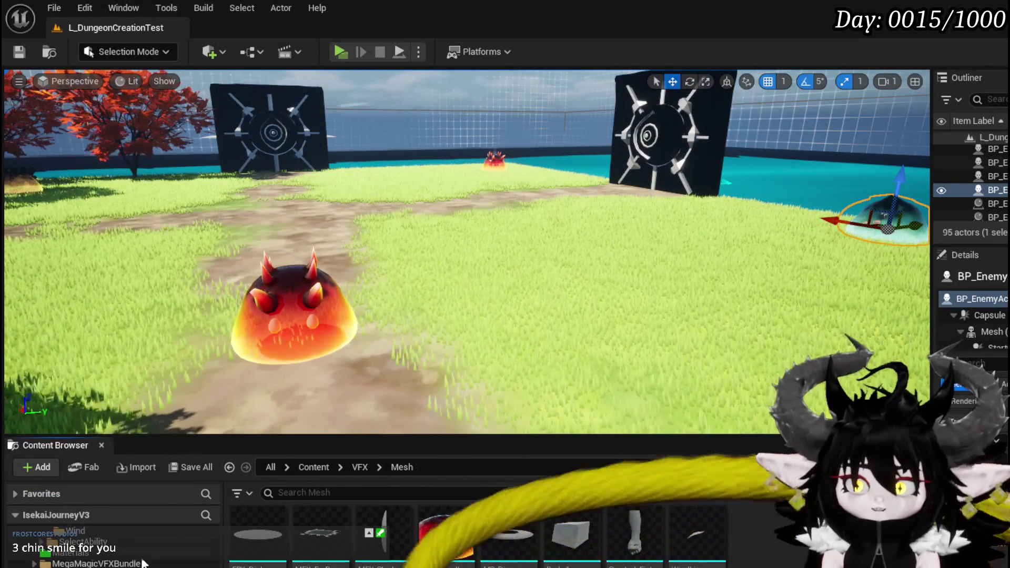
scroll(143, 559, down, 1)
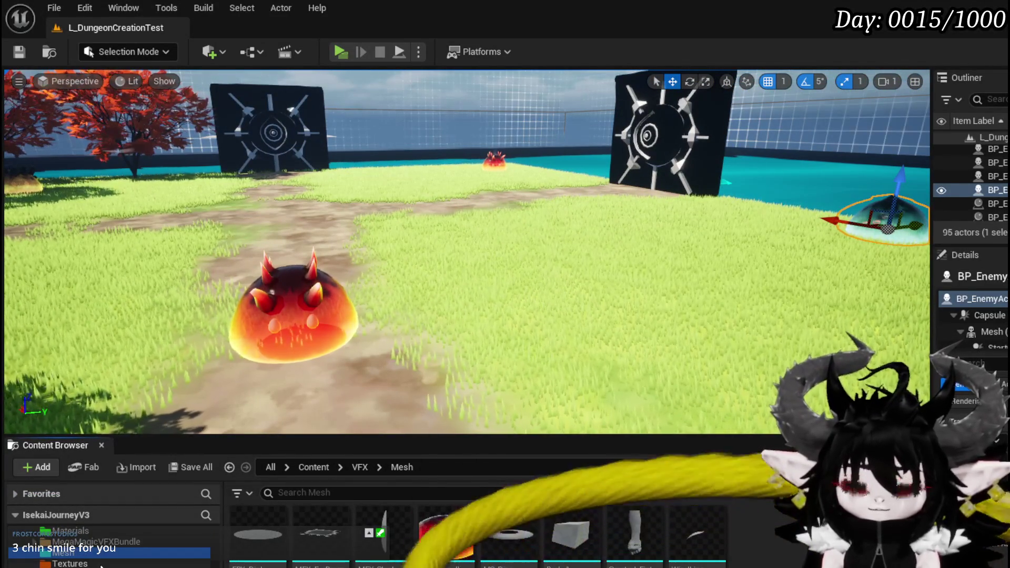
drag(399, 375, 438, 340)
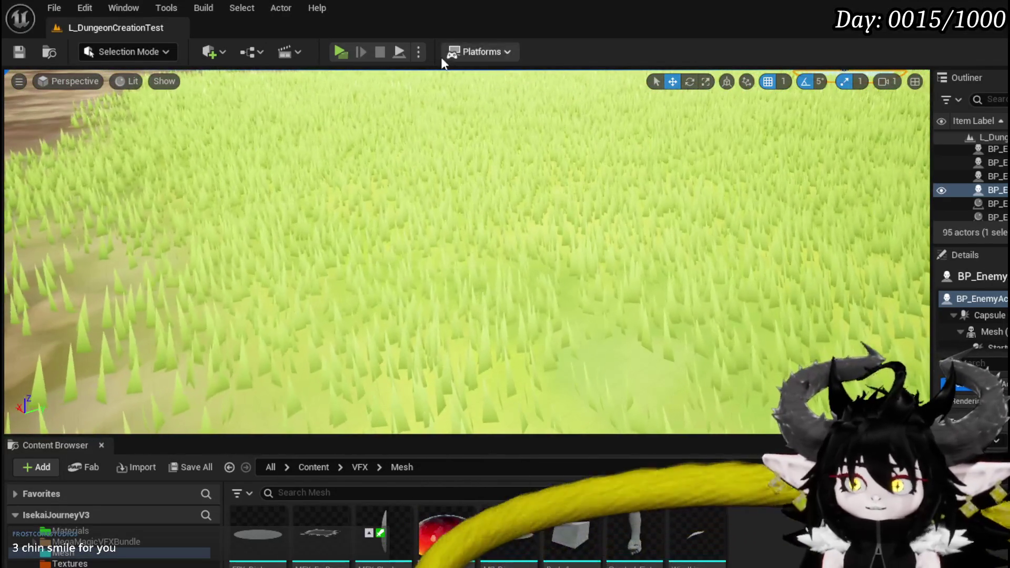
click(337, 53)
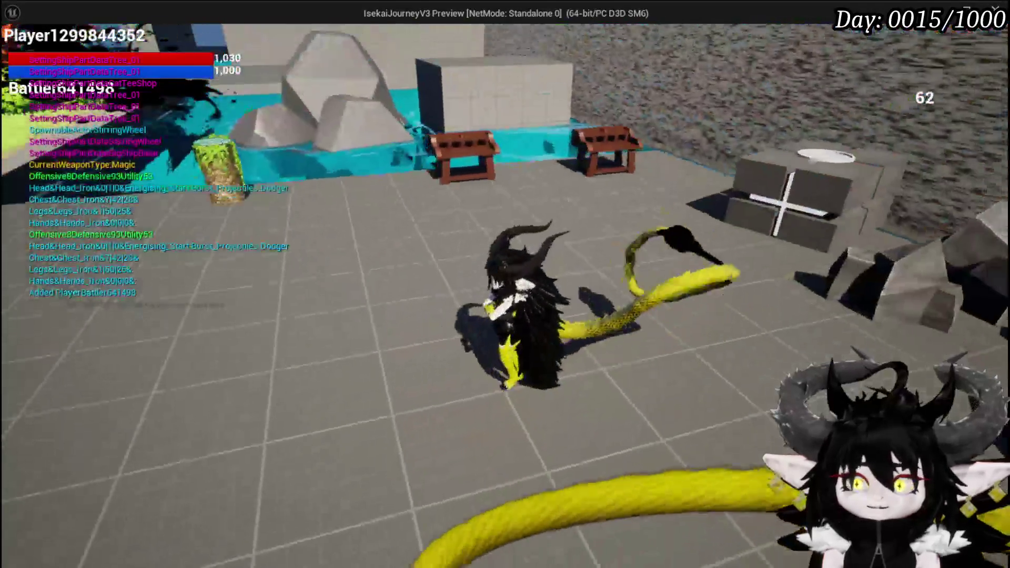
key(s)
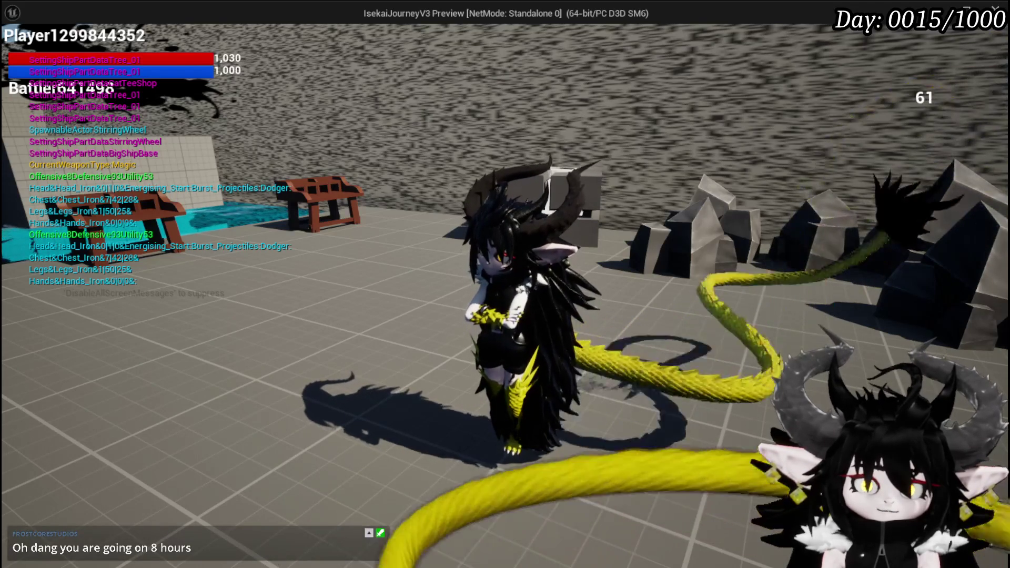
scroll(505, 284, up, 5)
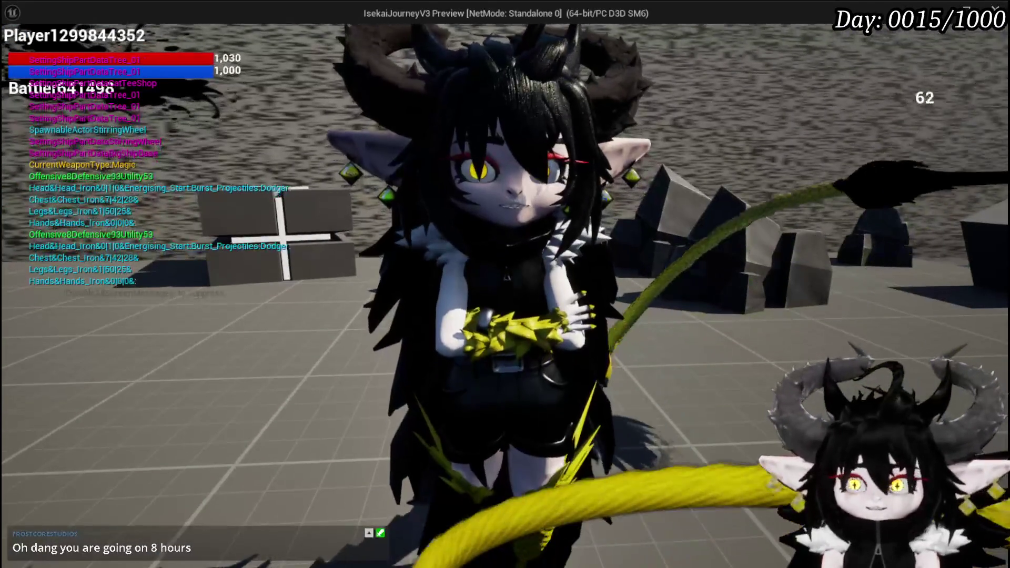
scroll(505, 284, up, 3)
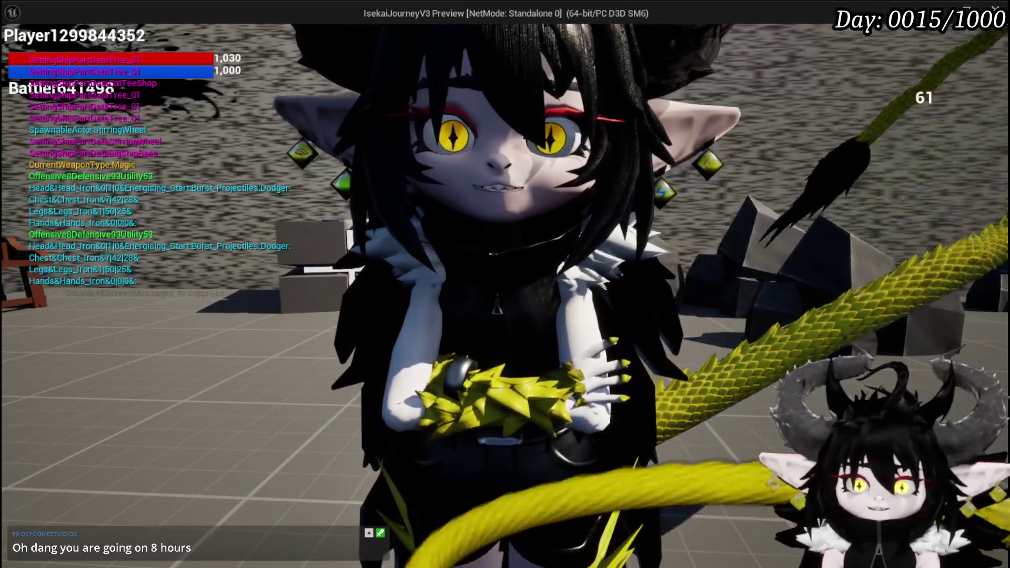
scroll(505, 284, down, 2)
key(w)
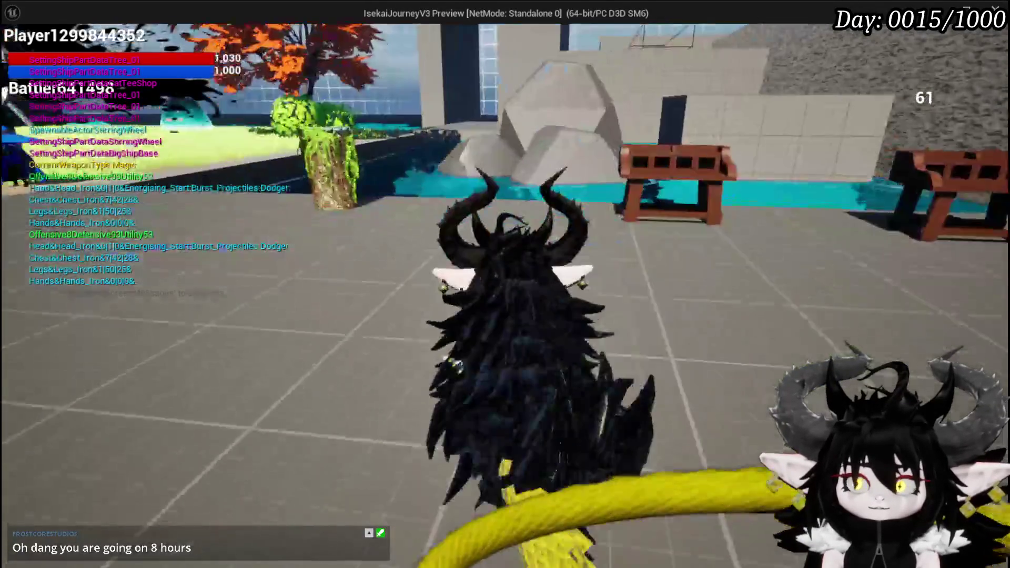
key(w)
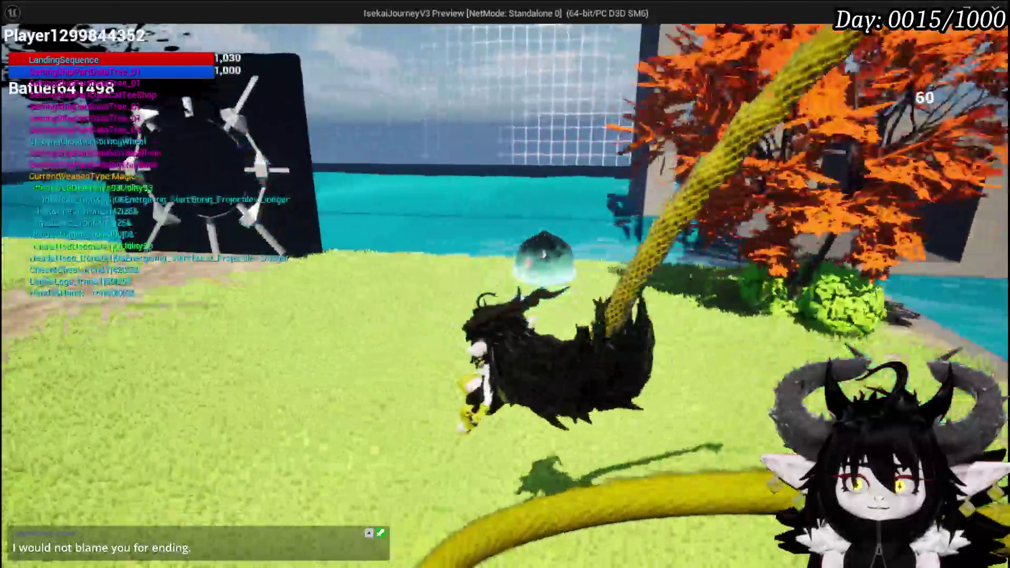
key(Escape)
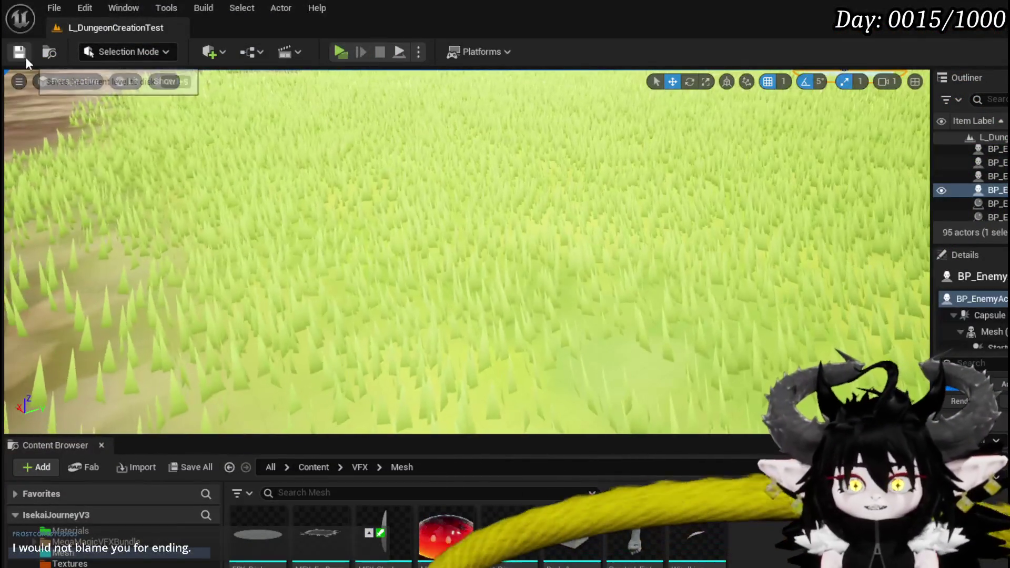
Step: Save the dungeon test level
click(19, 51)
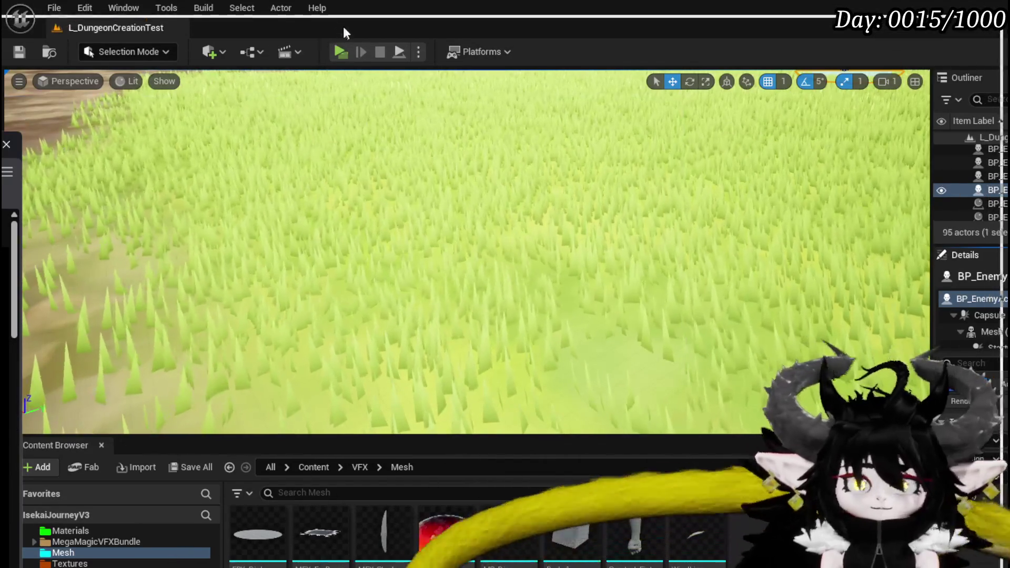
Step: Bring the YouTube browser window to the front
click(308, 19)
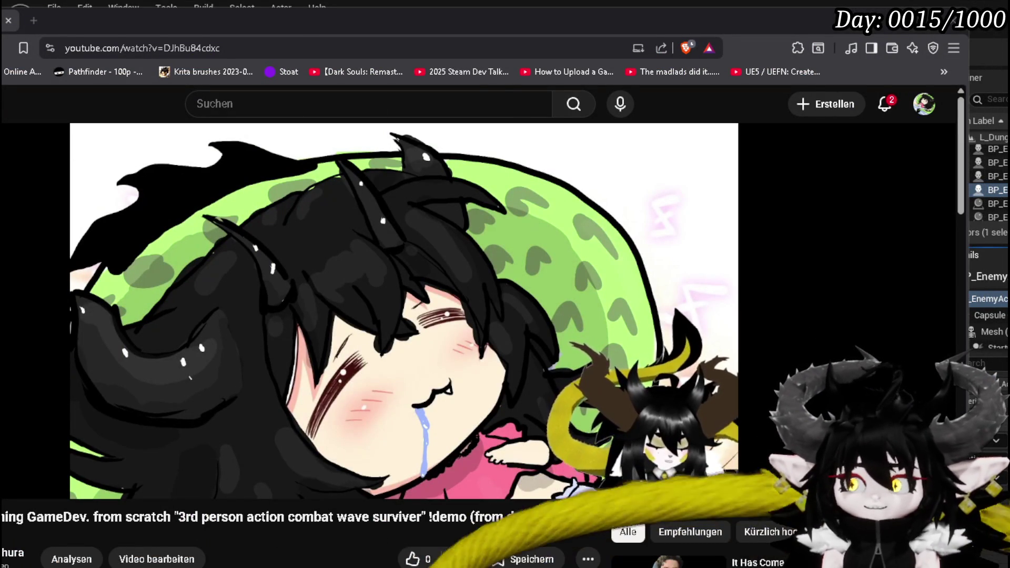
Step: Resize and reposition the YouTube browser window so the editor shows behind it
mouse_move(970, 265)
mouse_down()
mouse_move(733, 264)
mouse_move(825, 265)
mouse_up()
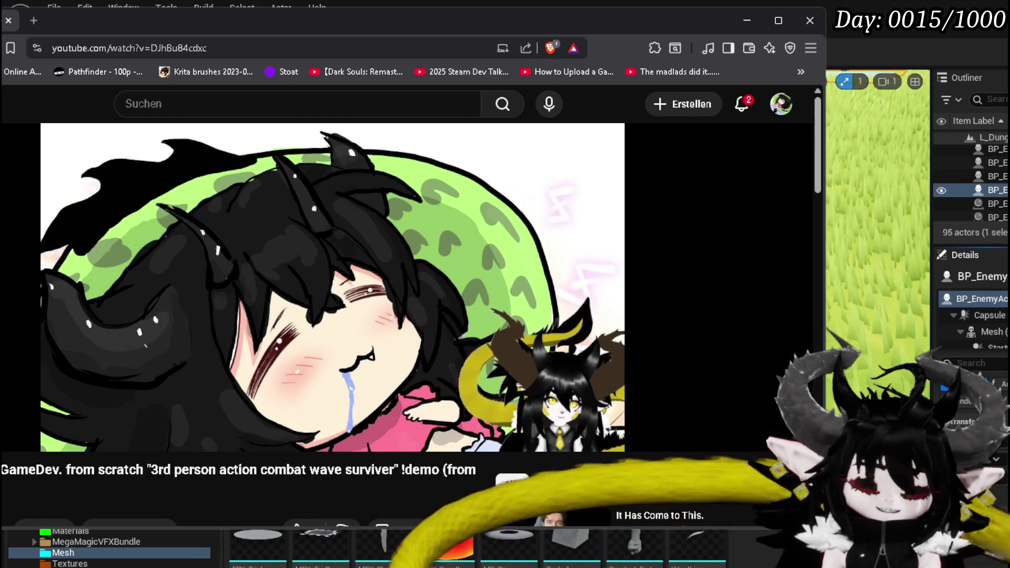
click(809, 21)
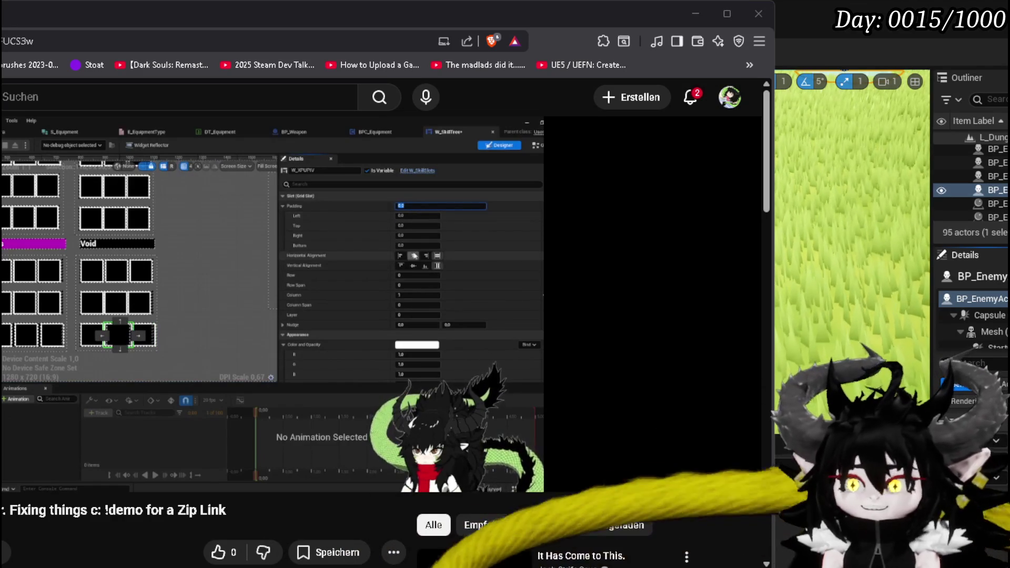
drag(774, 566, 749, 447)
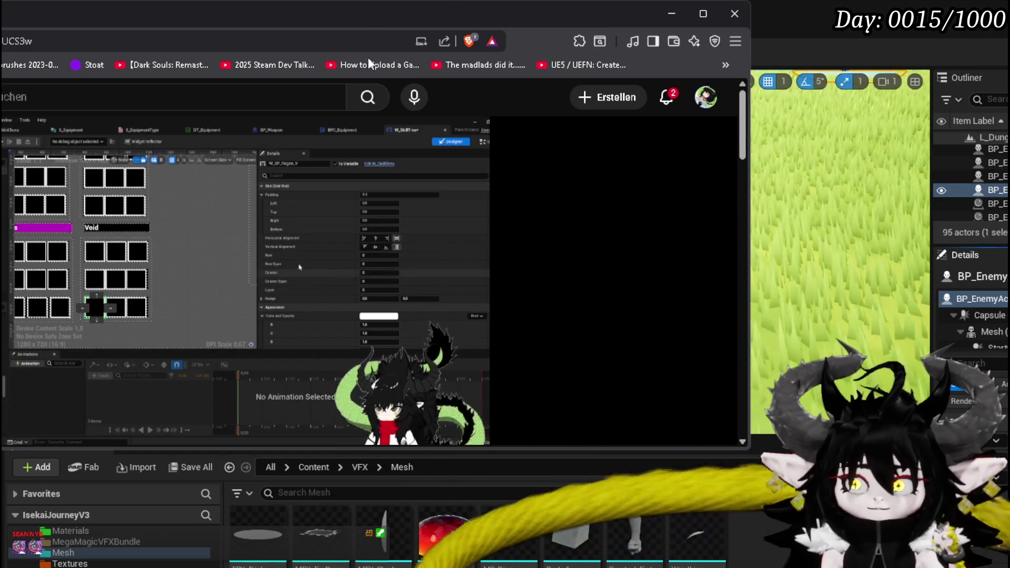
mouse_move(363, 21)
mouse_down()
mouse_move(347, 16)
mouse_move(425, 33)
mouse_move(355, 21)
mouse_move(549, 10)
mouse_move(537, 20)
mouse_up()
Step: Select parts of the video title, including '!demo for a Zip Link', then switch back to the editor
scroll(323, 360, down, 4)
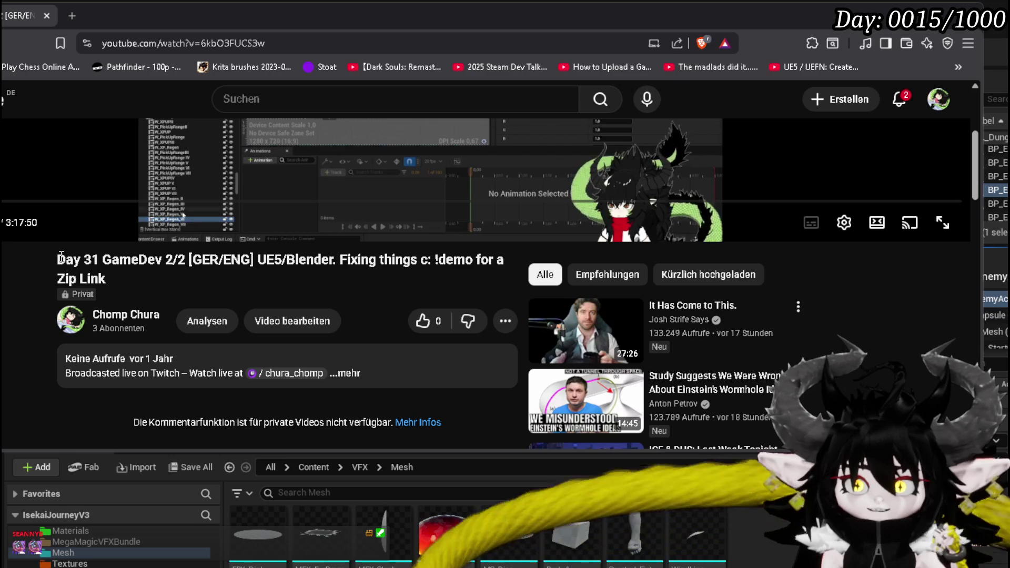
drag(57, 259, 116, 257)
scroll(261, 305, up, 1)
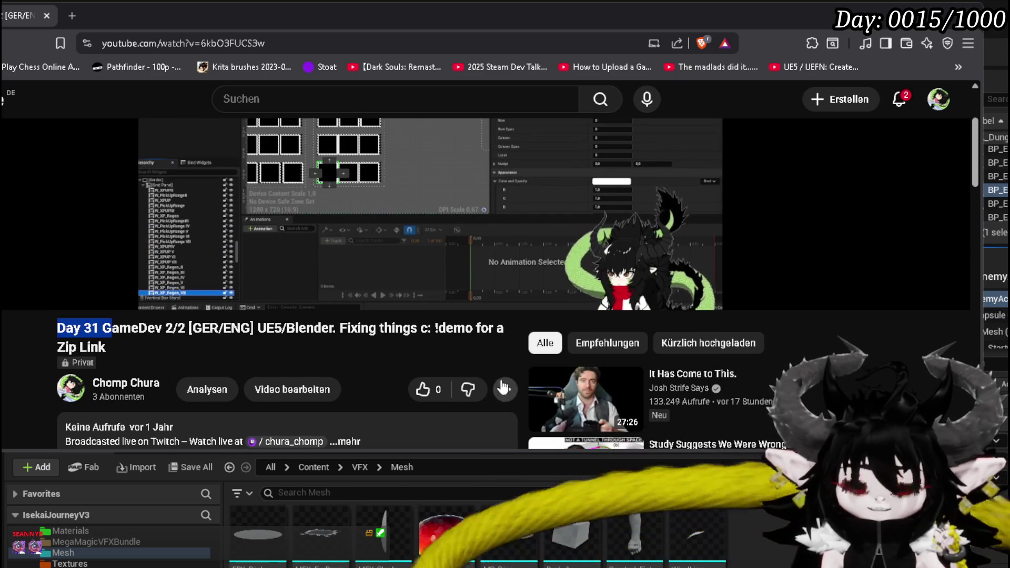
mouse_move(436, 328)
mouse_down()
mouse_move(473, 328)
mouse_move(466, 340)
mouse_up()
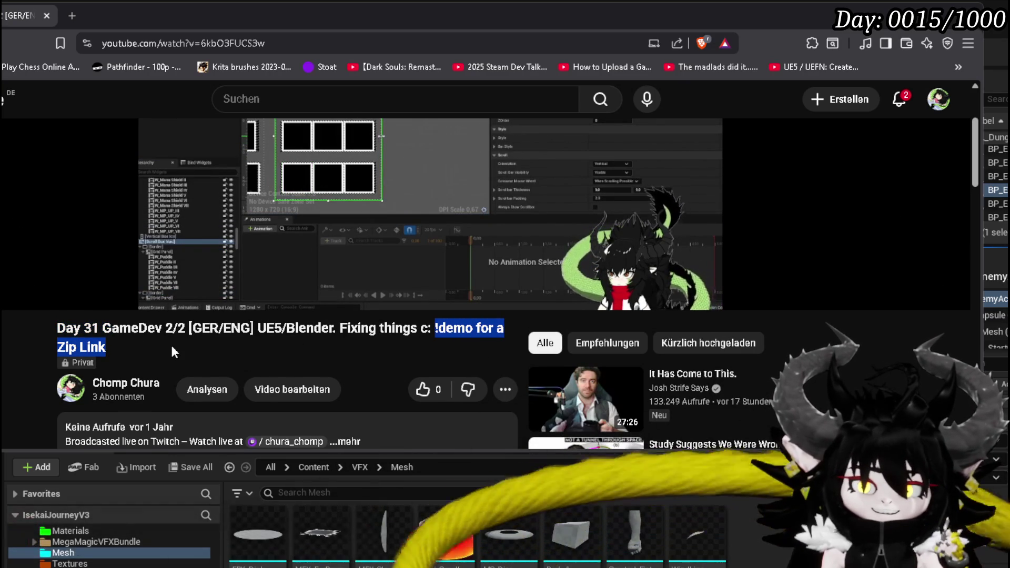
scroll(171, 345, up, 1)
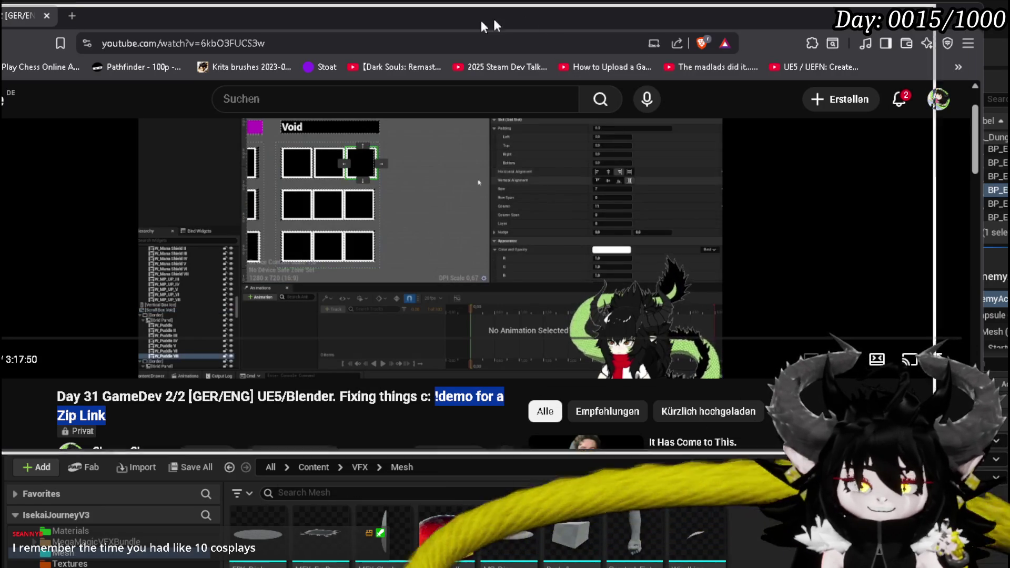
key(alt+Tab)
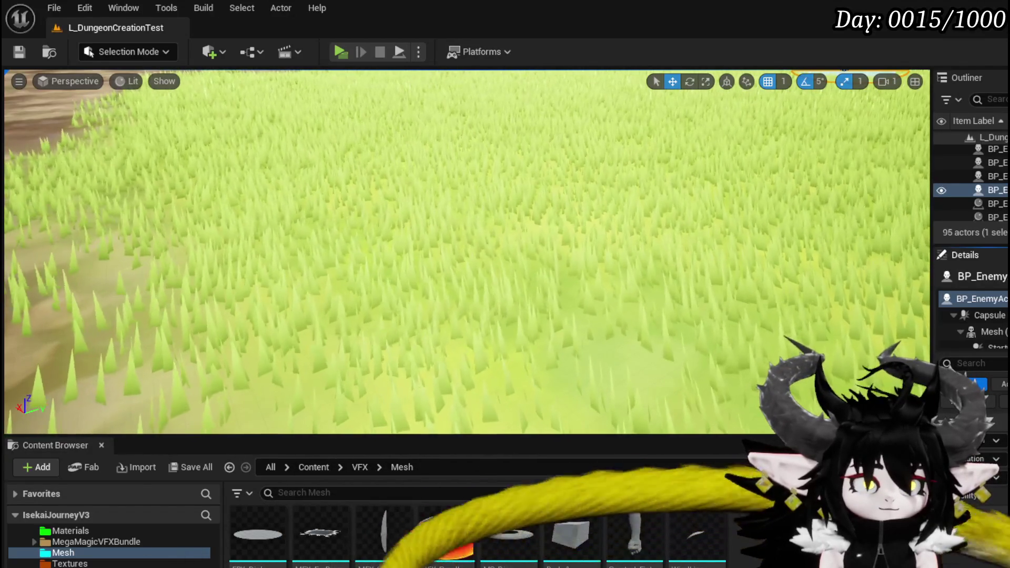
Step: Tilt the viewport up to show the fire slime between the vault-door walls and red-leaved trees
mouse_move(349, 268)
mouse_down()
mouse_move(350, 221)
mouse_move(400, 248)
mouse_move(374, 251)
mouse_move(398, 256)
mouse_up()
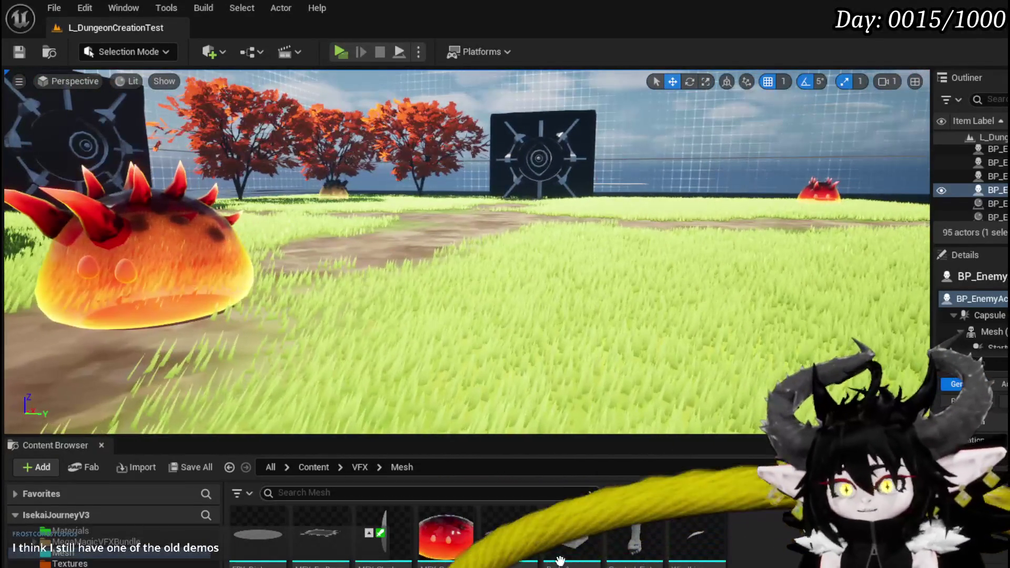
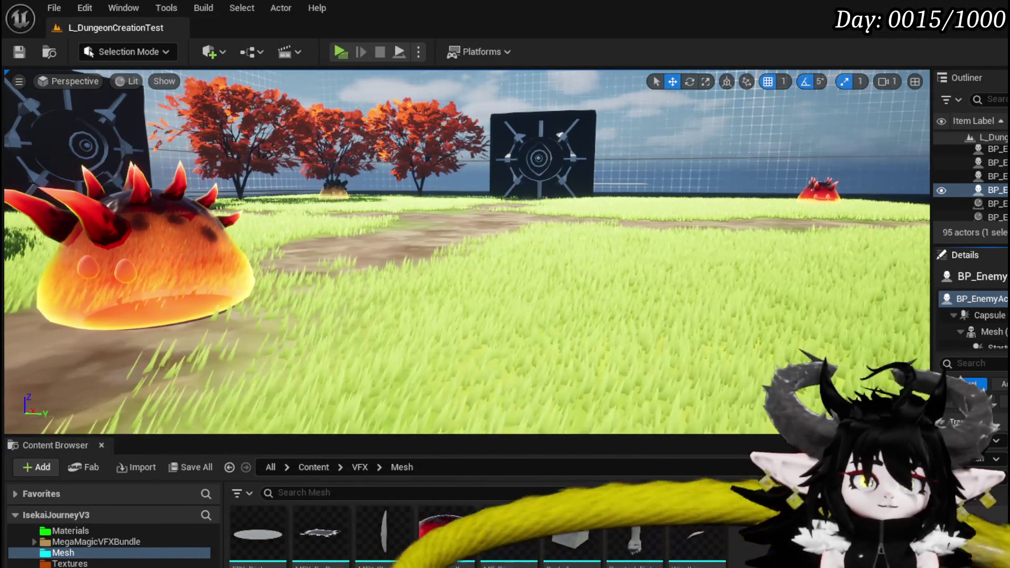
Step: In Krita's FireSlime_Test file, hide Paint Layers 6 and 1 to remove the swirl strokes
key(alt+Tab)
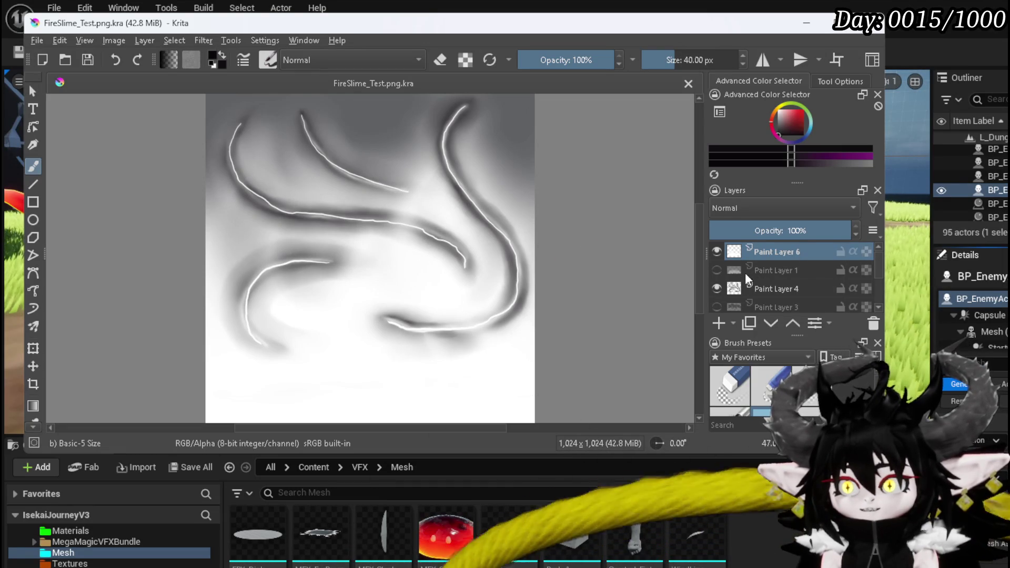
click(716, 251)
click(717, 270)
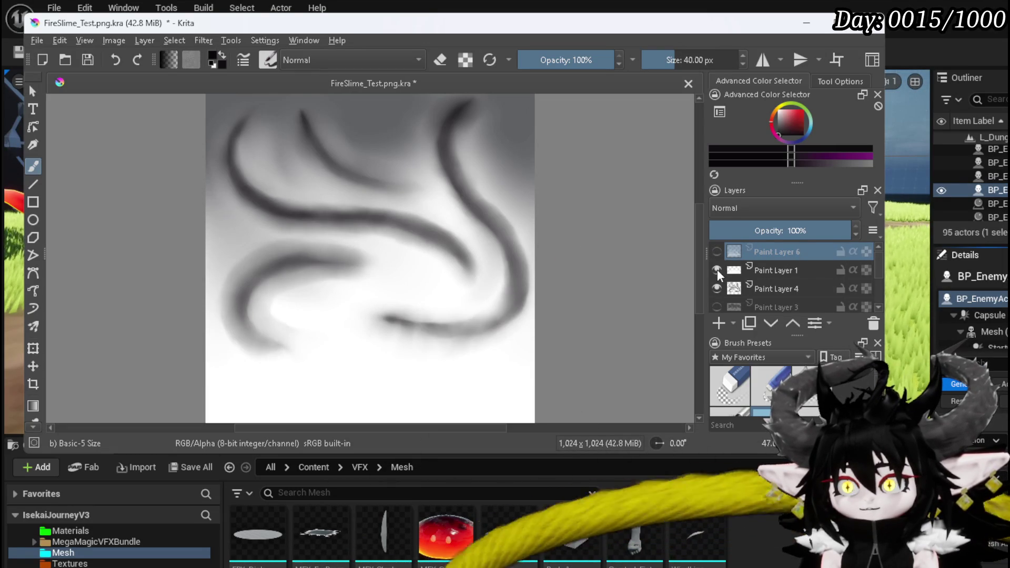
click(717, 270)
Step: Adjust Background and Paint Layer 2 visibility so only the grey cloud shows, then select Background
scroll(758, 295, down, 2)
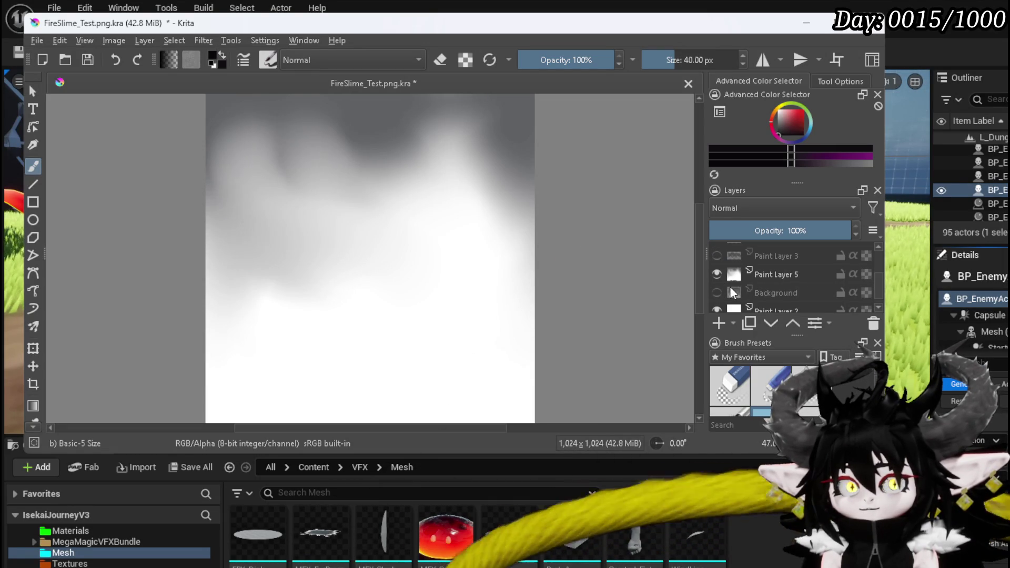
click(717, 293)
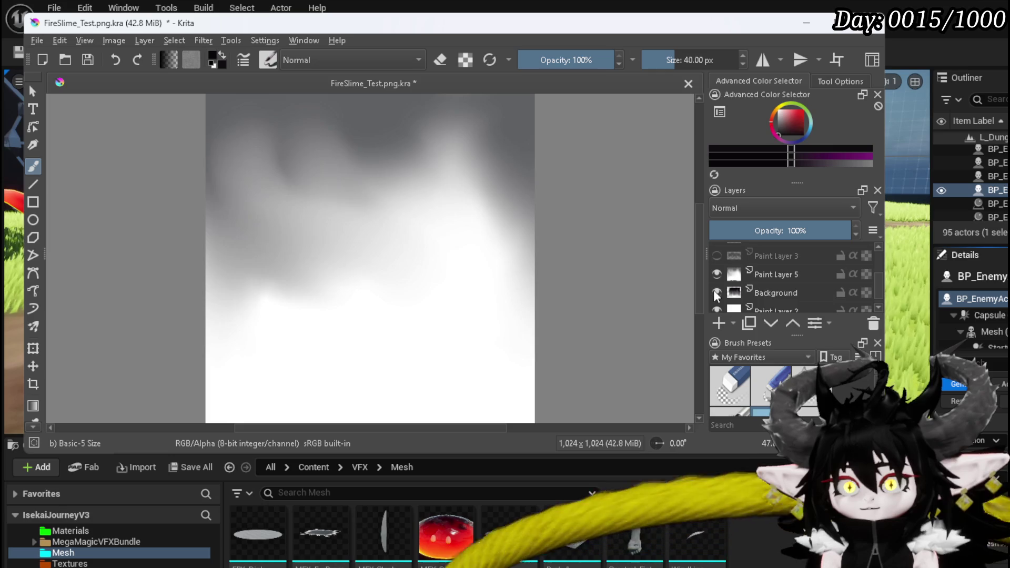
click(717, 293)
scroll(777, 293, down, 1)
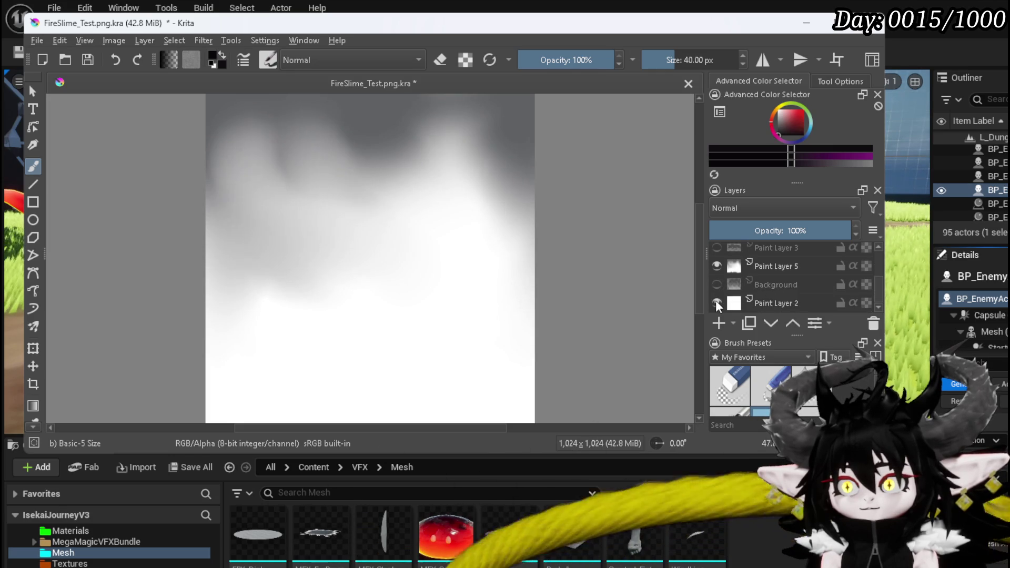
click(717, 304)
scroll(719, 292, up, 3)
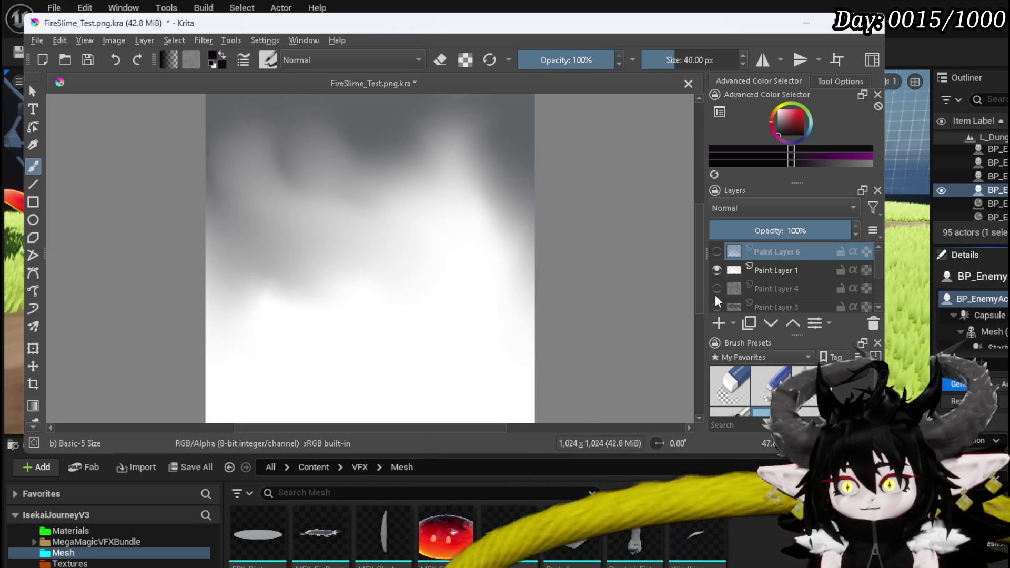
ctrl+scroll(356, 210, down, 1)
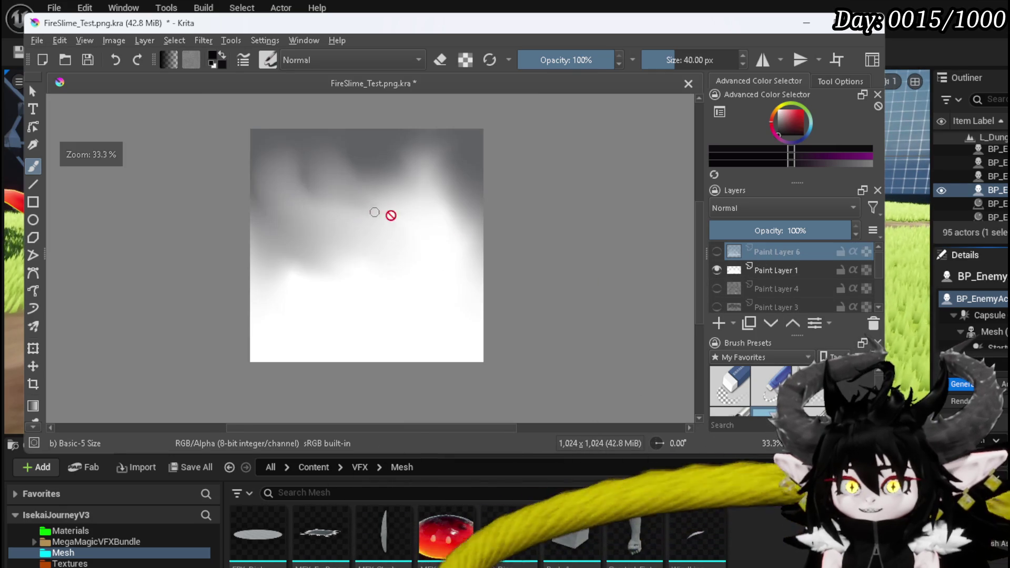
scroll(803, 269, down, 3)
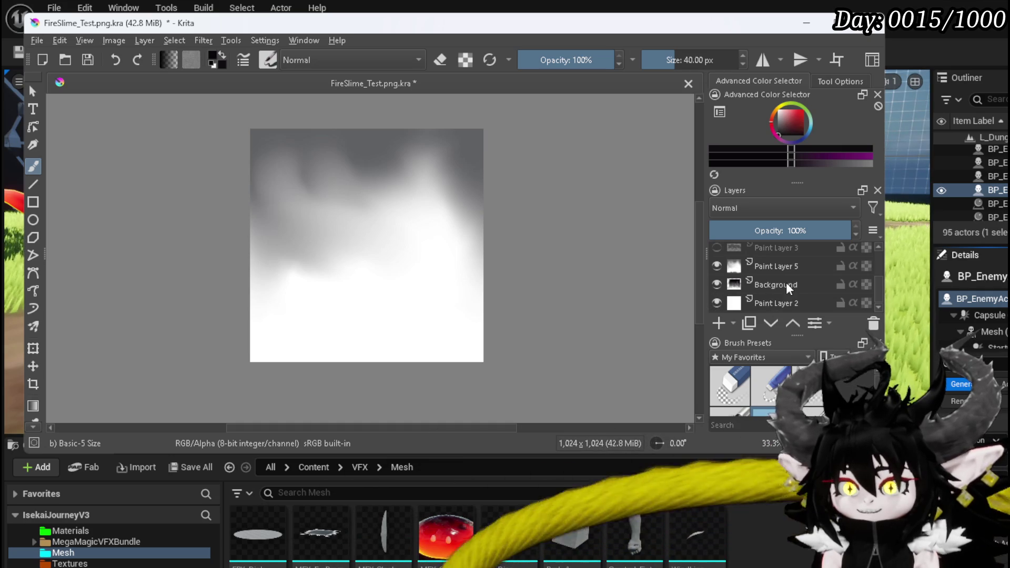
click(789, 287)
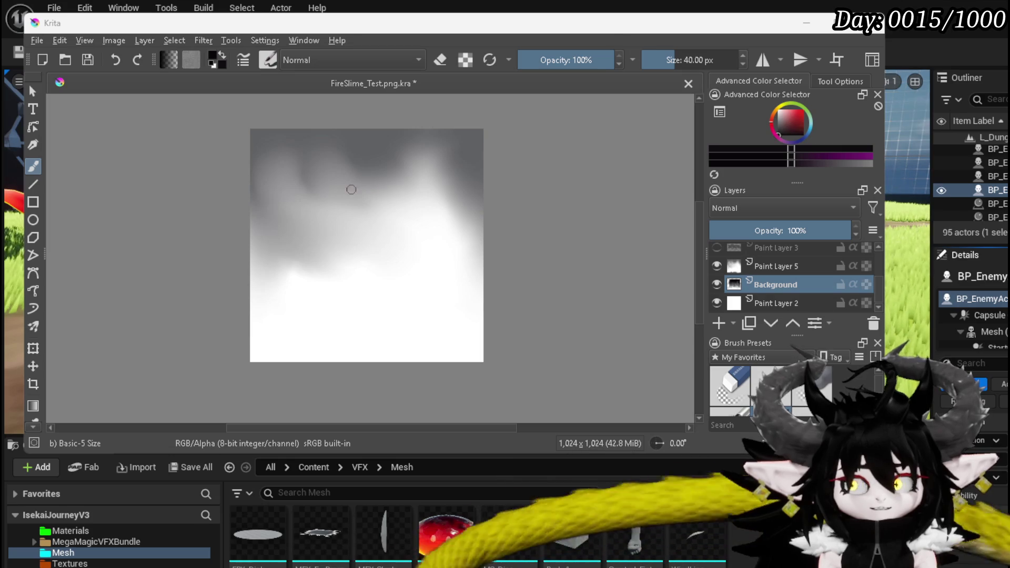
Step: Export the cloud image as WaterSlime_Tex.png with default PNG settings and return to Unreal
scroll(789, 278, up, 1)
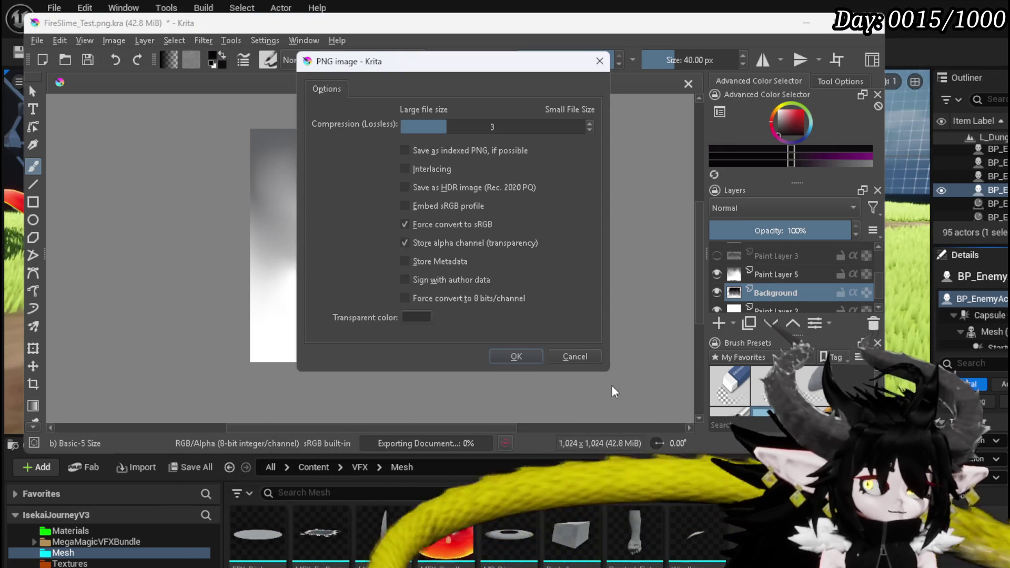
click(506, 356)
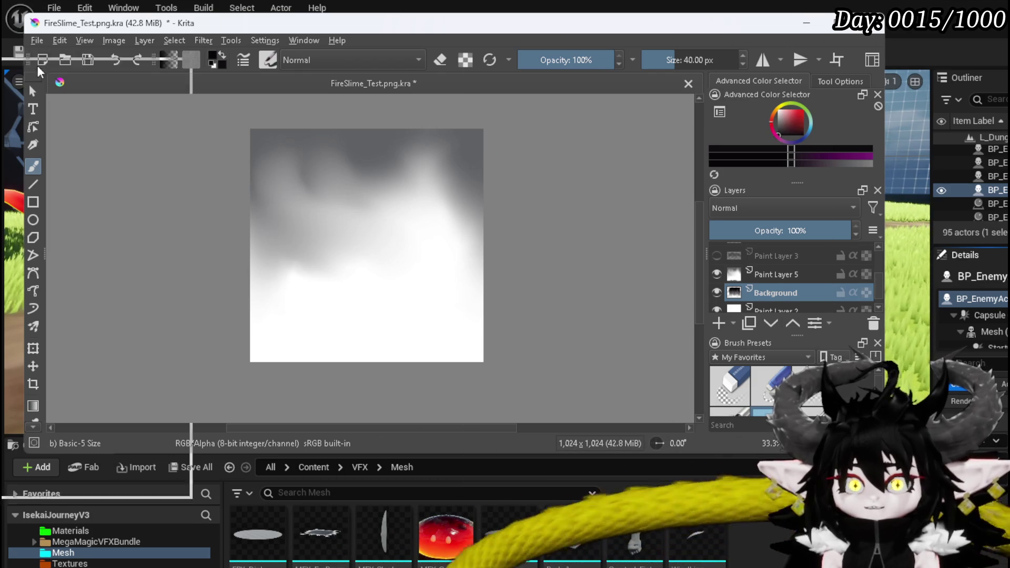
click(199, 455)
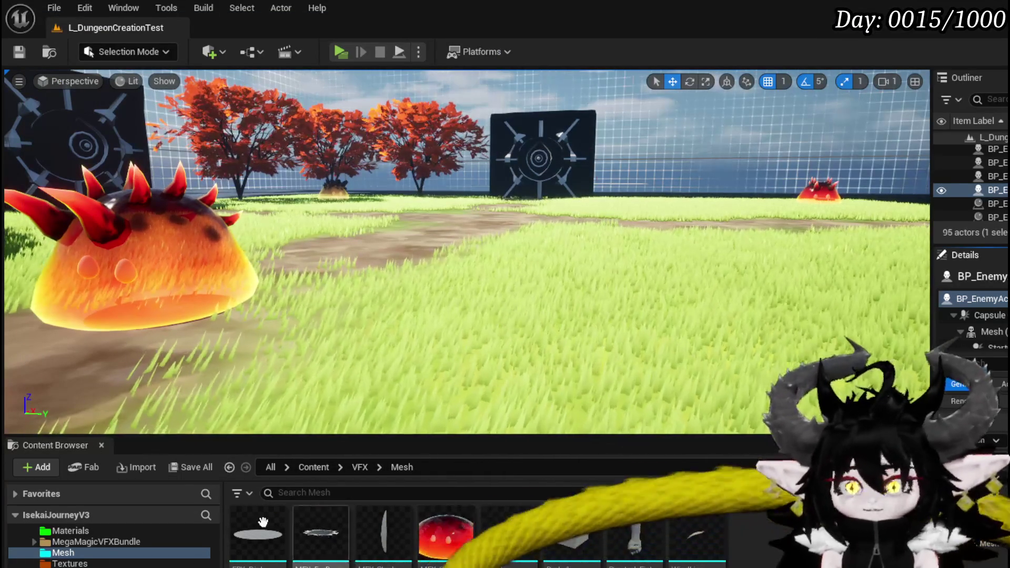
Step: Frame the slime and browse the Content Browser to Enemys > Slime > Water
key(f)
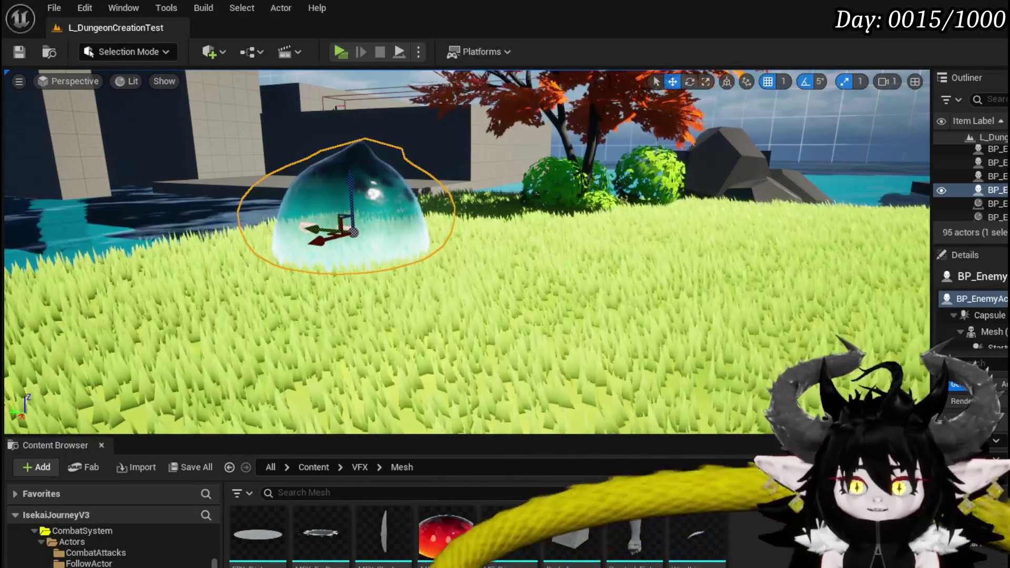
scroll(105, 563, down, 3)
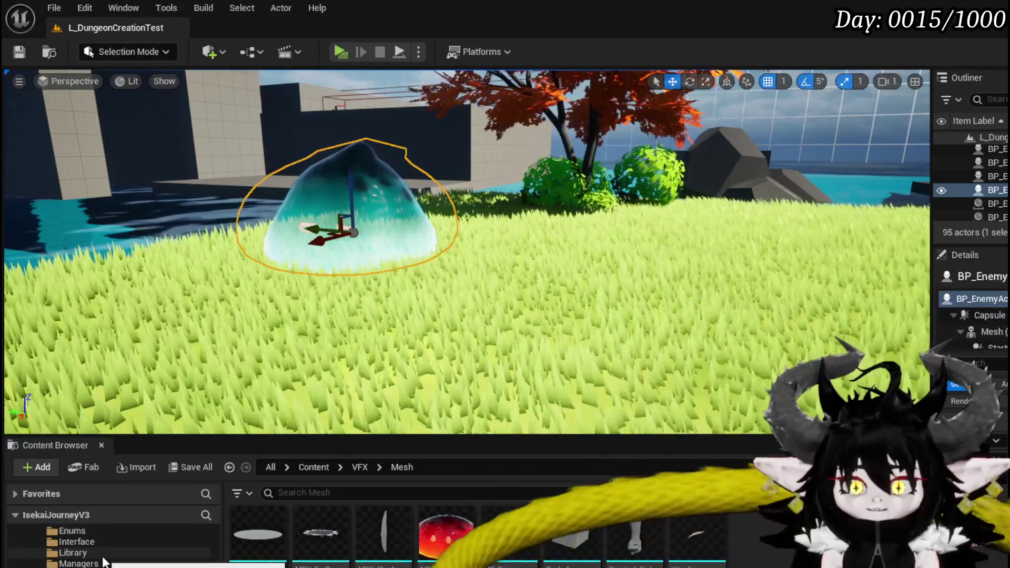
scroll(106, 547, up, 5)
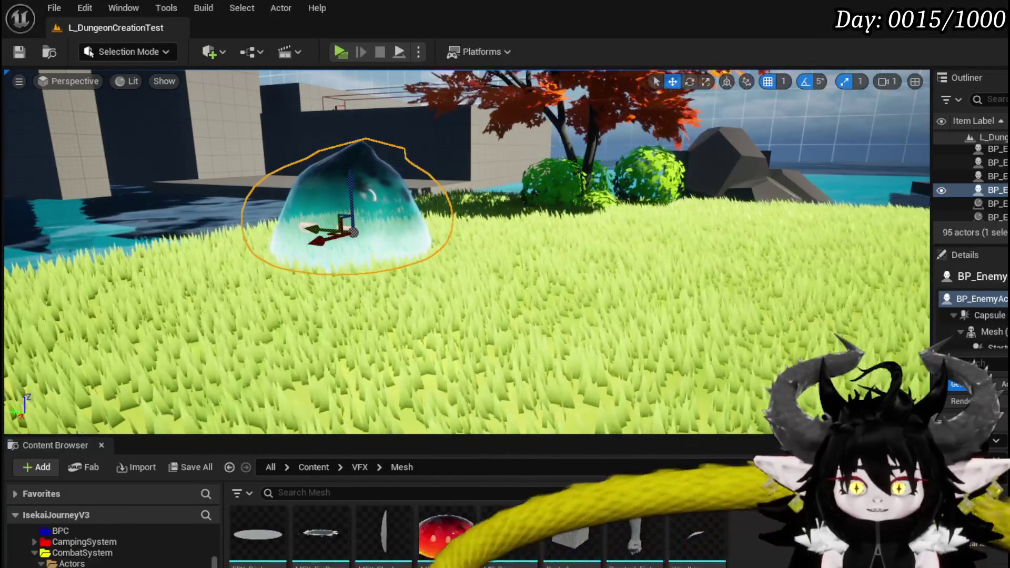
scroll(105, 547, down, 3)
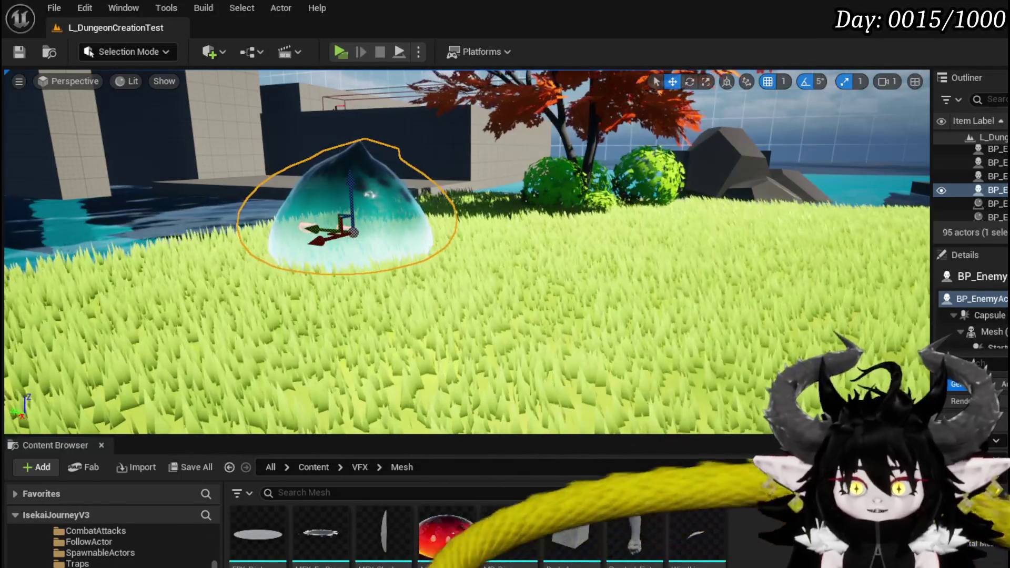
click(74, 552)
double_click(256, 531)
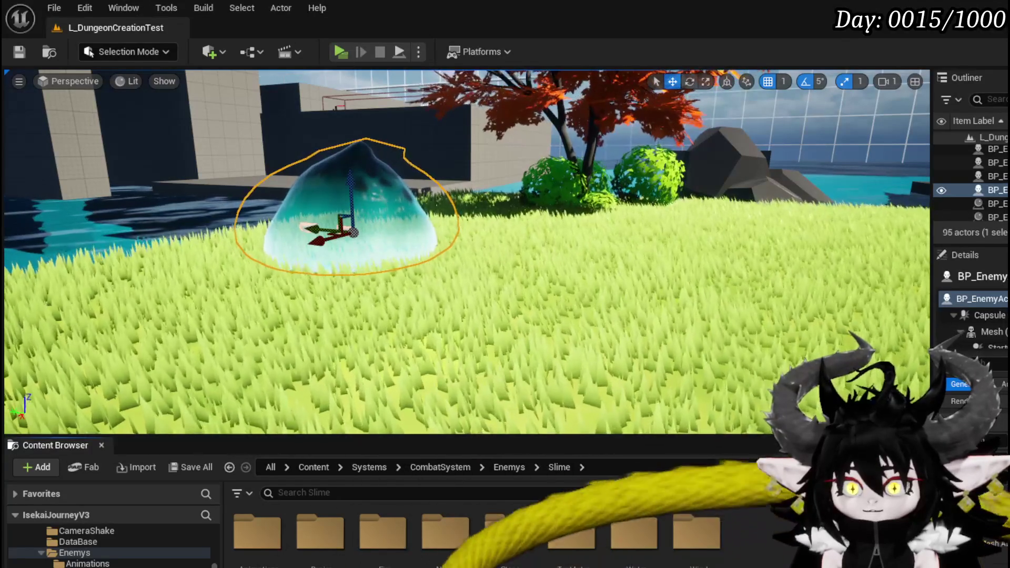
double_click(633, 561)
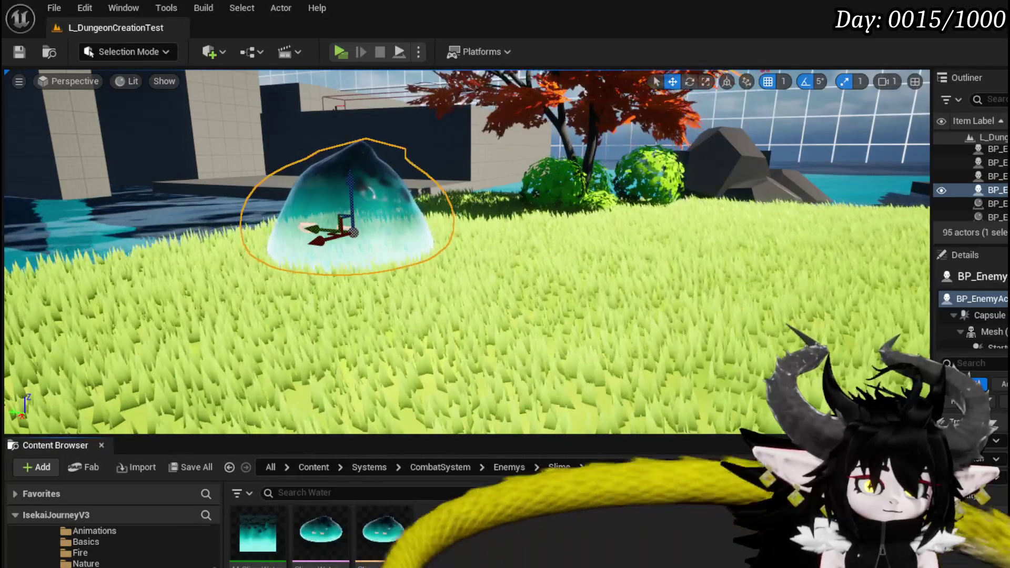
Step: Import WaterSlime_Tex.png into the Water folder, save it, and open the slime's material instance
drag(505, 567, 462, 533)
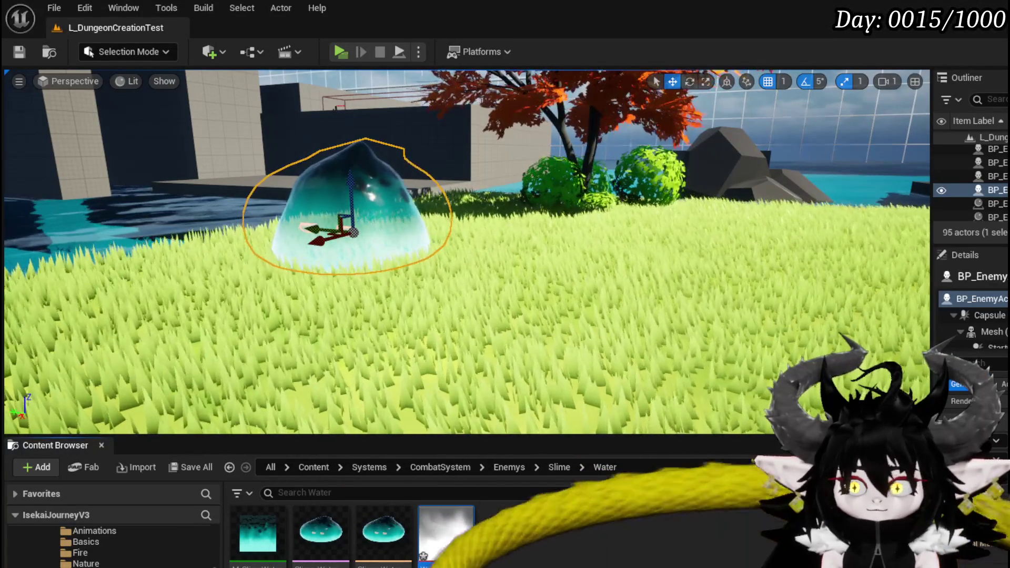
key(ctrl+shift+s)
key(Return)
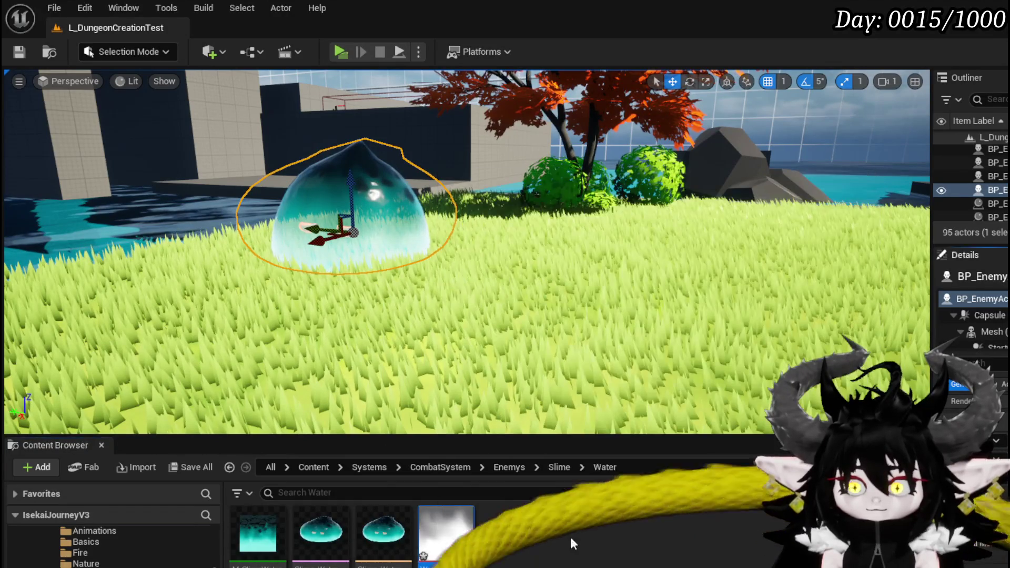
double_click(244, 526)
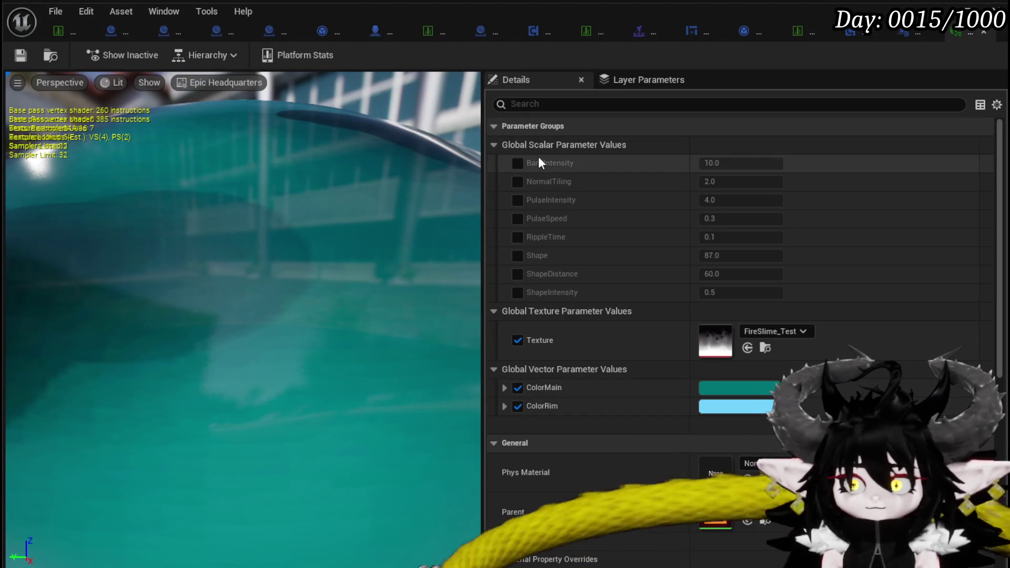
Step: Set the Texture parameter to WaterSlime_Tex, save the material instance, and refocus on the slime
click(784, 331)
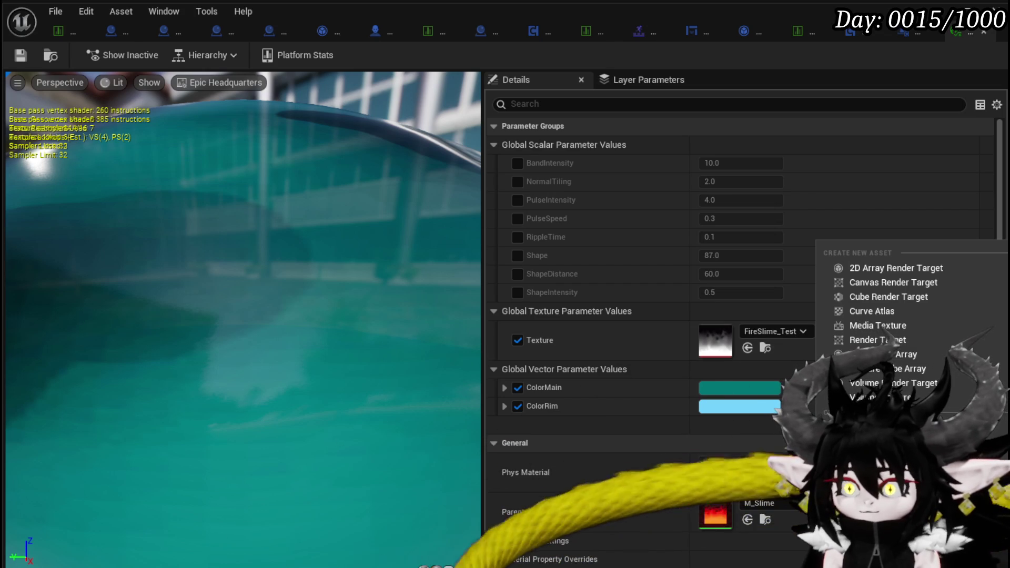
click(894, 474)
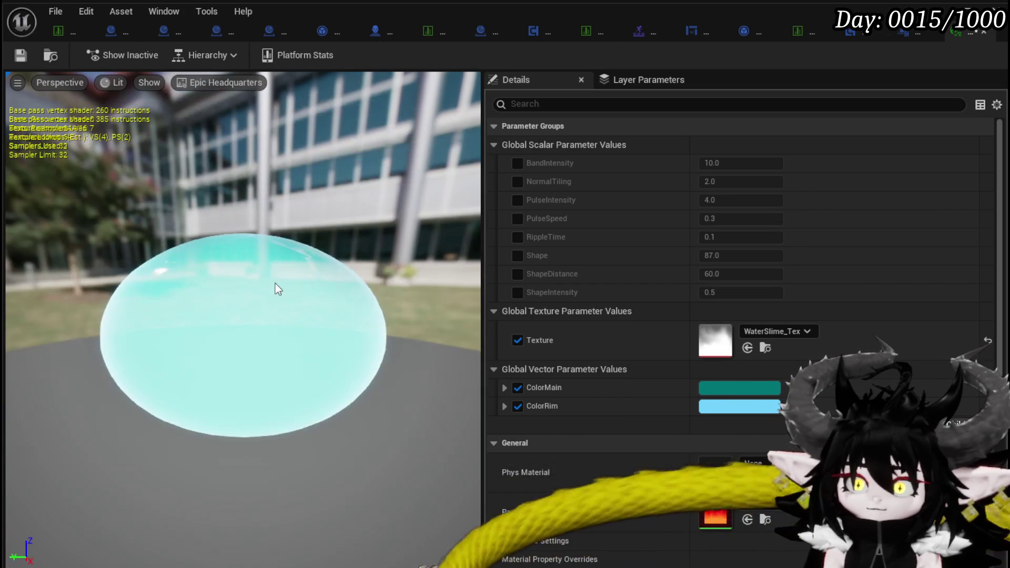
click(20, 56)
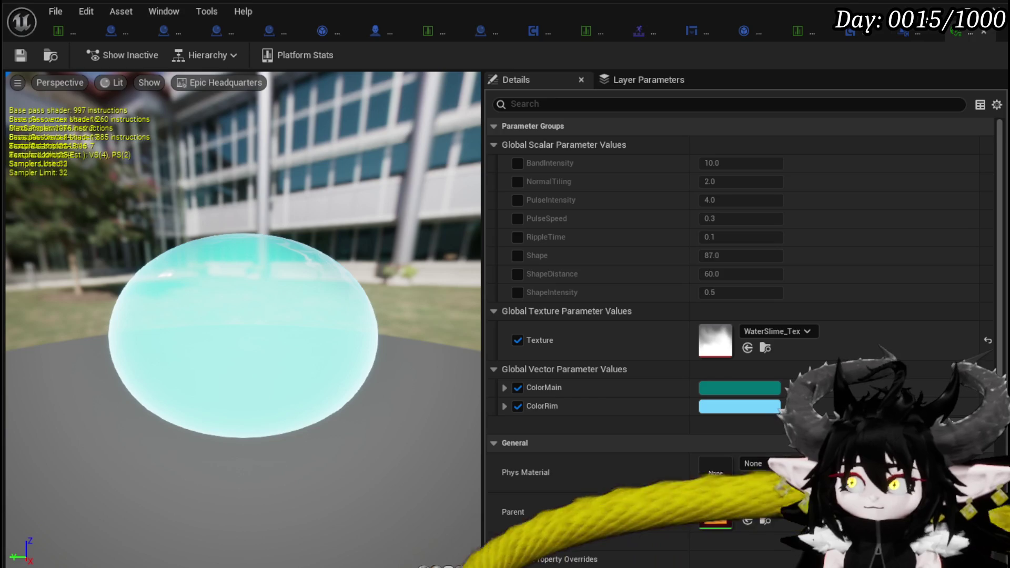
click(939, 12)
key(f)
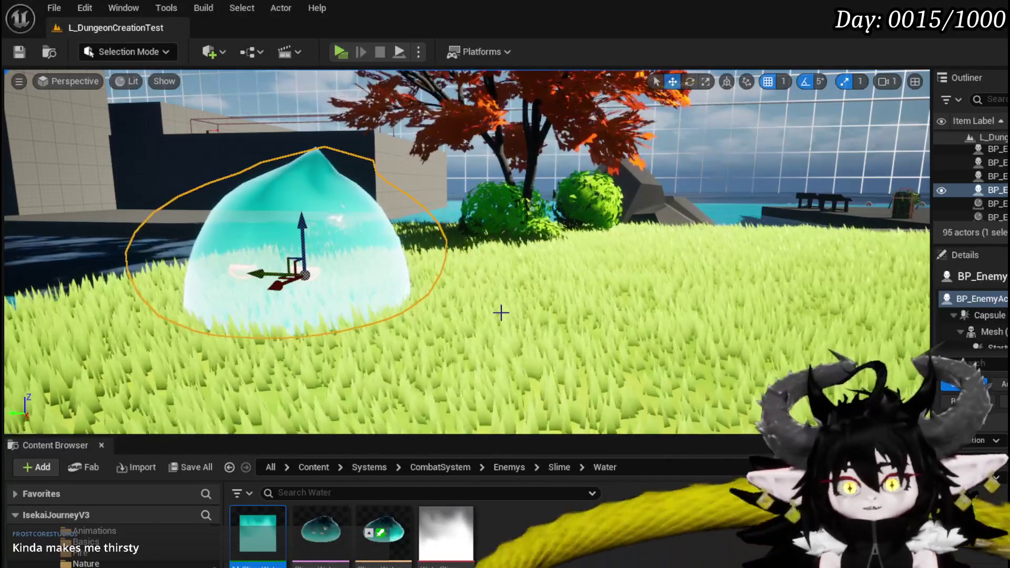
Step: Save the level and orbit the viewport around the pale cyan slime
click(19, 52)
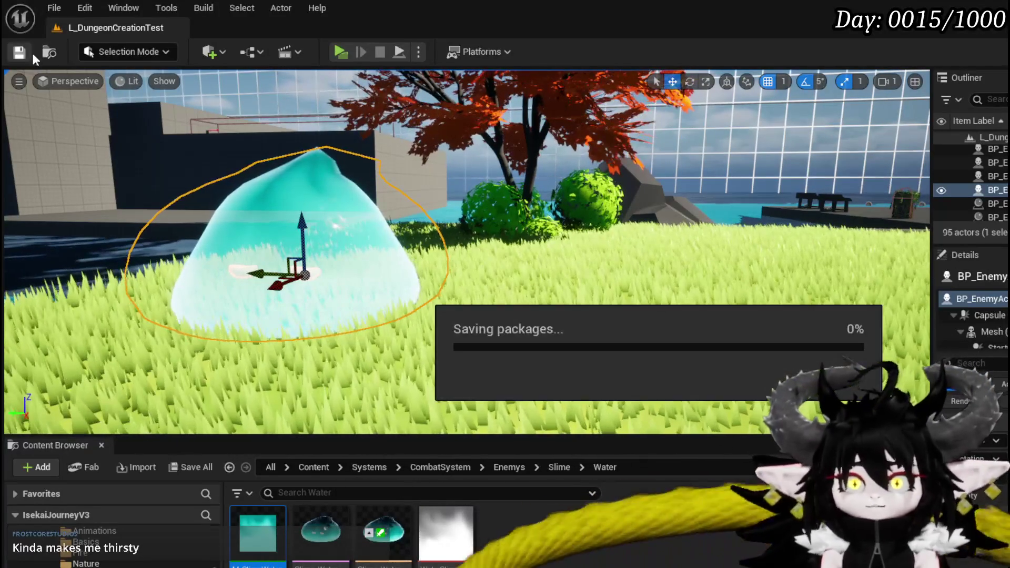
mouse_move(463, 253)
mouse_down()
mouse_move(442, 253)
mouse_move(516, 248)
mouse_move(463, 248)
mouse_move(500, 247)
mouse_up()
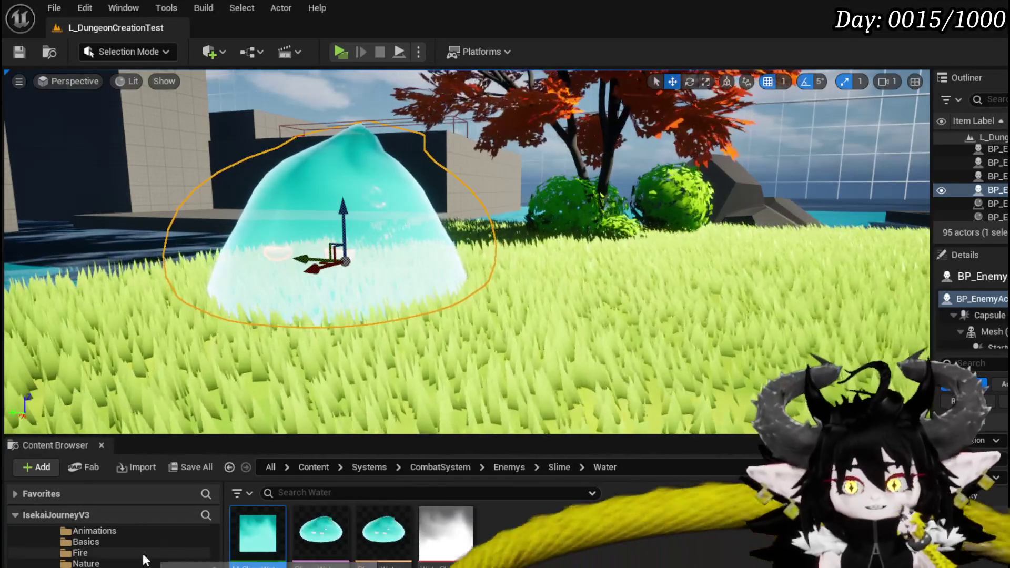
scroll(142, 553, down, 5)
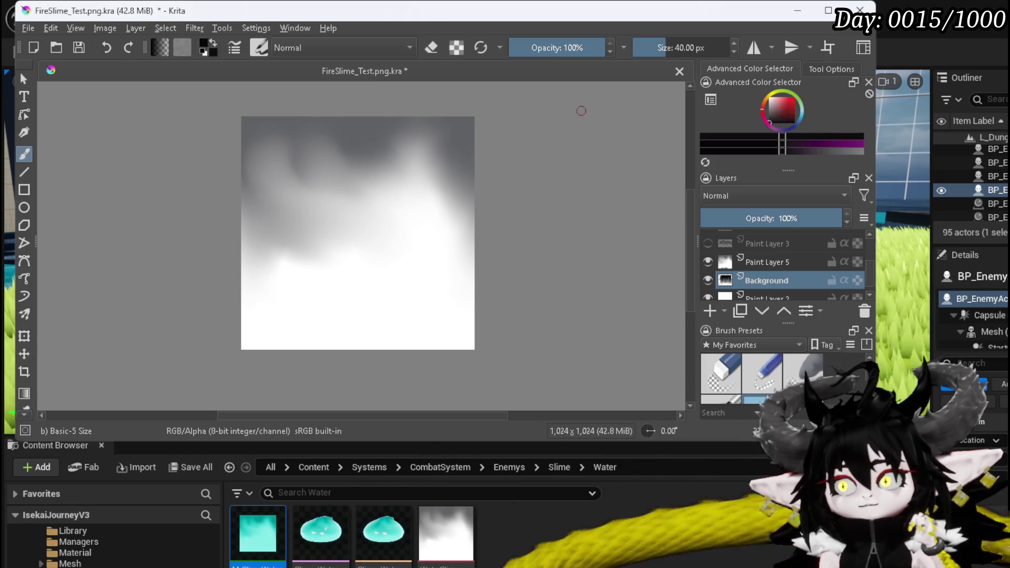
Step: Hide Paint Layer 5, Background and Paint Layer 2, and add a new paint layer
click(709, 262)
click(708, 280)
click(709, 291)
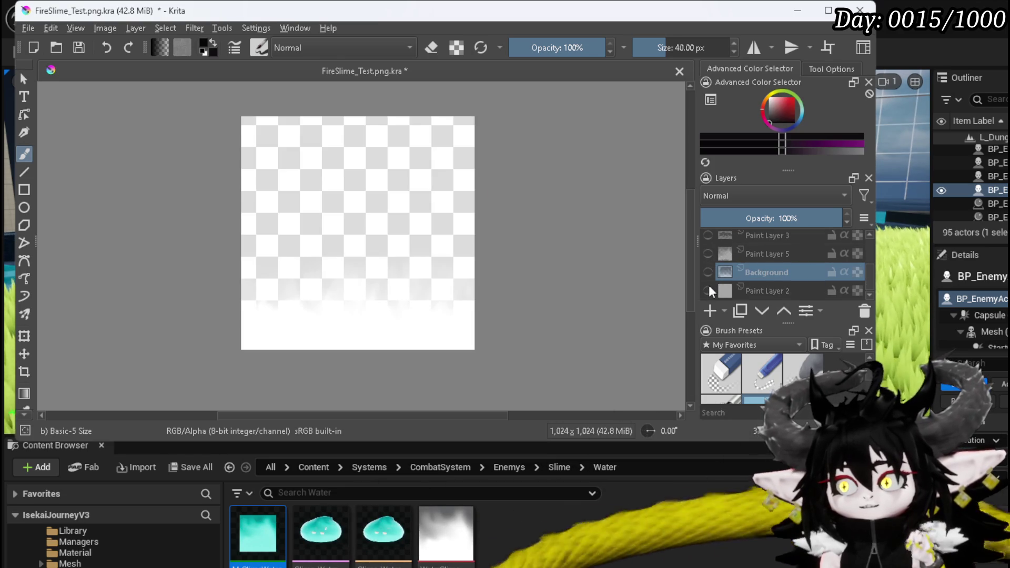
click(710, 310)
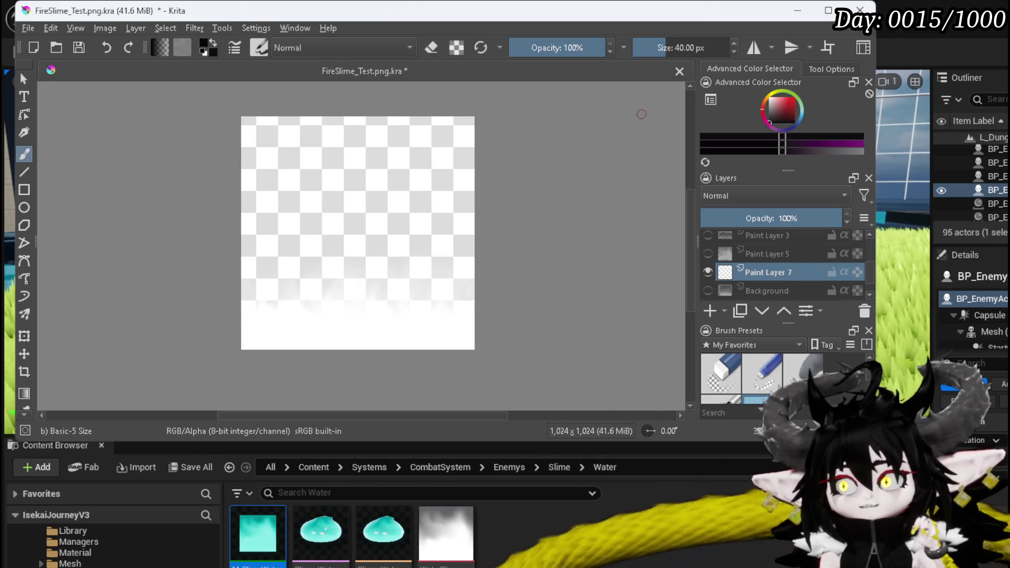
scroll(739, 262, down, 1)
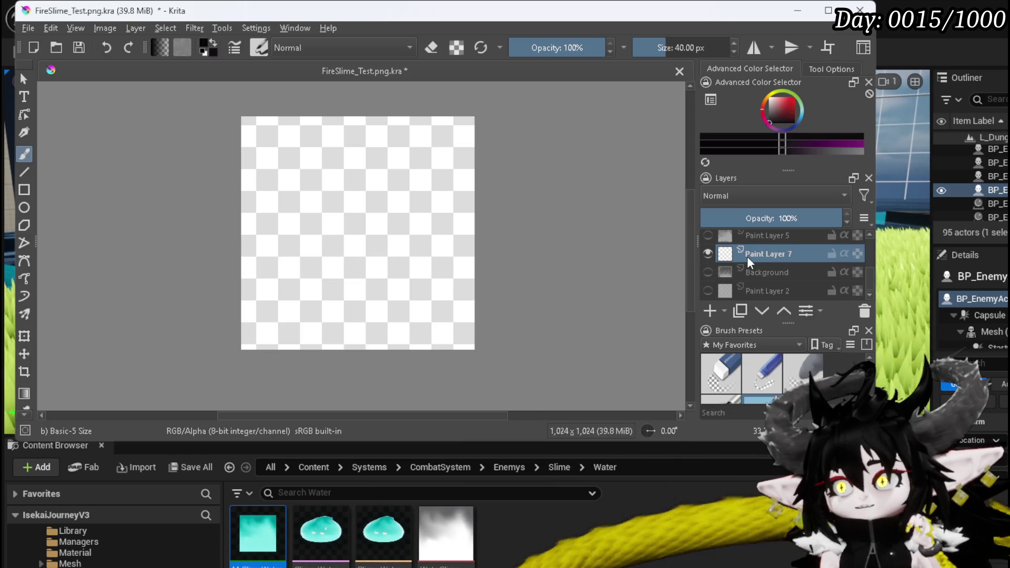
Step: Rename Paint Layer 7 to 'Bubbles'
right_click(768, 256)
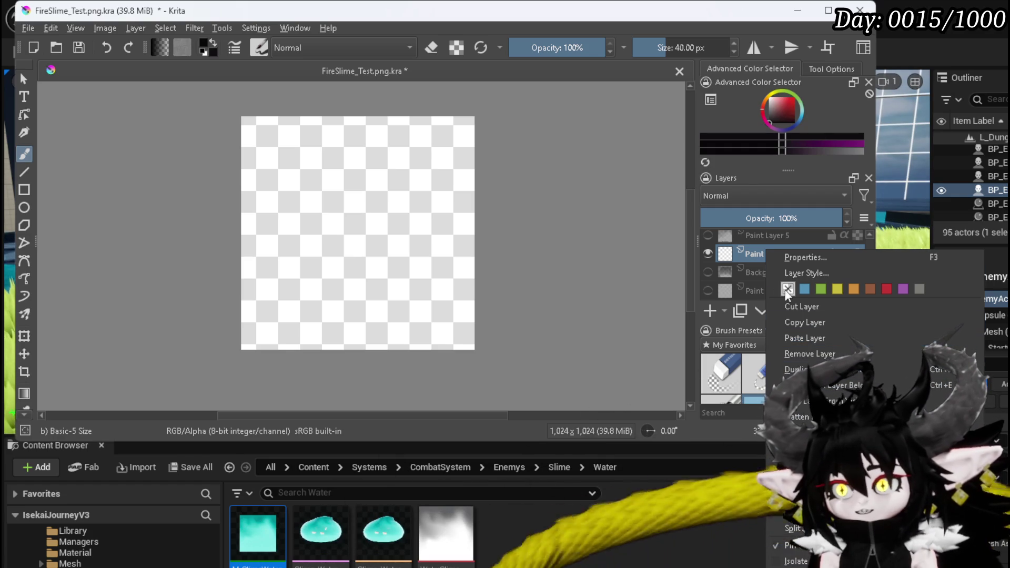
double_click(747, 253)
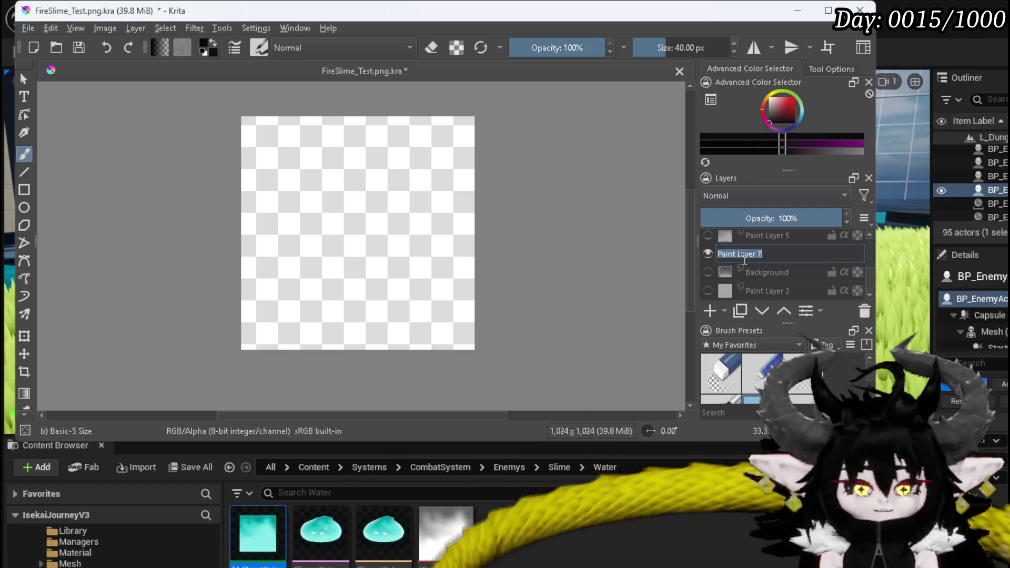
text(B)
key(BackSpace)
key(BackSpace)
key(BackSpace)
text(ubble)
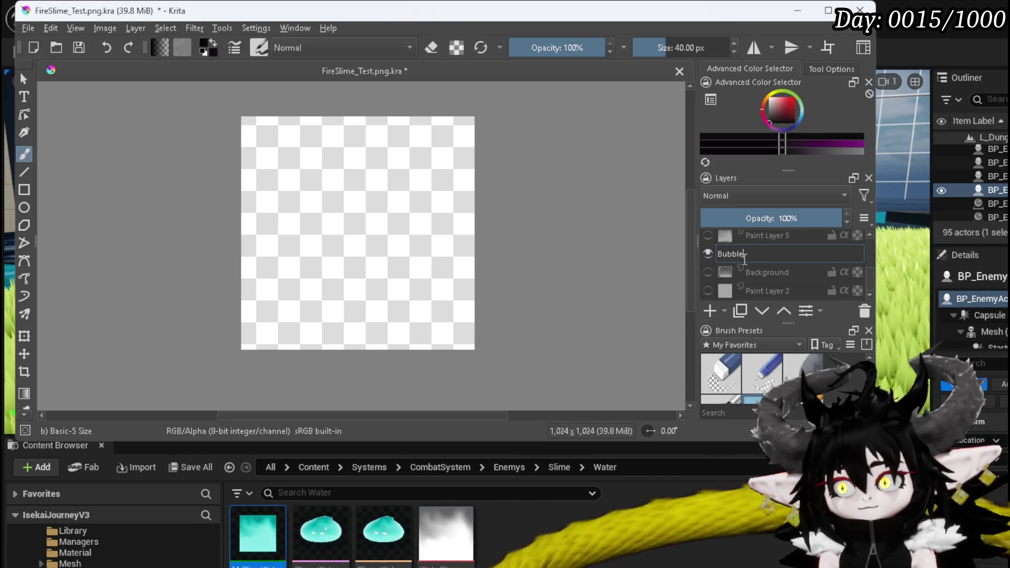
text(s)
key(Return)
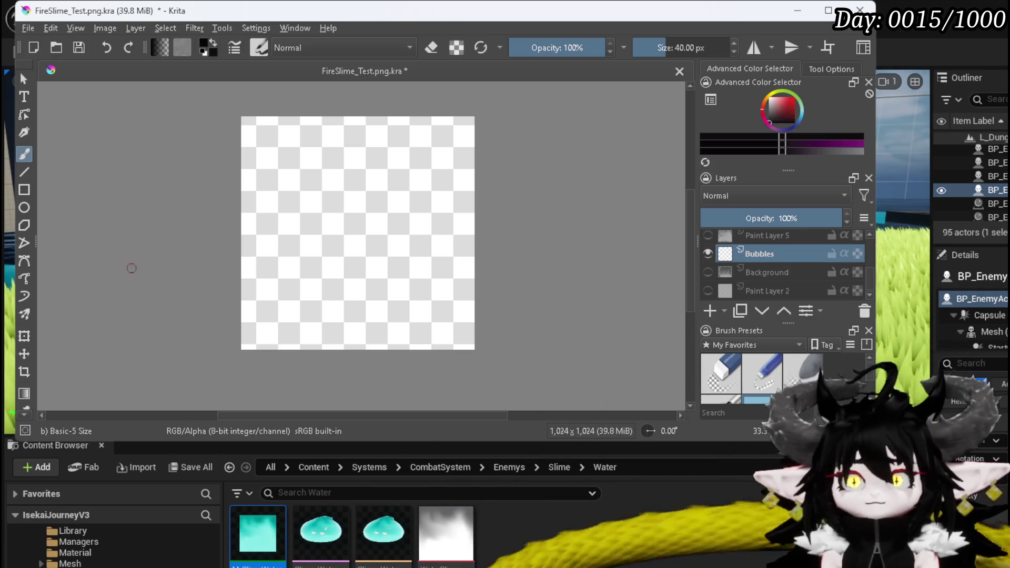
Step: Fill the Bubbles layer solid black with the Fill tool
scroll(754, 378, down, 1)
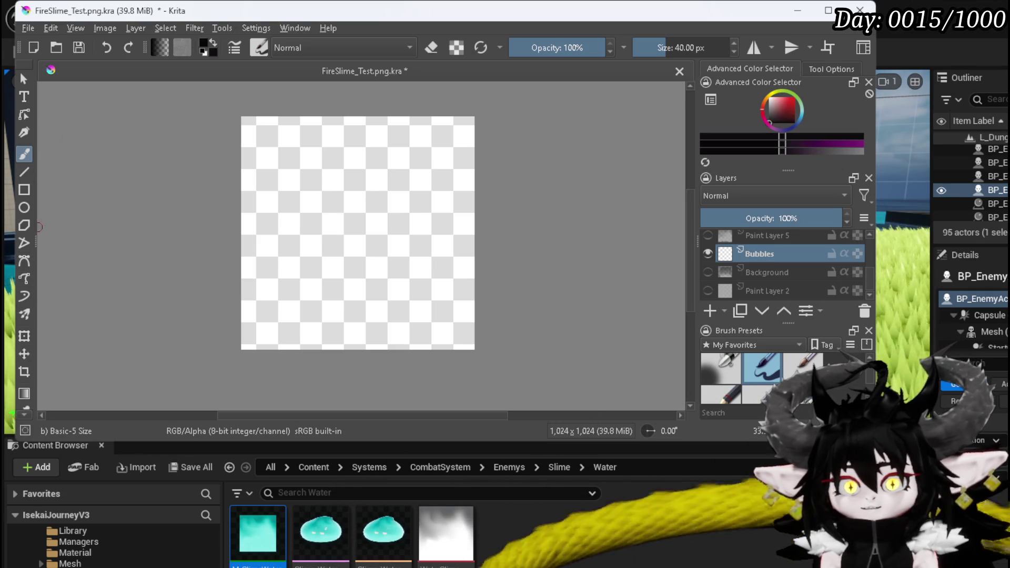
scroll(25, 292, down, 3)
click(24, 341)
click(263, 244)
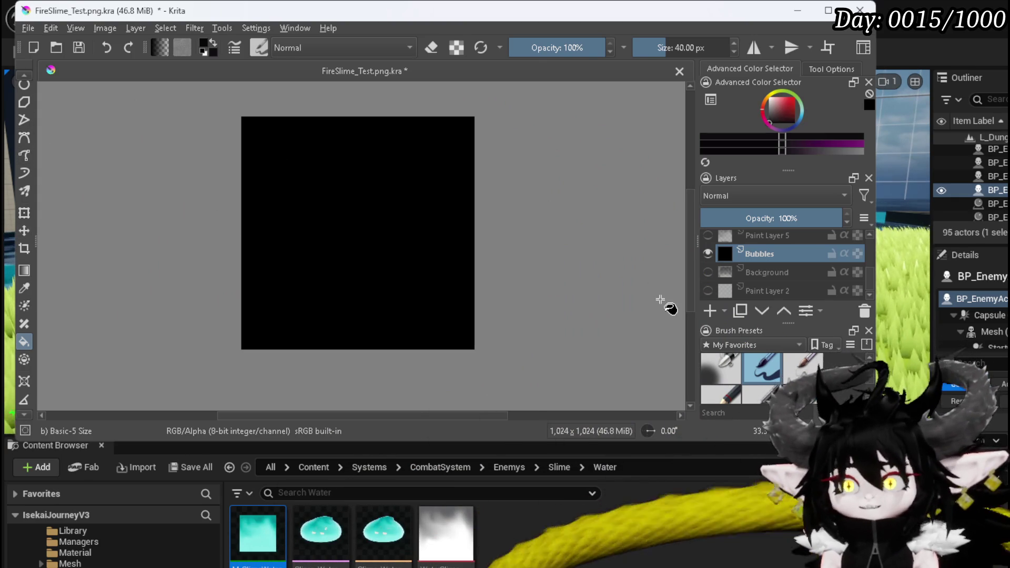
Step: Swap the painting colour to white and pick the Freehand Brush, briefly testing Wrap Around mode
key(x)
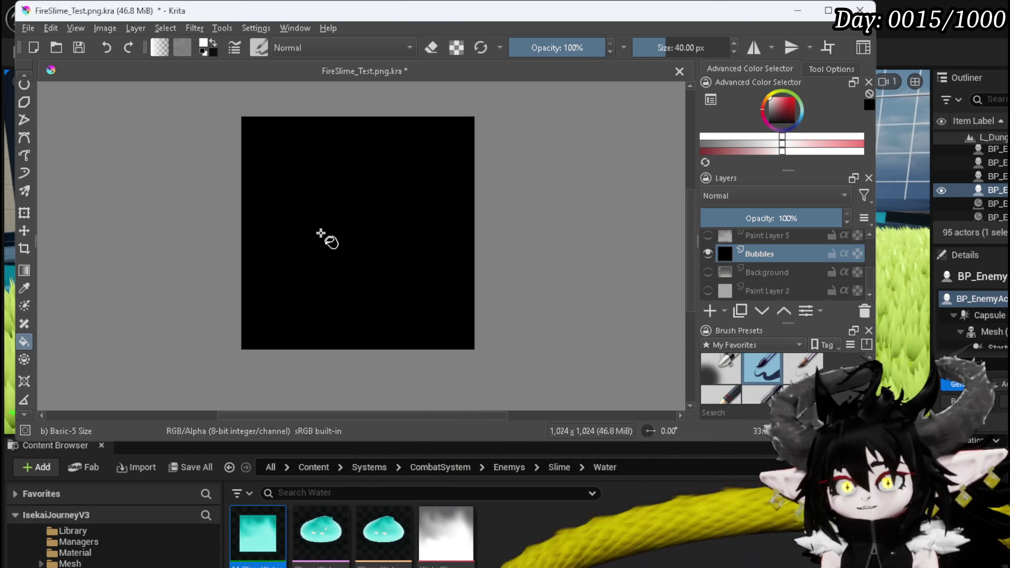
scroll(26, 158, up, 3)
click(25, 154)
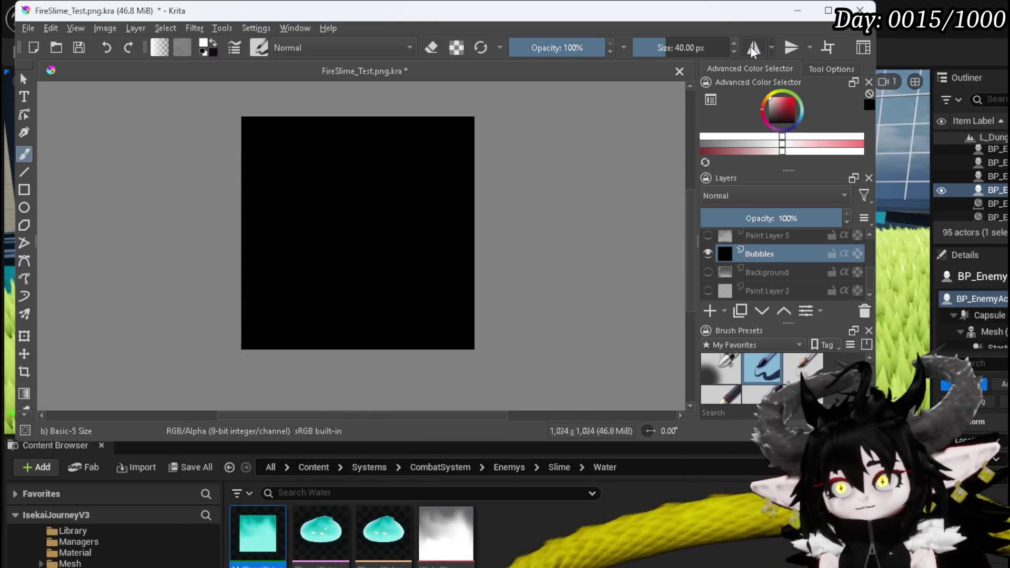
click(829, 47)
click(829, 48)
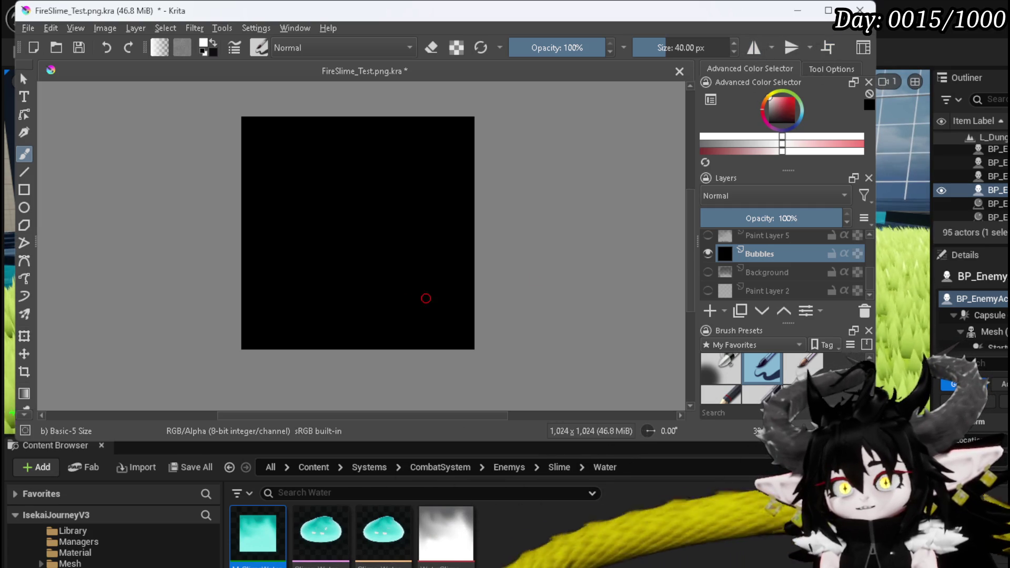
Step: Paint seven white oval bubble dots across the black canvas, then enable Wrap Around preview
click(279, 324)
drag(280, 324, 280, 323)
click(353, 305)
click(410, 259)
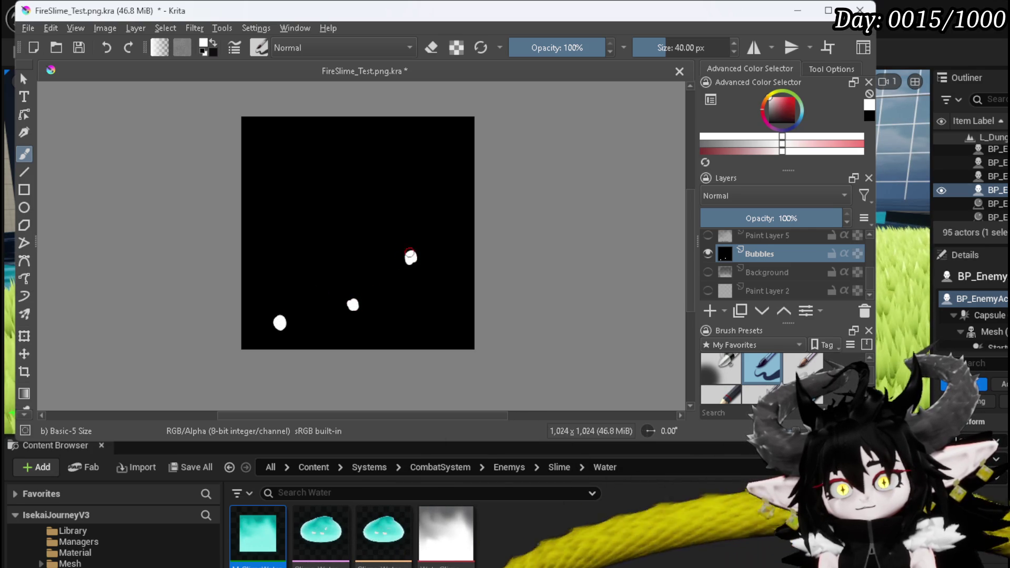
click(299, 244)
click(415, 157)
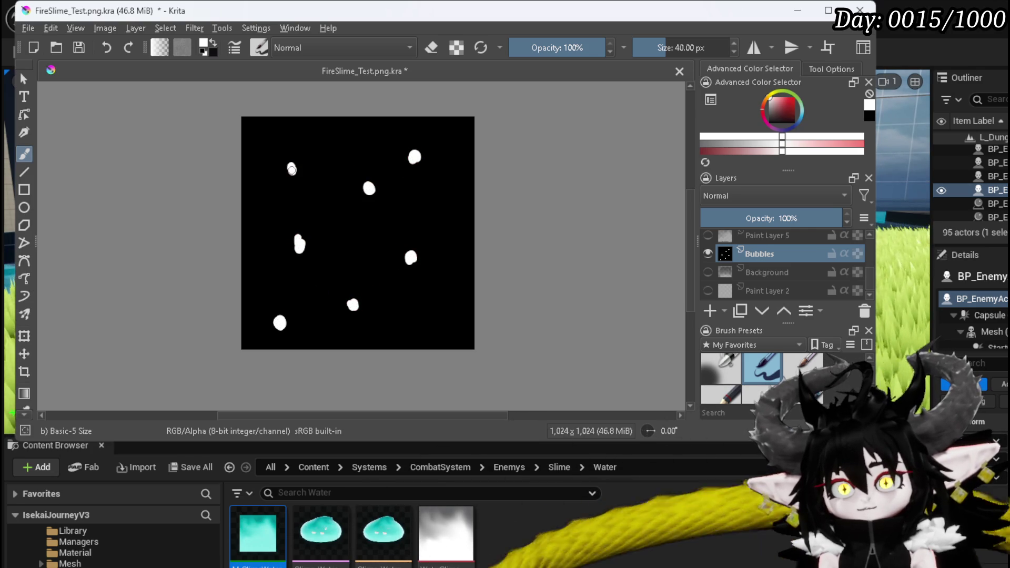
click(346, 149)
click(328, 208)
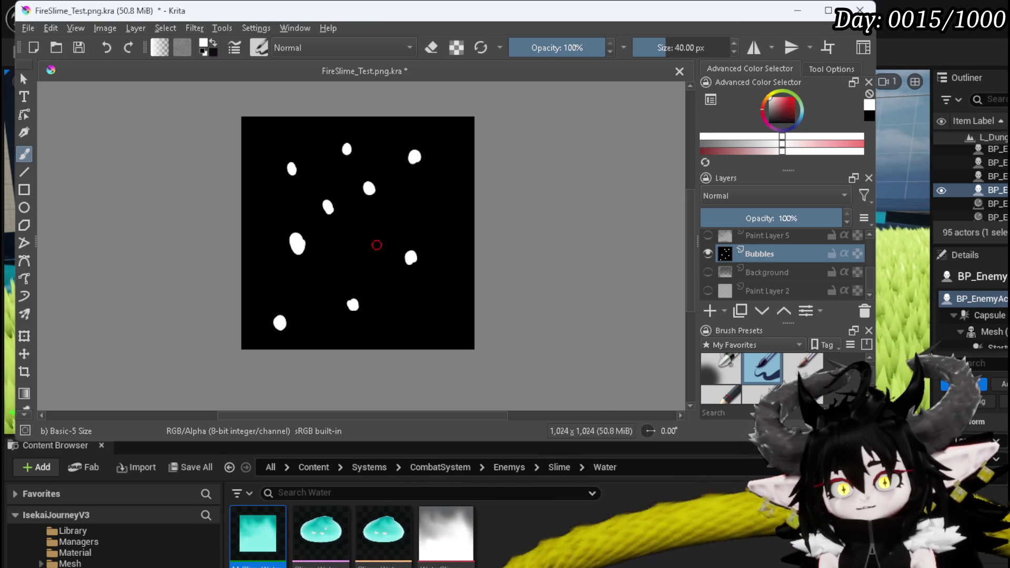
click(828, 47)
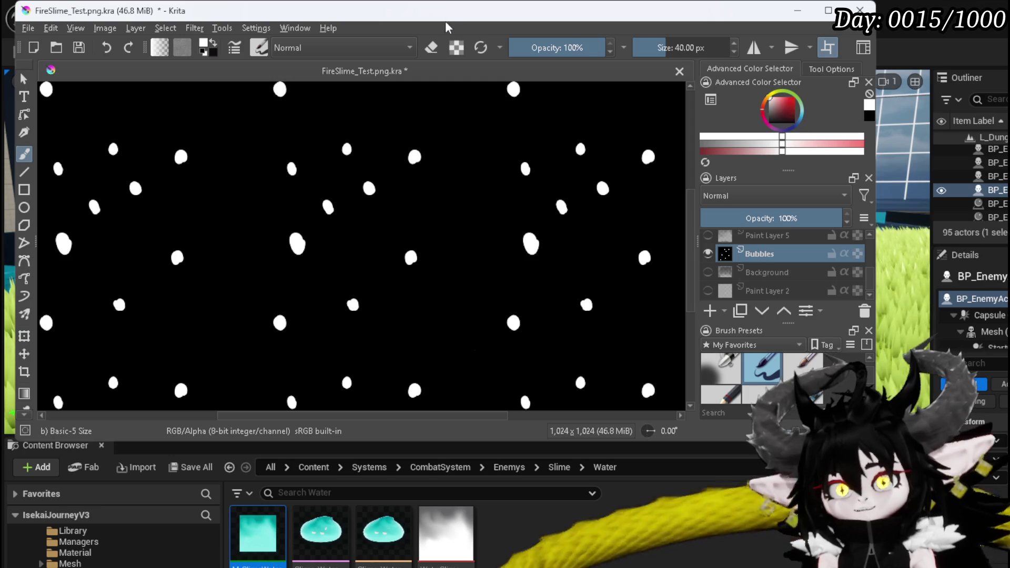
Step: Round out the middle bubble and enlarge the lower and left-of-centre bubbles
scroll(865, 376, up, 1)
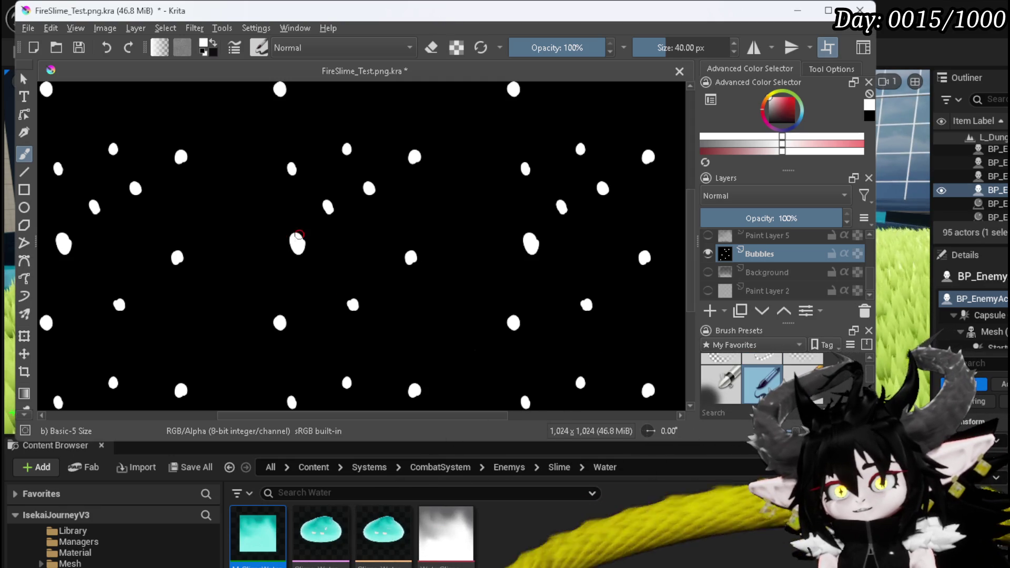
click(289, 242)
mouse_move(289, 244)
mouse_down()
mouse_move(305, 245)
mouse_move(294, 233)
mouse_up()
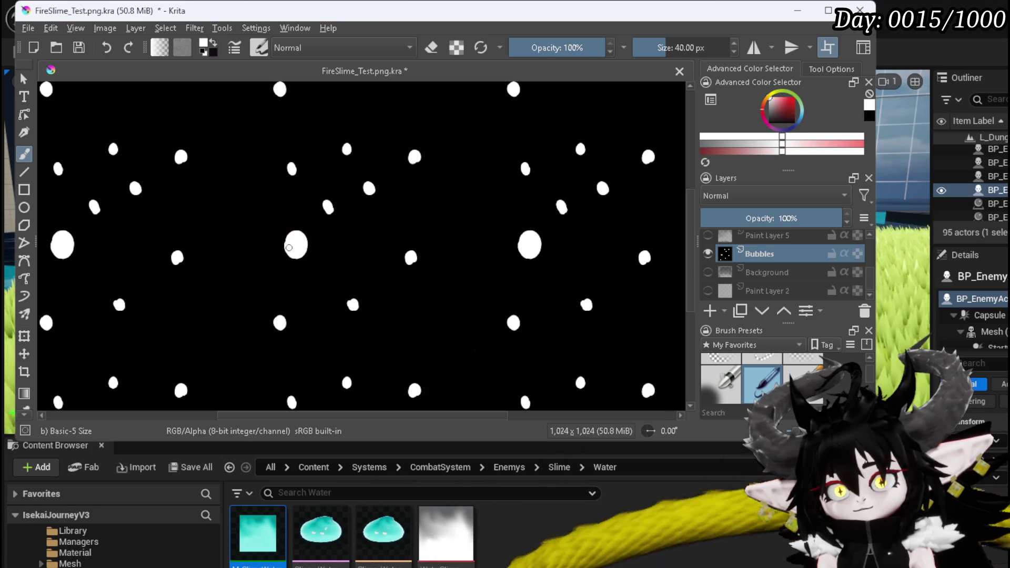
drag(346, 303, 358, 313)
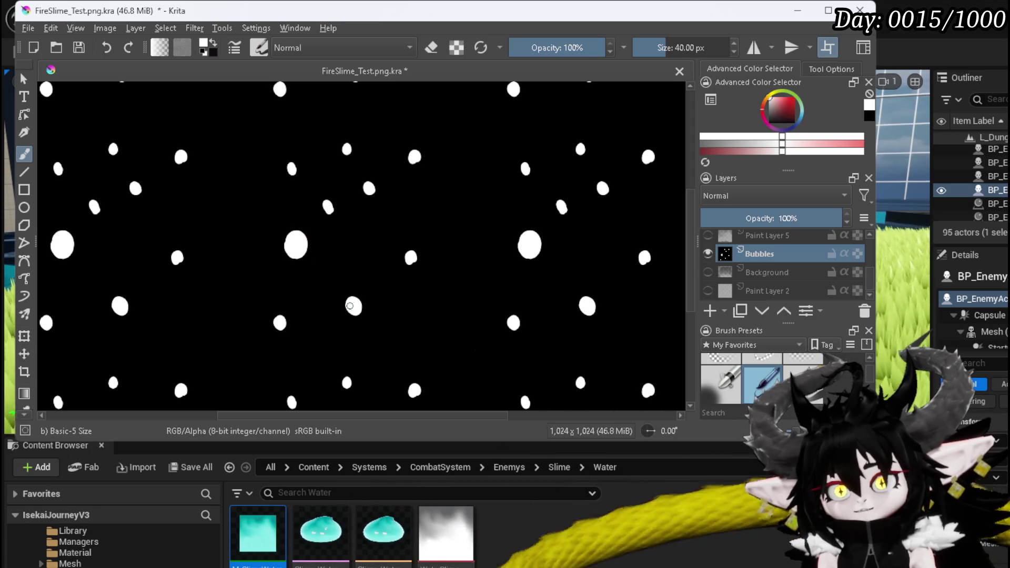
drag(279, 321, 282, 319)
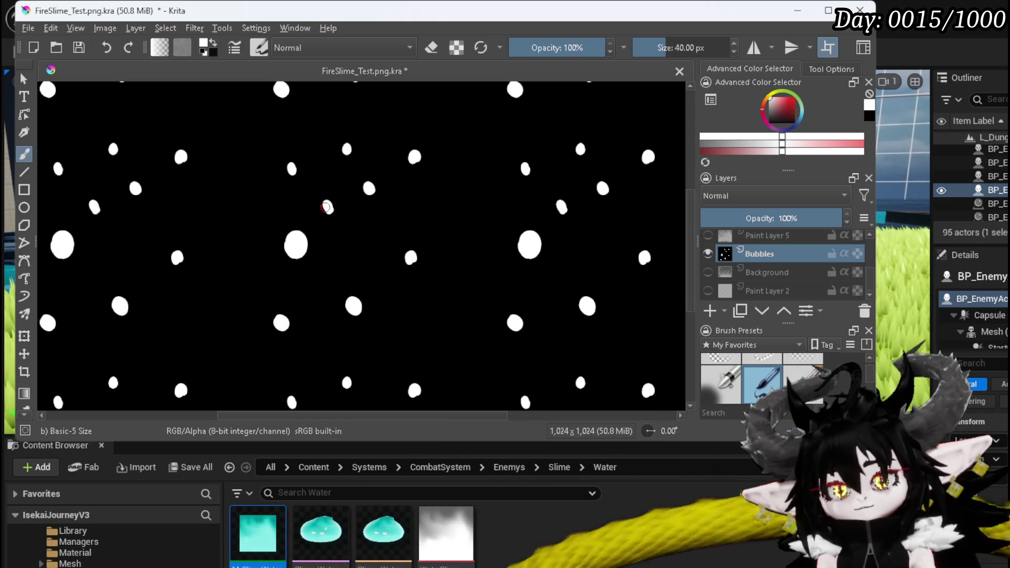
drag(327, 207, 322, 206)
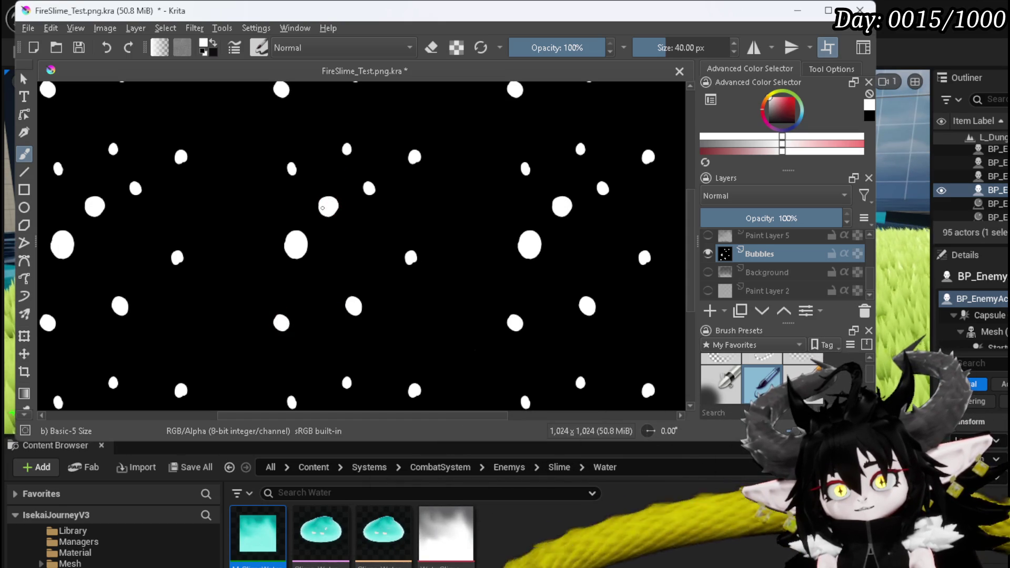
Step: Enlarge and reshape the upper, top, right and lower-right bubbles
click(290, 165)
drag(292, 169, 293, 162)
click(345, 150)
click(371, 189)
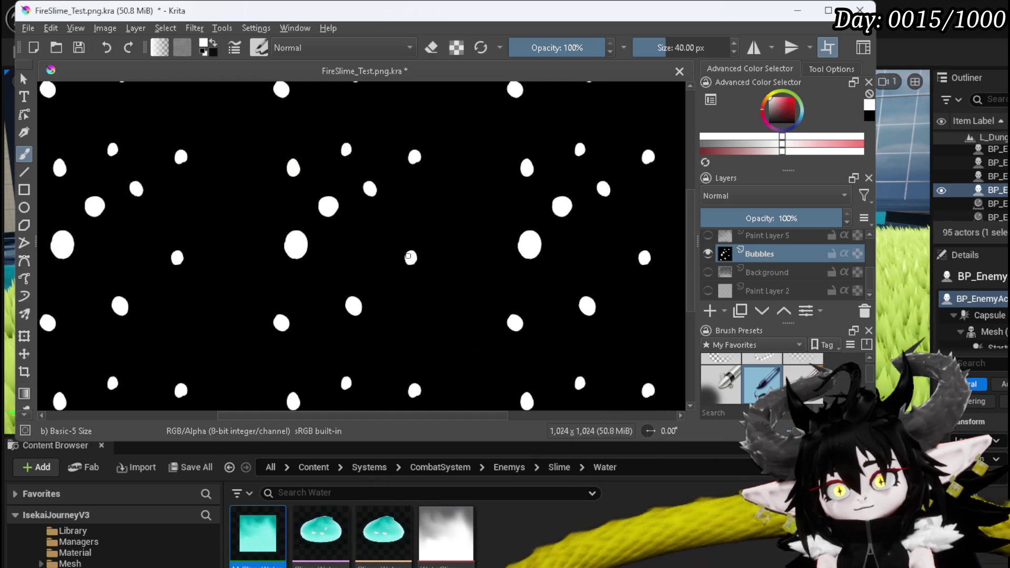
click(410, 255)
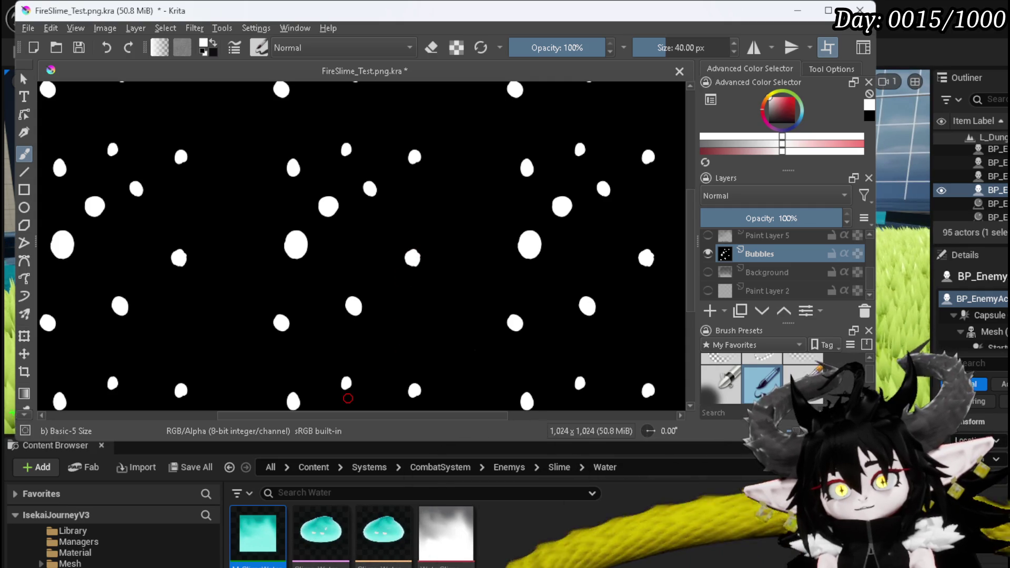
scroll(368, 311, down, 3)
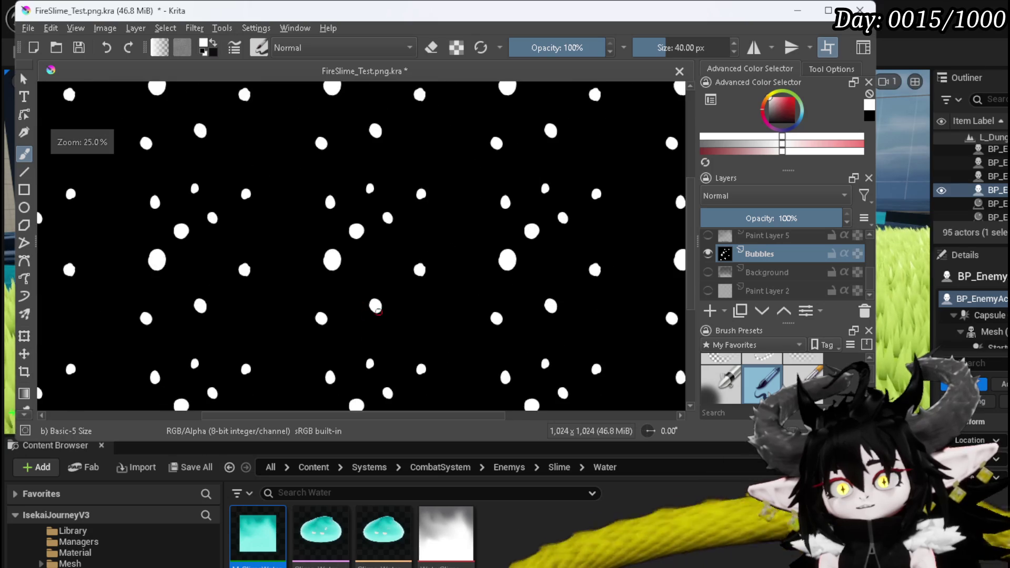
Step: Pan the tiled view and add small white bubble dots in the central gaps
drag(368, 310, 307, 233)
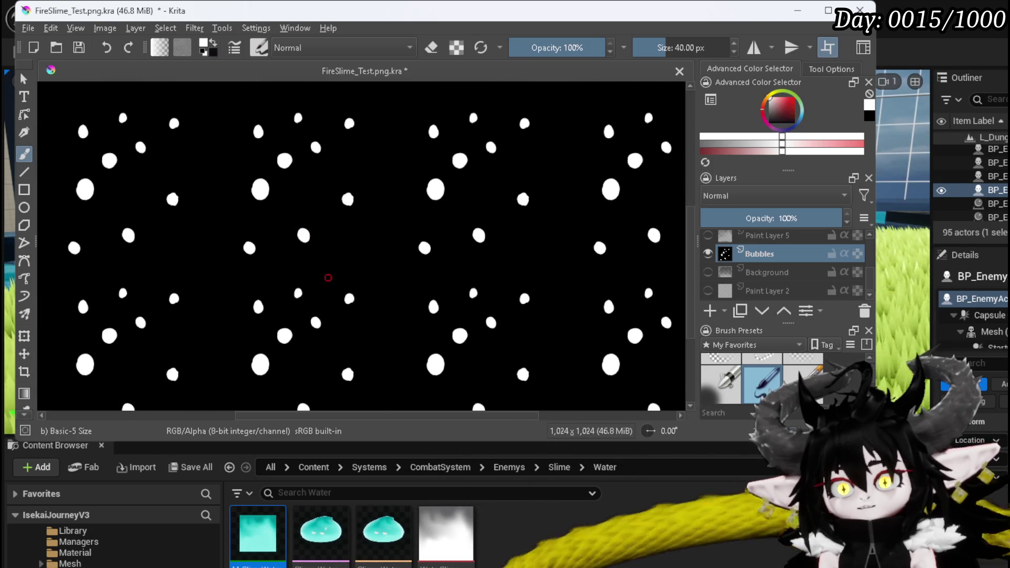
click(341, 257)
click(340, 256)
click(340, 256)
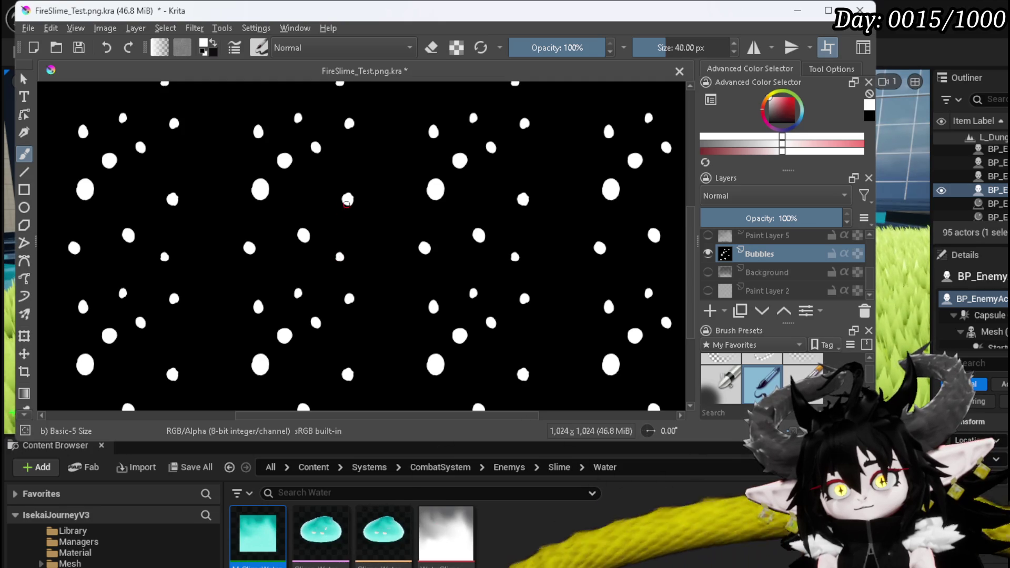
click(335, 218)
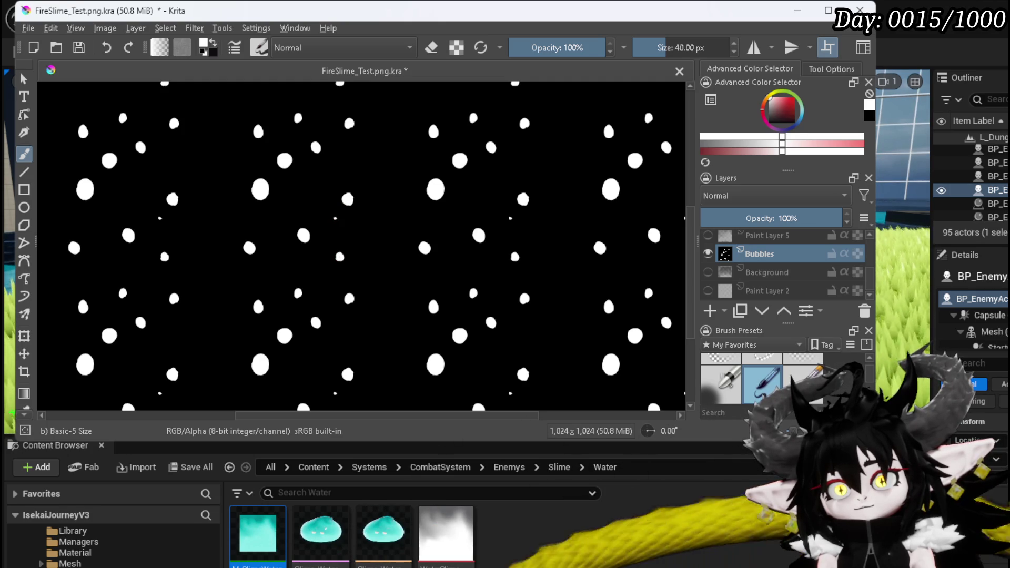
click(288, 203)
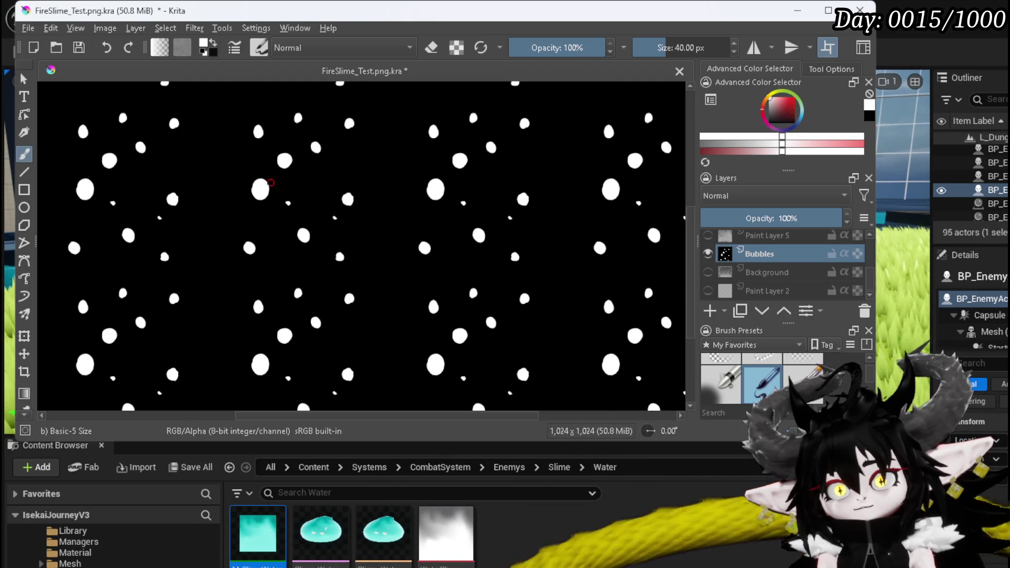
Step: Add more tiny bubble dots into the empty gaps on the left side
click(229, 165)
click(228, 166)
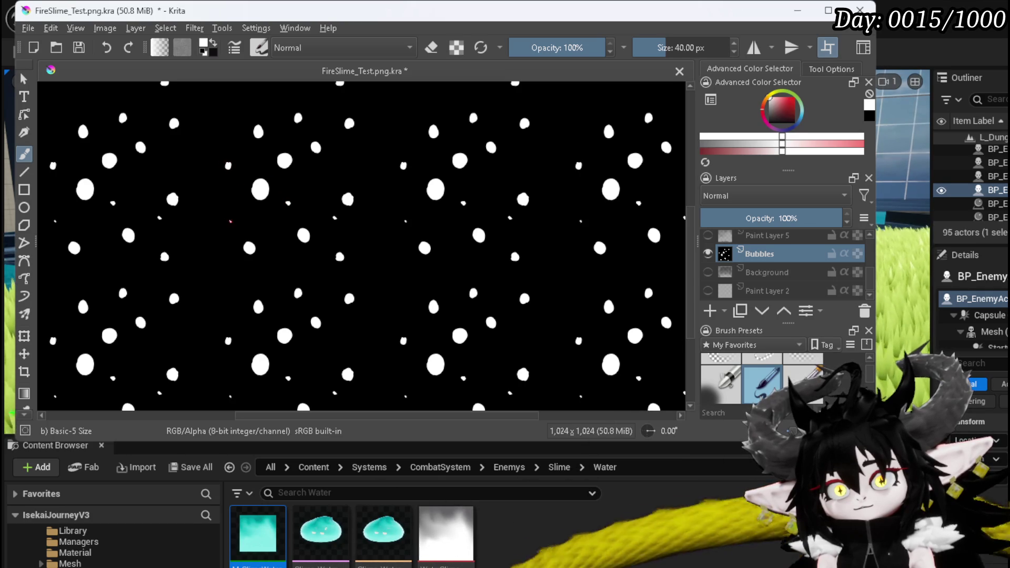
click(230, 221)
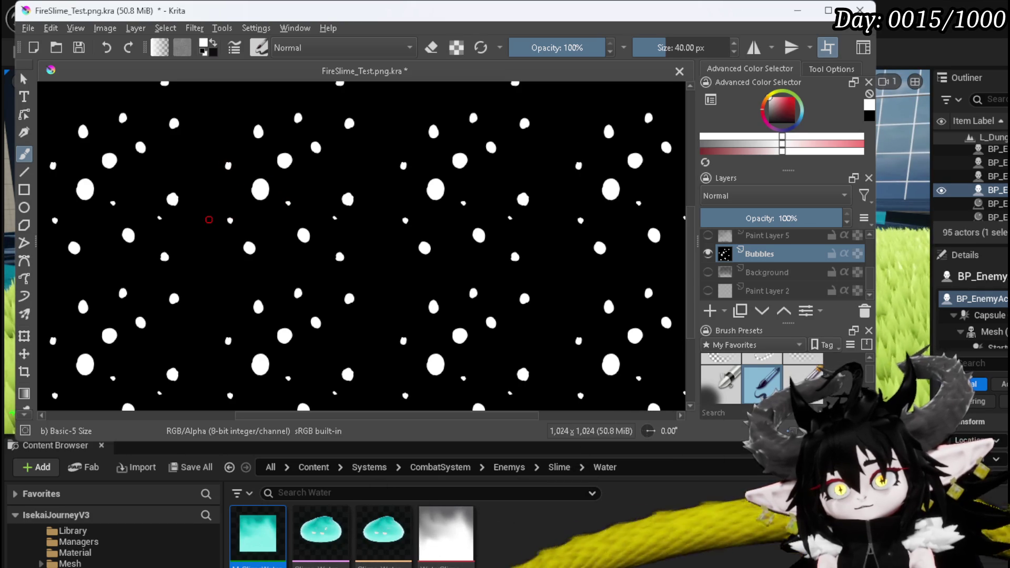
scroll(233, 231, down, 2)
scroll(248, 261, up, 2)
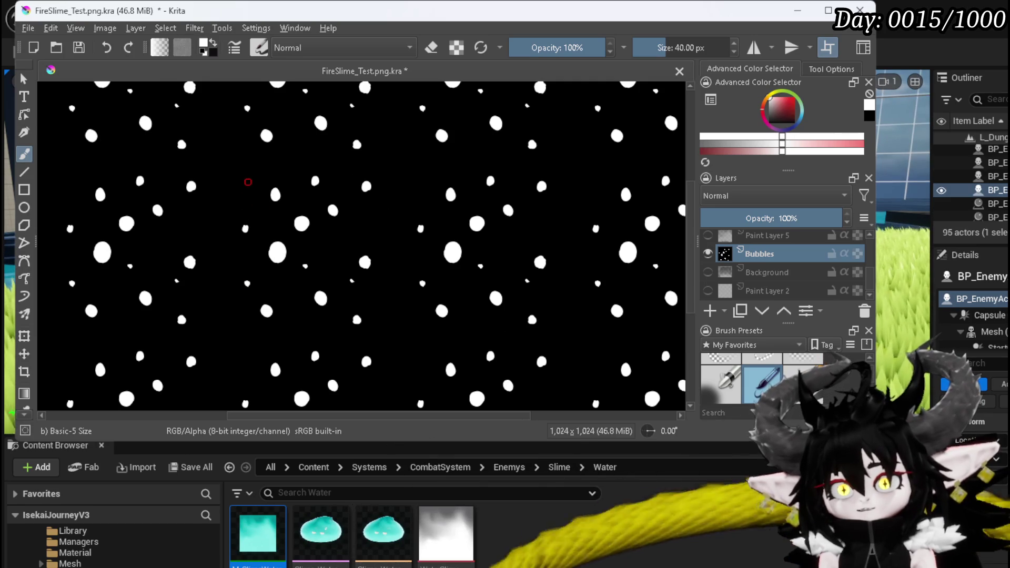
click(244, 182)
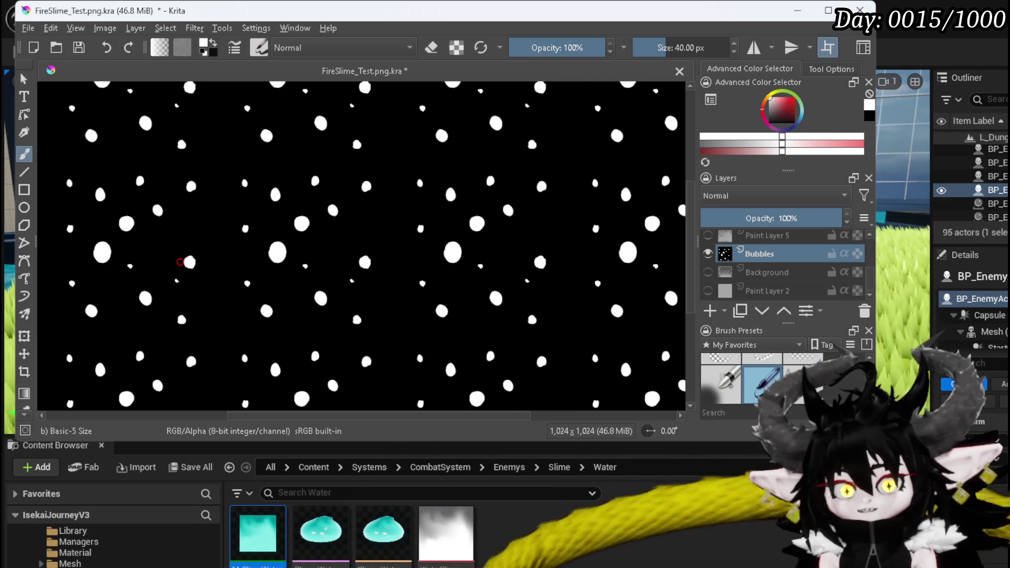
scroll(309, 246, up, 2)
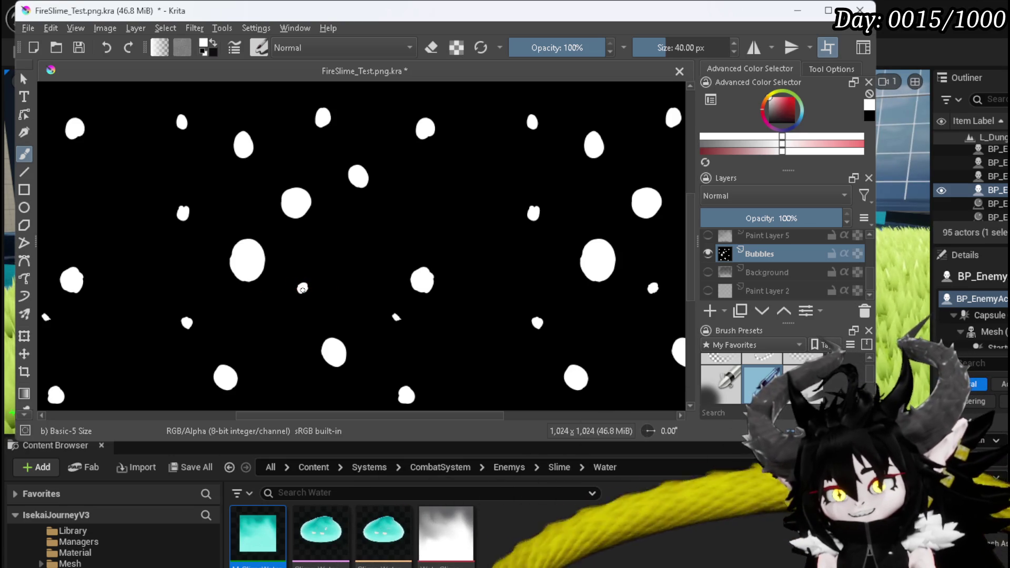
Step: Enlarge two small bubble blobs, then undo the last stray stroke
click(304, 289)
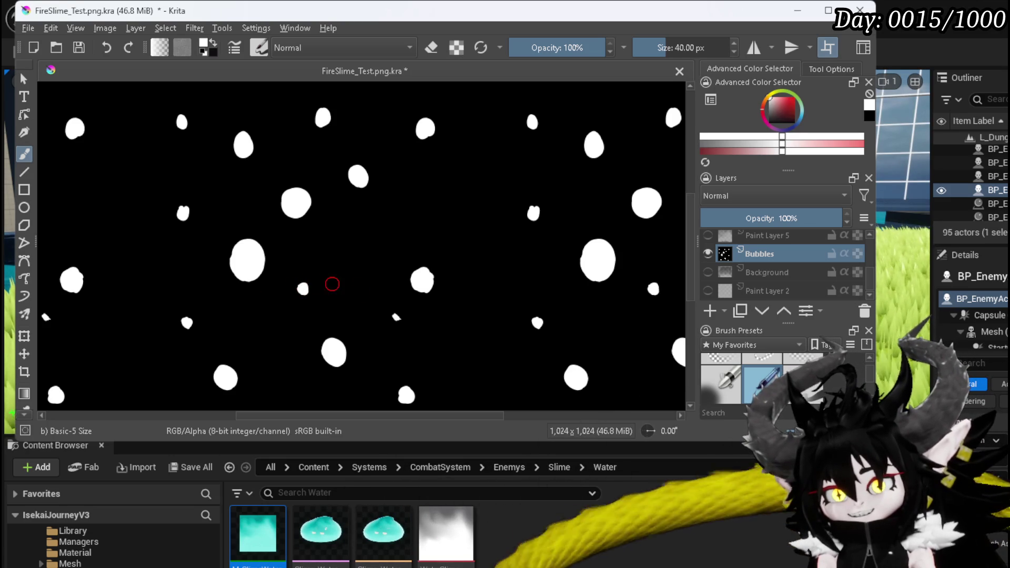
click(395, 316)
click(395, 318)
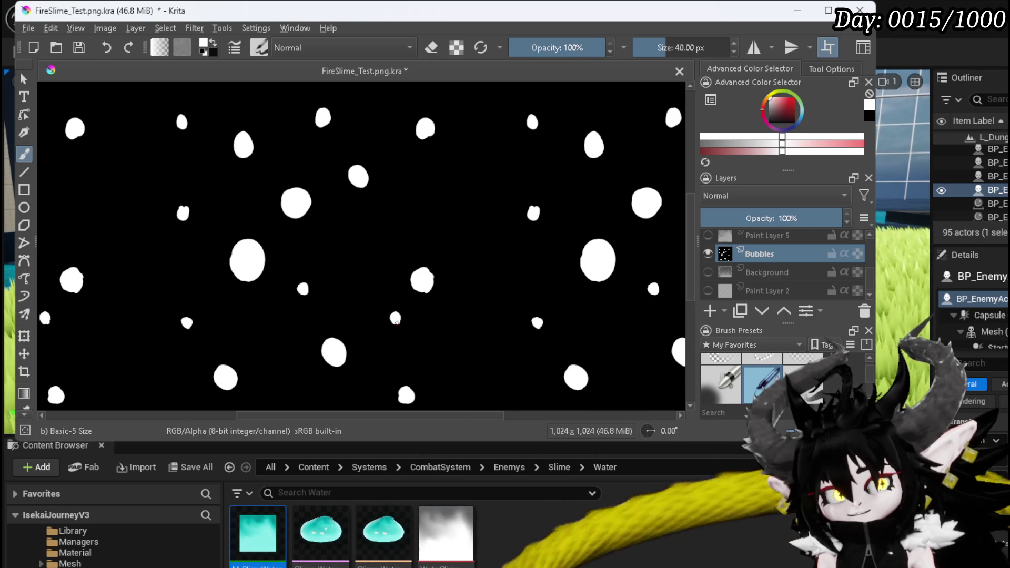
click(397, 316)
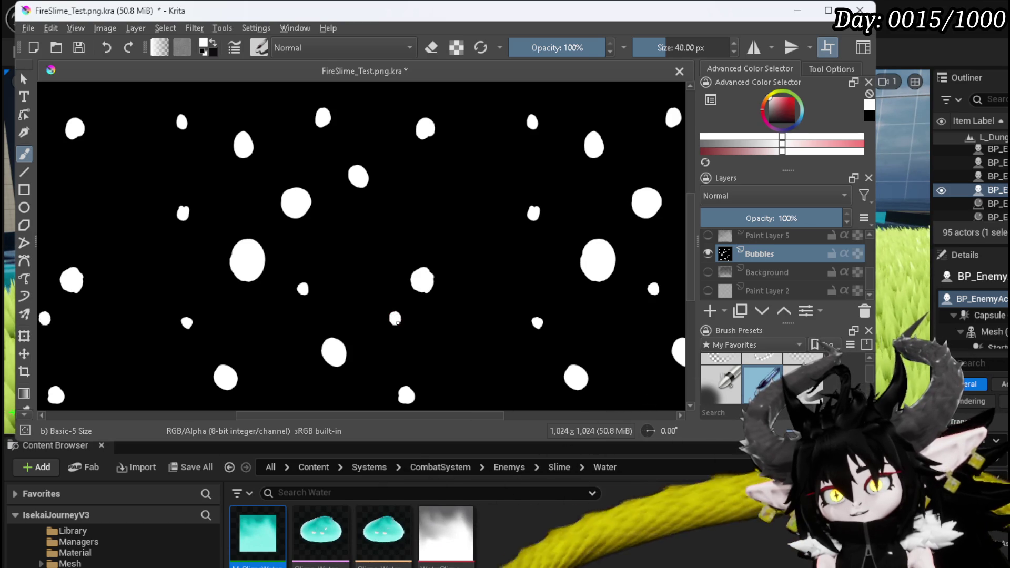
key(ctrl+z)
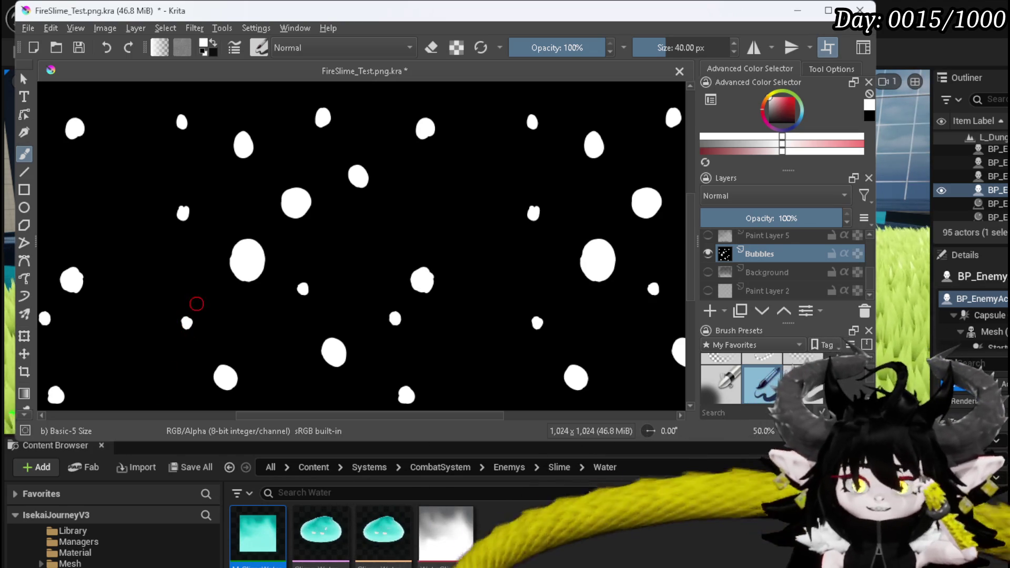
Step: Zoom in and smooth the notched left and lower-right edges of a small bubble, then zoom out
scroll(210, 263, up, 2)
scroll(200, 266, up, 1)
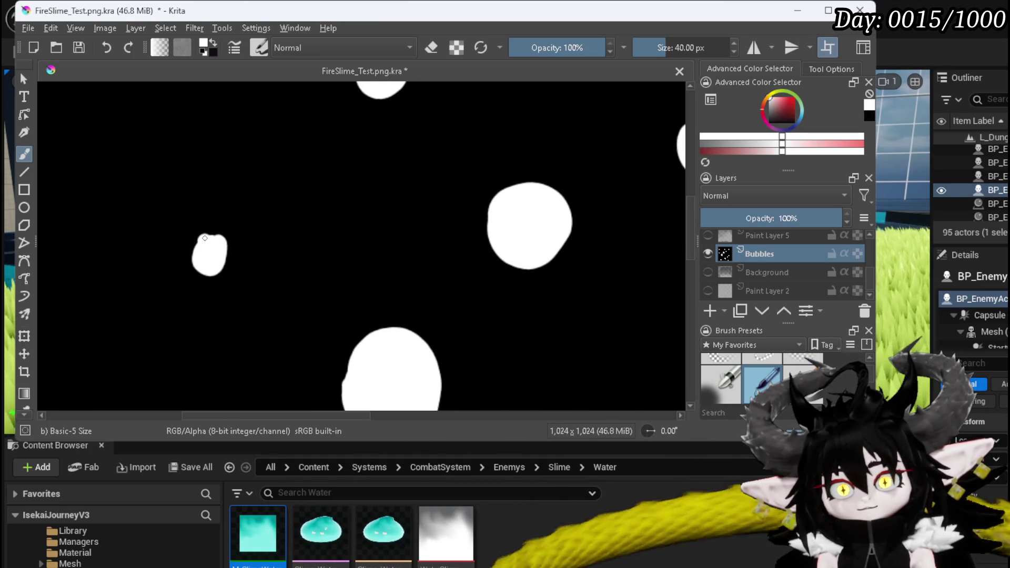
drag(198, 244, 198, 261)
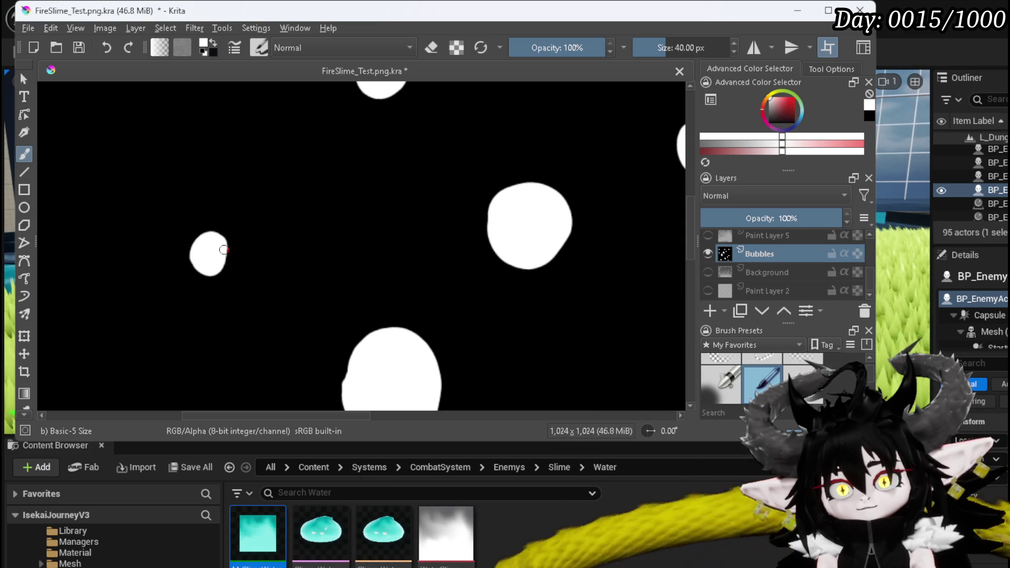
drag(225, 265, 224, 253)
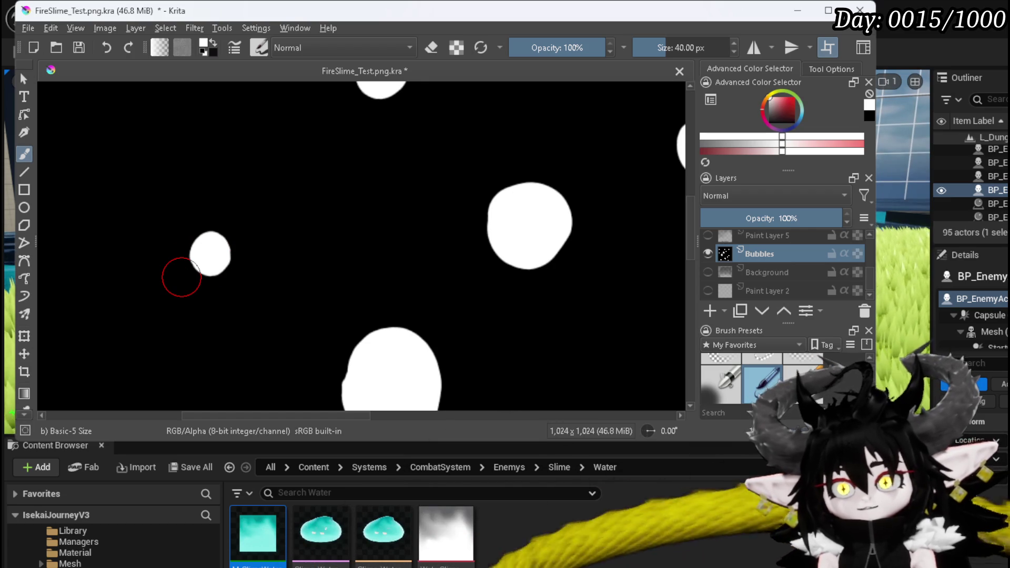
scroll(275, 248, down, 5)
mouse_move(277, 282)
mouse_down()
mouse_move(244, 246)
mouse_move(206, 246)
mouse_up()
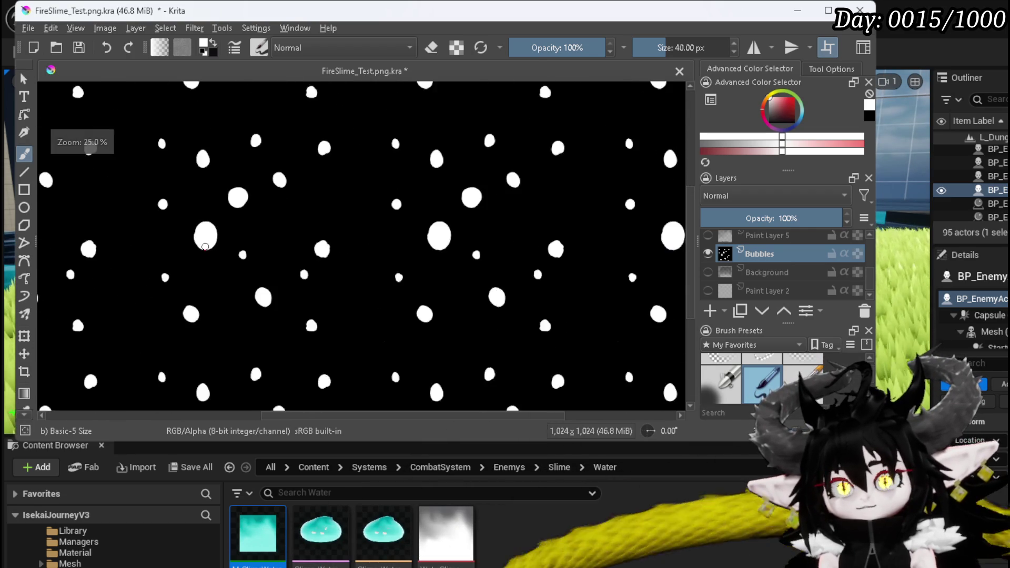
Step: Turn off Wrap Around Mode so the bubble texture no longer displays tiled
scroll(206, 245, down, 2)
scroll(210, 250, down, 1)
scroll(214, 254, up, 2)
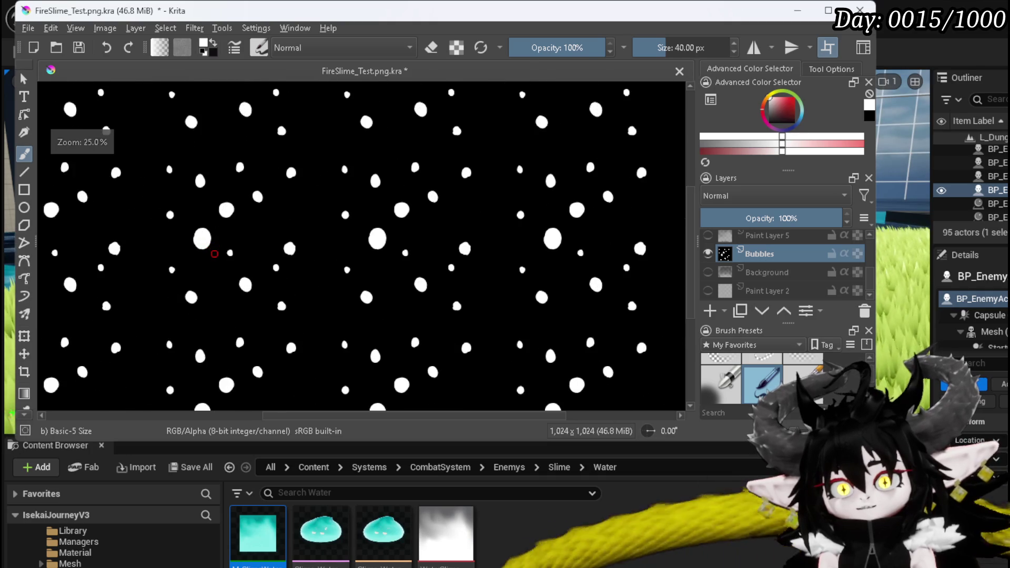
scroll(214, 254, up, 2)
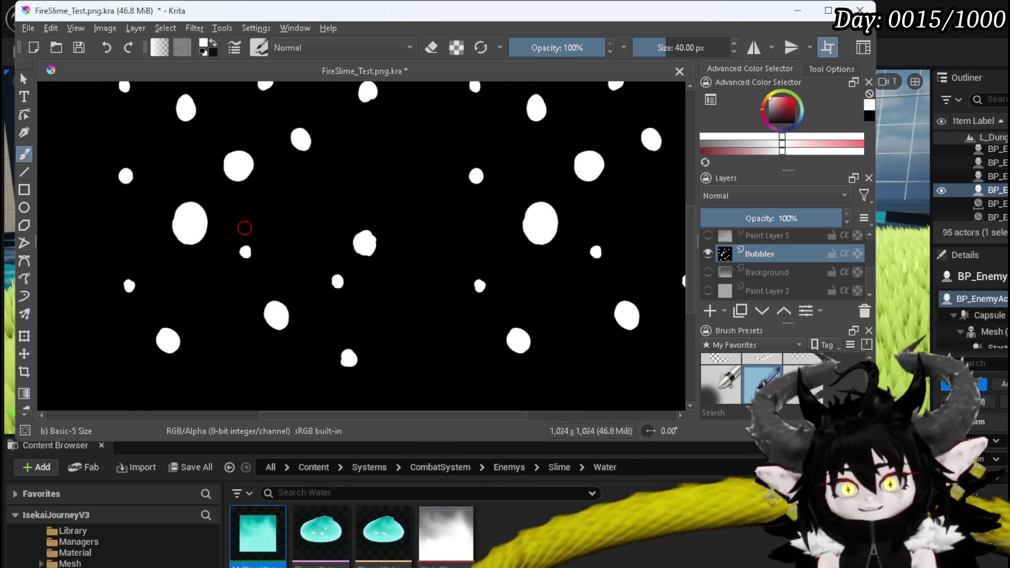
scroll(294, 270, down, 3)
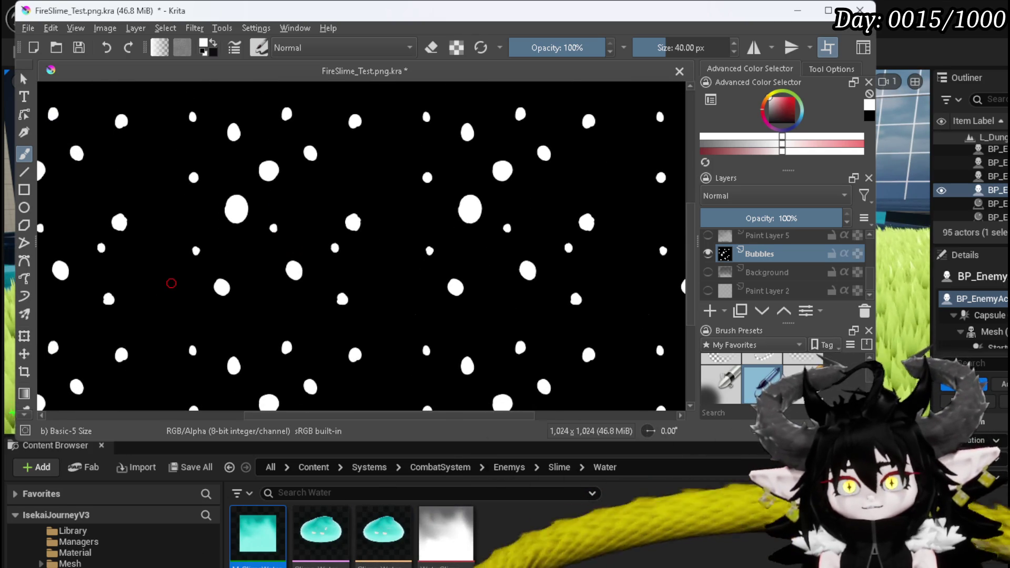
scroll(172, 284, down, 1)
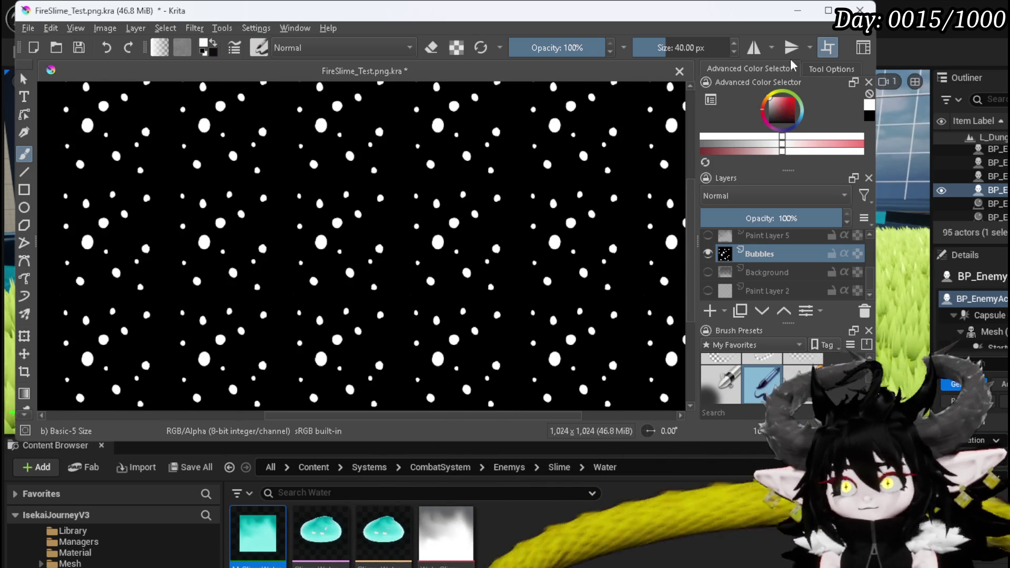
click(818, 52)
Step: Dab three tiny white bubbles into empty black areas of the texture
scroll(241, 254, up, 3)
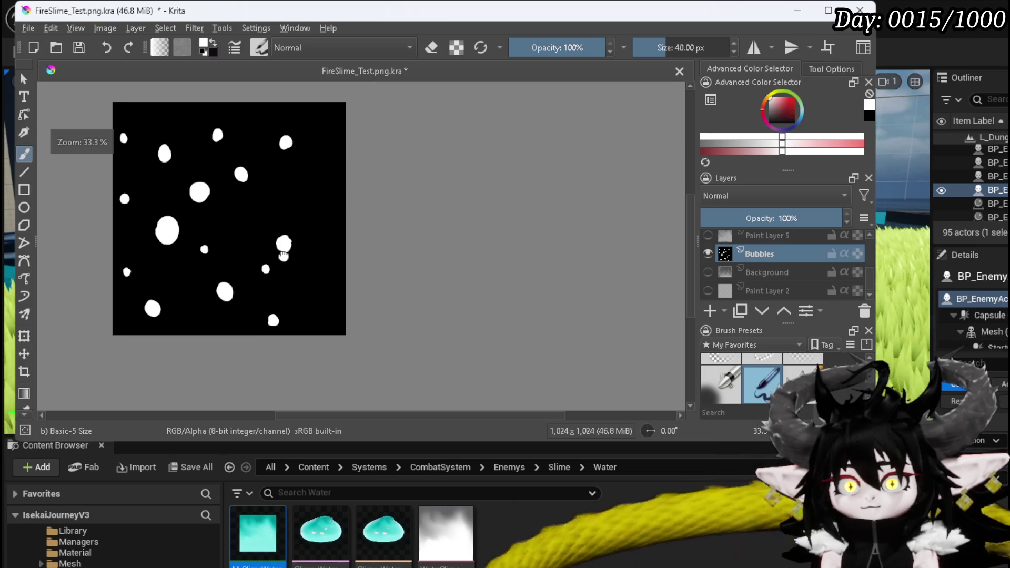
scroll(276, 254, up, 1)
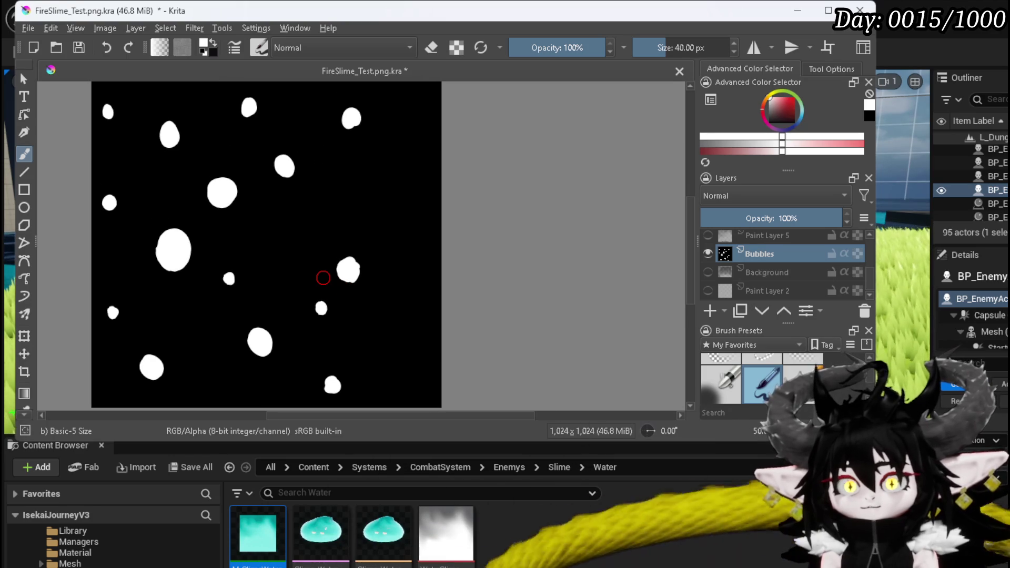
click(397, 189)
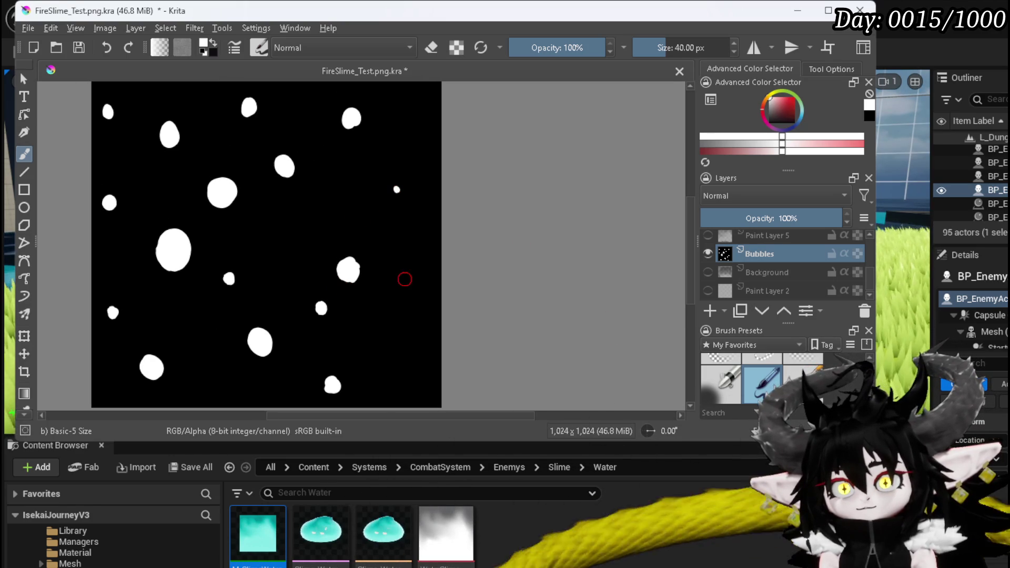
click(404, 337)
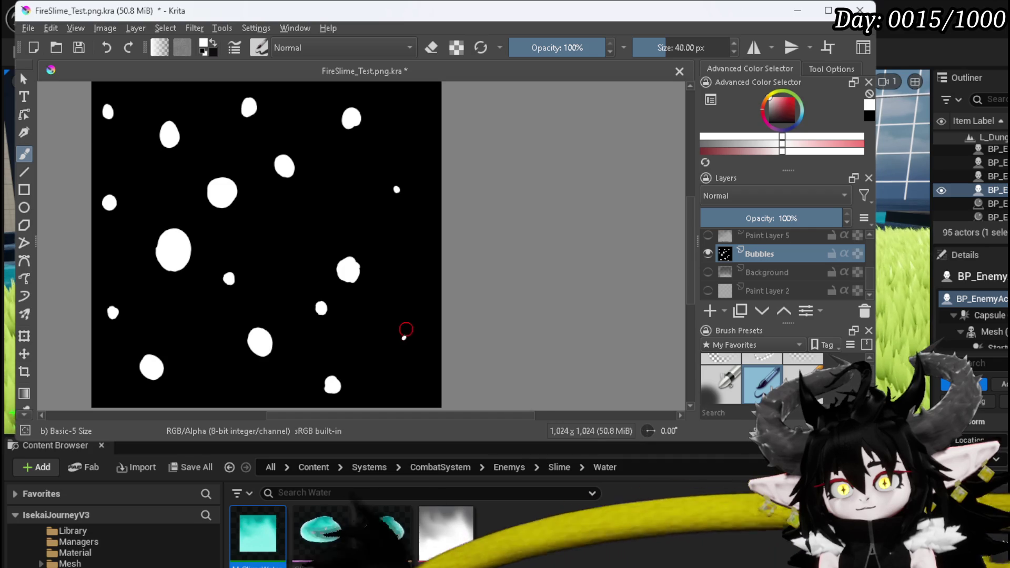
click(305, 237)
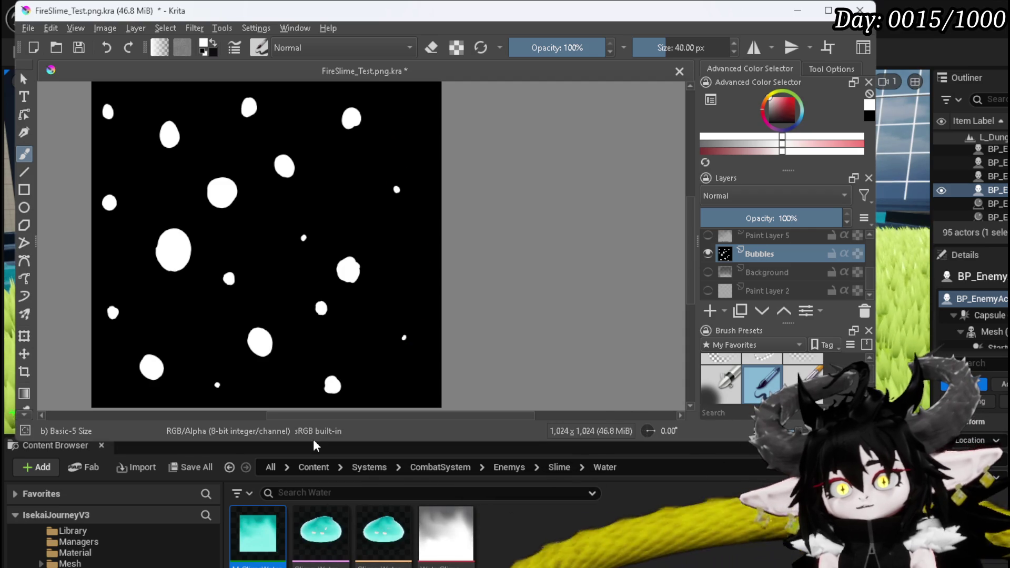
Step: Widen the right-hand docker column
scroll(305, 293, down, 1)
scroll(306, 293, up, 1)
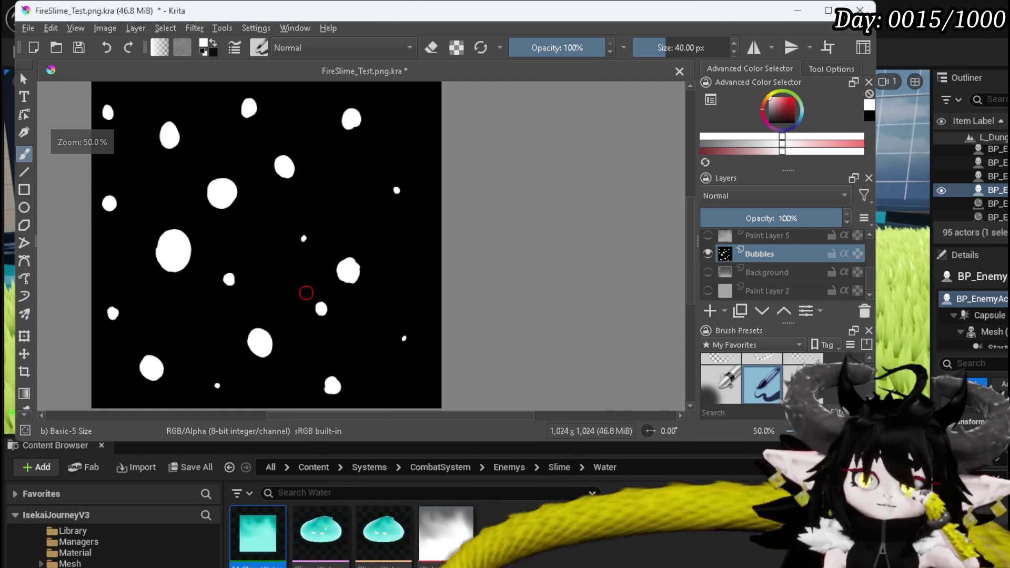
scroll(762, 379, up, 2)
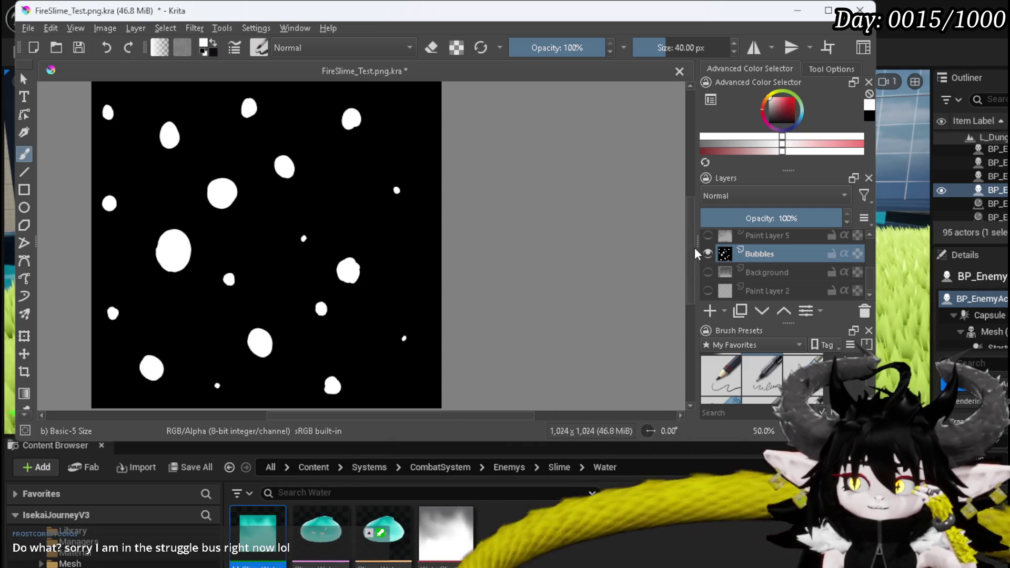
drag(695, 244, 652, 241)
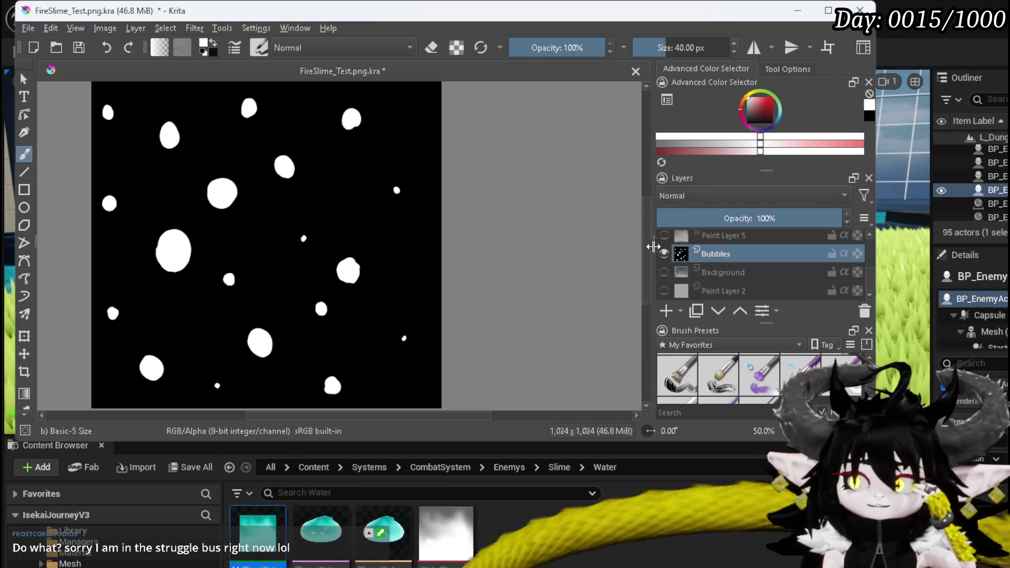
scroll(761, 367, down, 2)
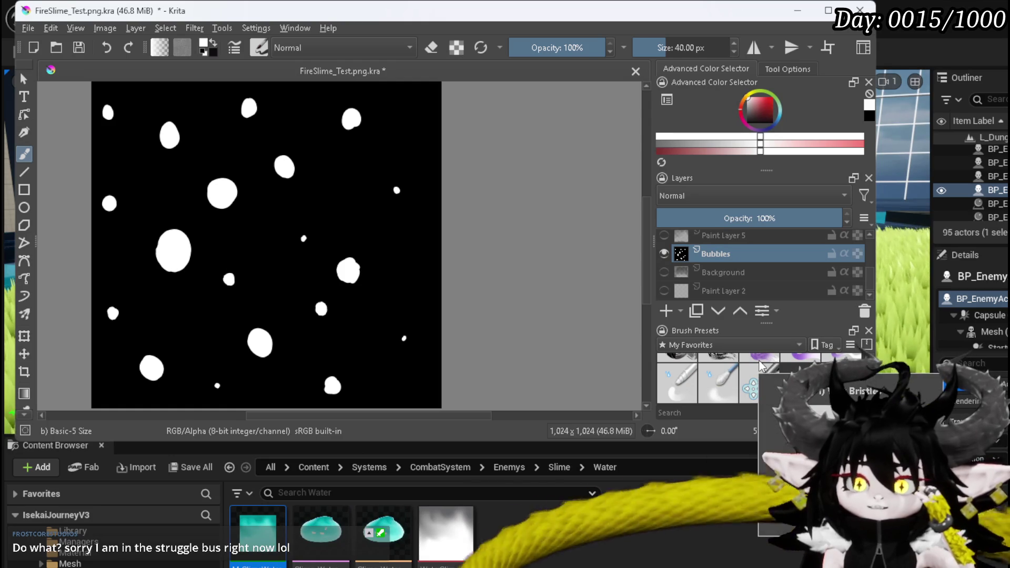
Step: Make the Krita window taller by extending its bottom edge
scroll(736, 345, down, 2)
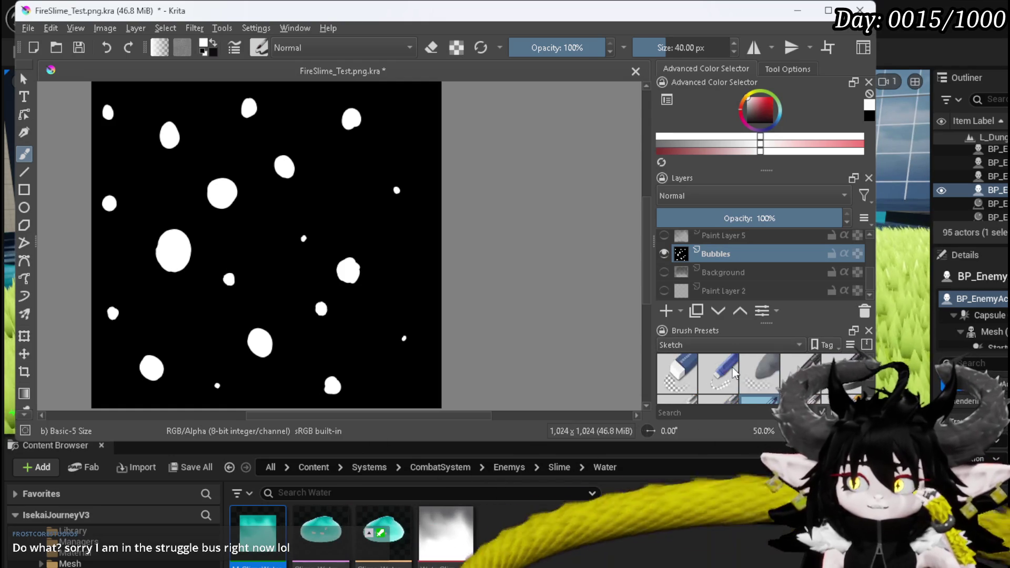
scroll(733, 367, up, 1)
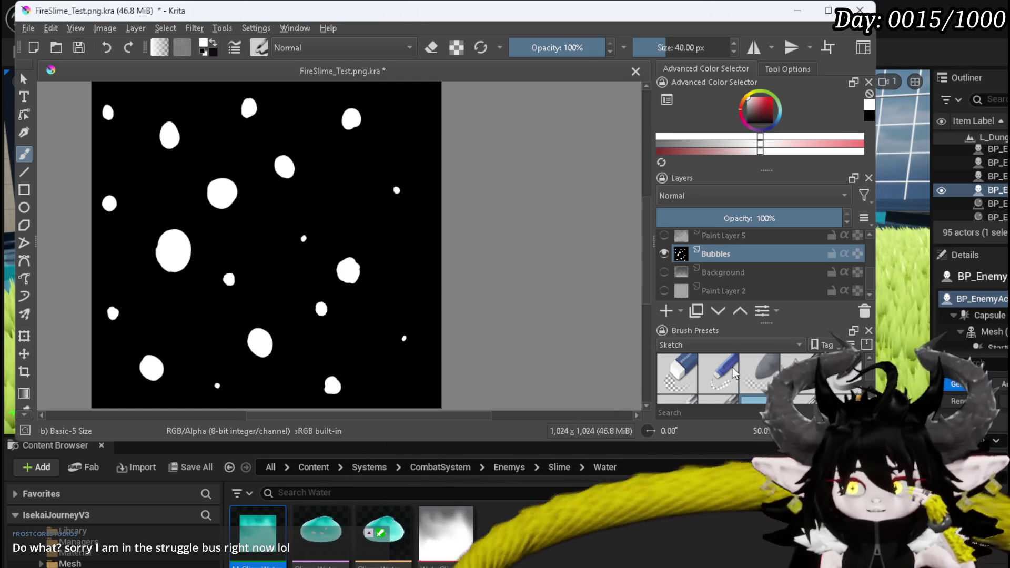
scroll(737, 363, down, 1)
scroll(751, 368, up, 1)
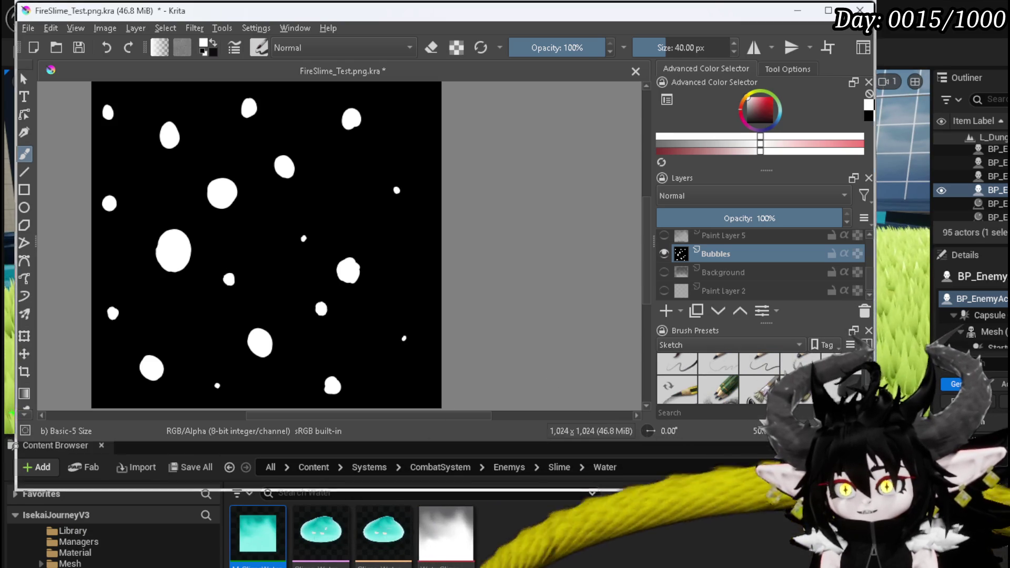
drag(709, 443, 715, 532)
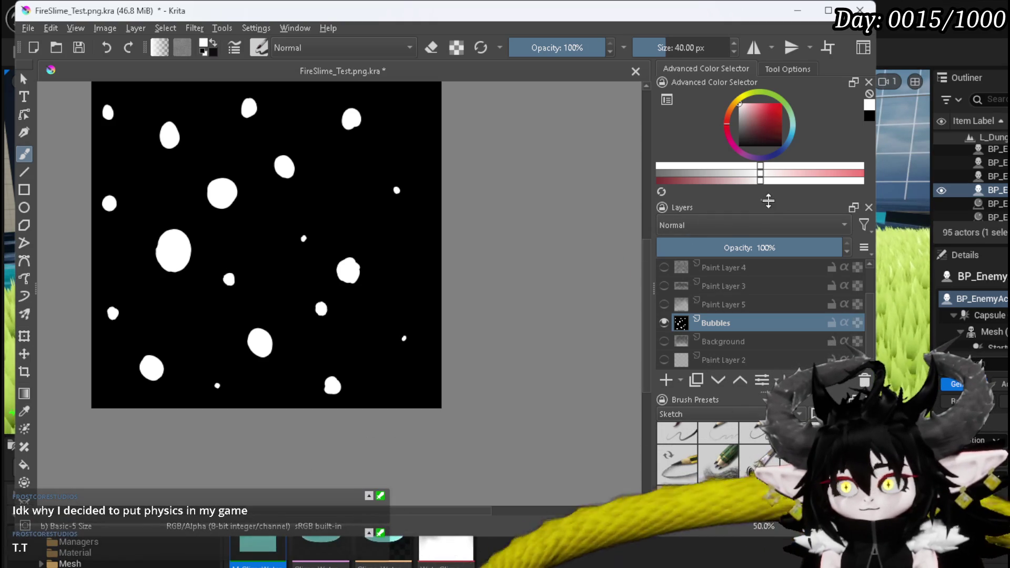
Step: Give the layer list more room against Brush Presets and bring up the preset tag list
drag(769, 389, 770, 340)
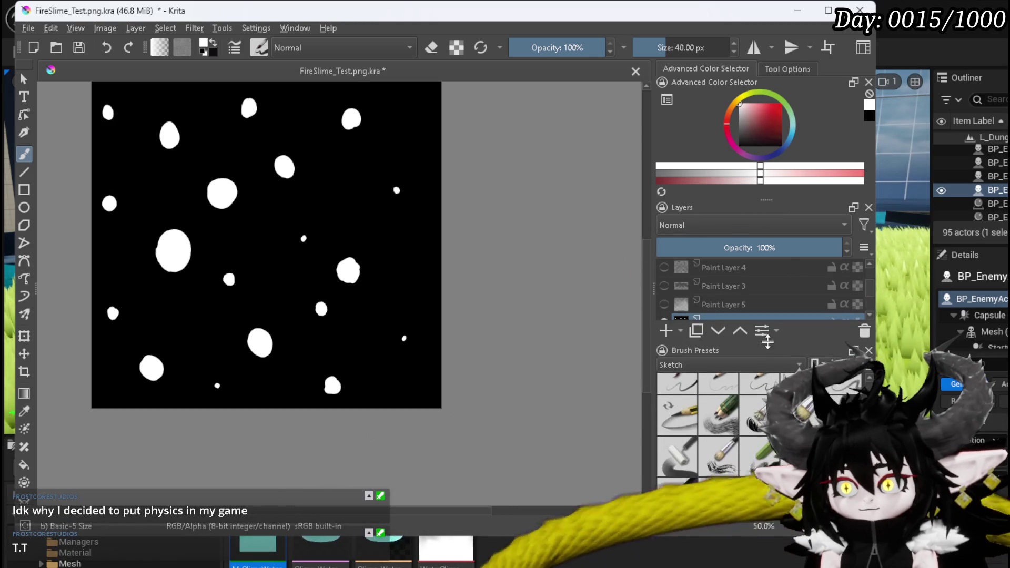
scroll(802, 422, down, 5)
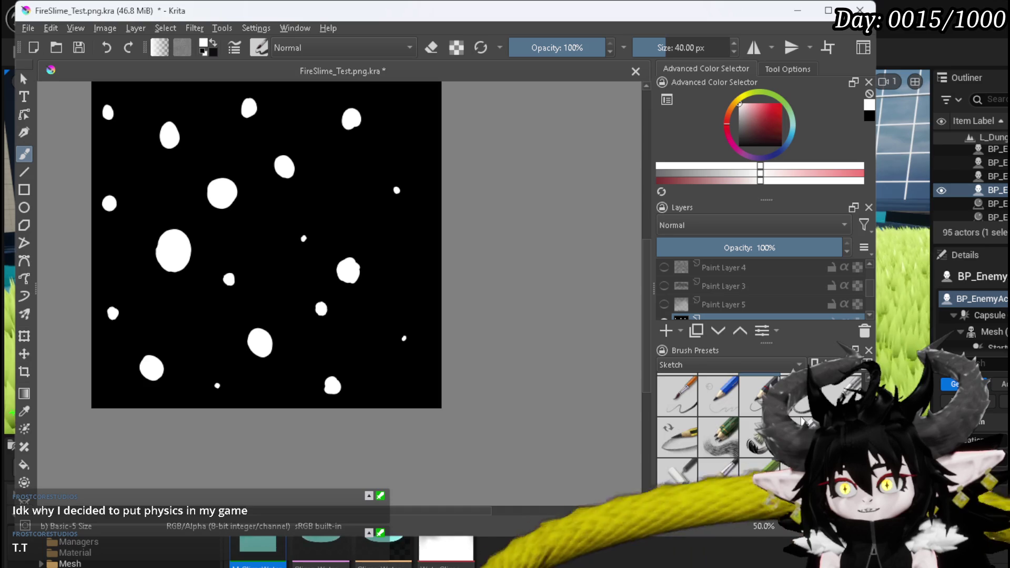
scroll(802, 421, down, 5)
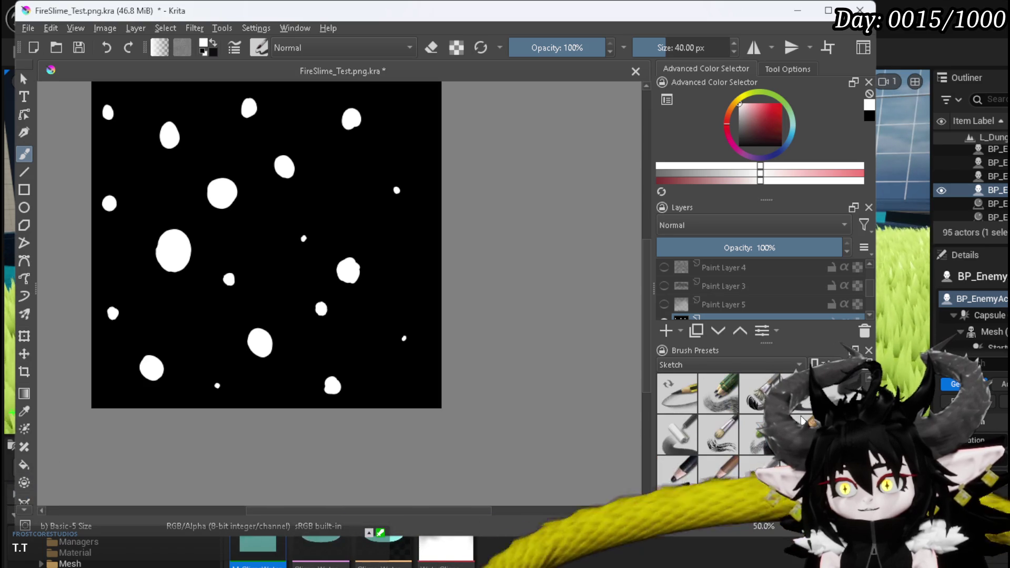
scroll(801, 420, up, 2)
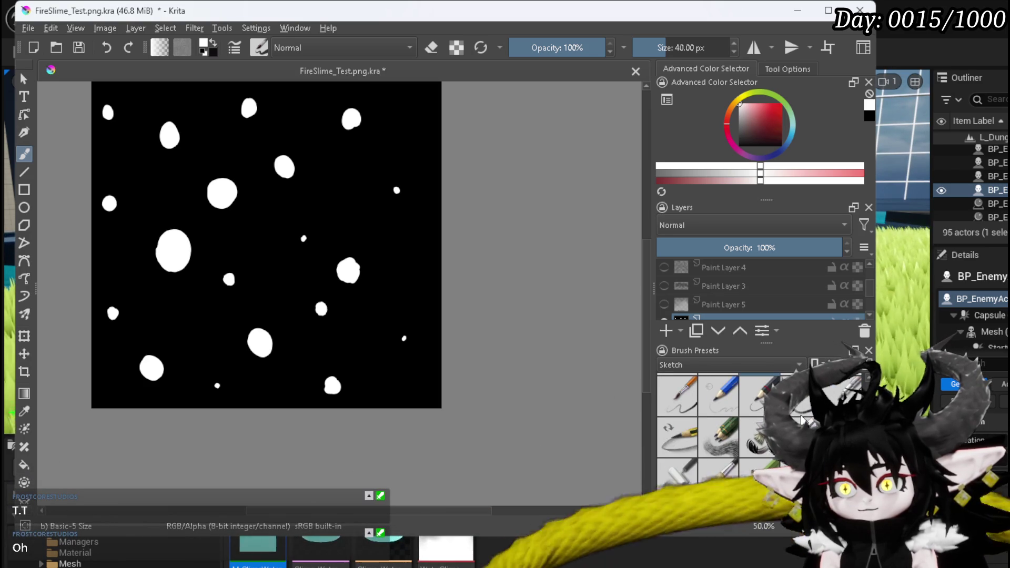
scroll(802, 421, up, 3)
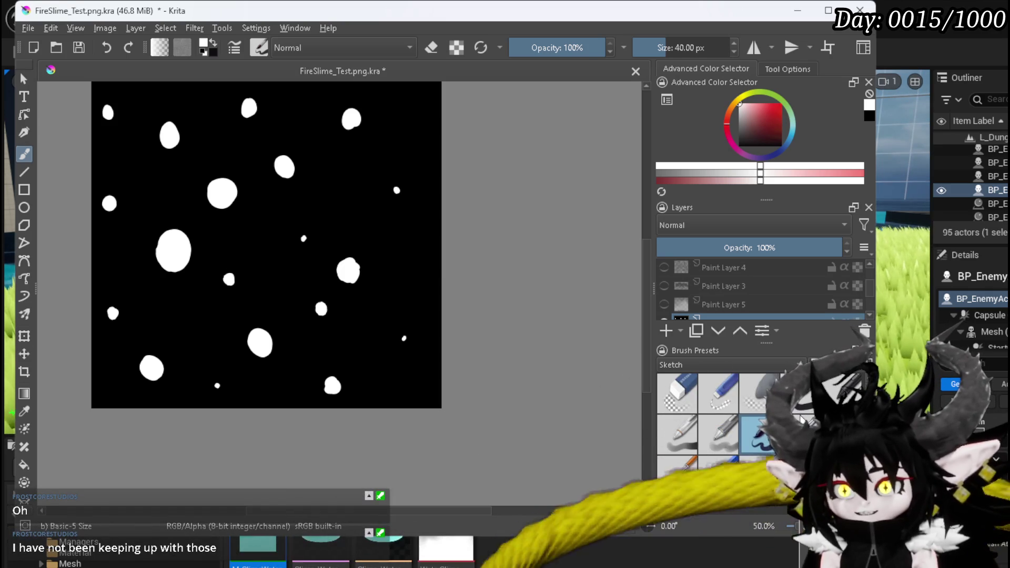
scroll(801, 419, down, 2)
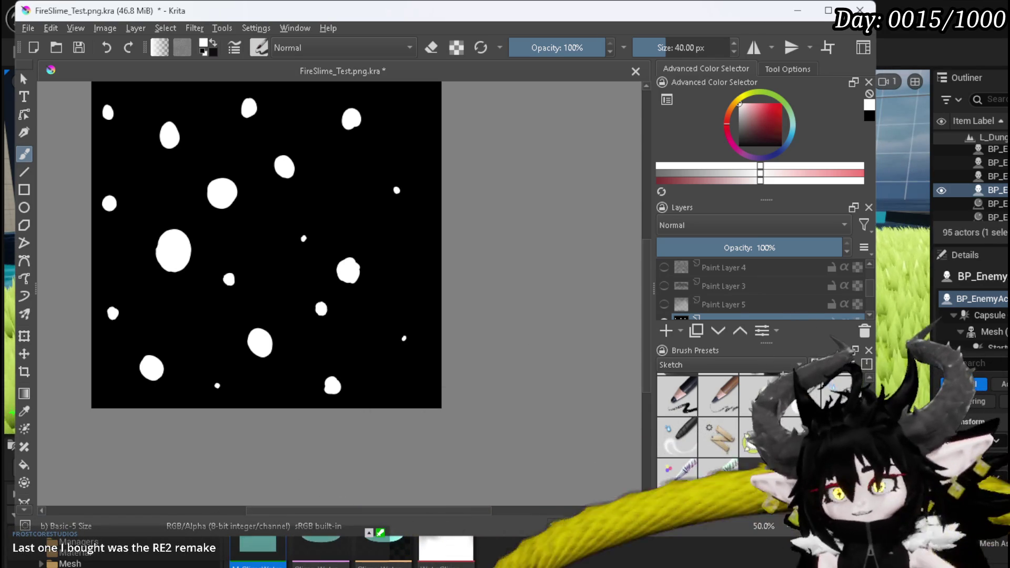
scroll(721, 436, down, 2)
scroll(713, 442, down, 2)
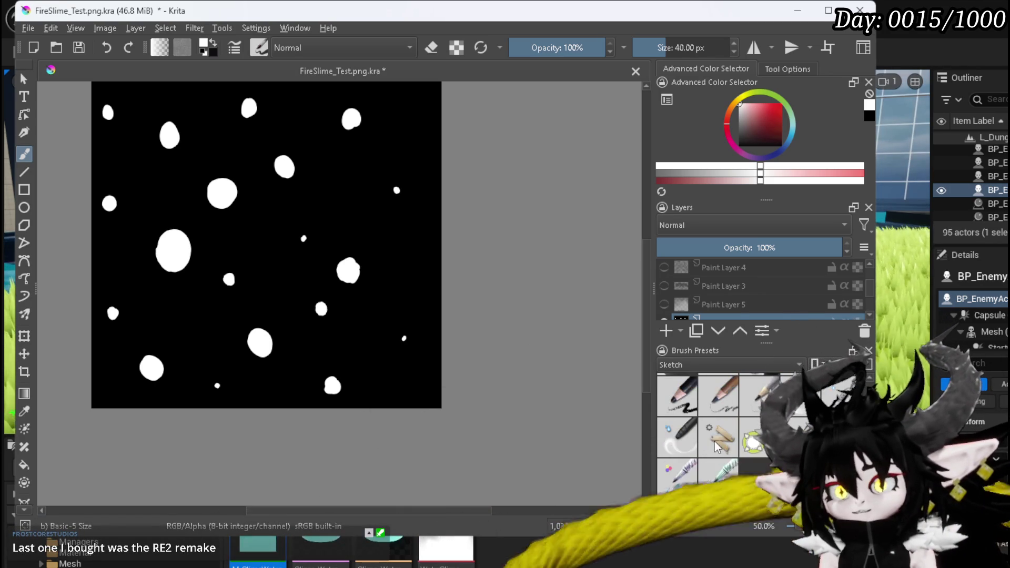
scroll(715, 437, up, 2)
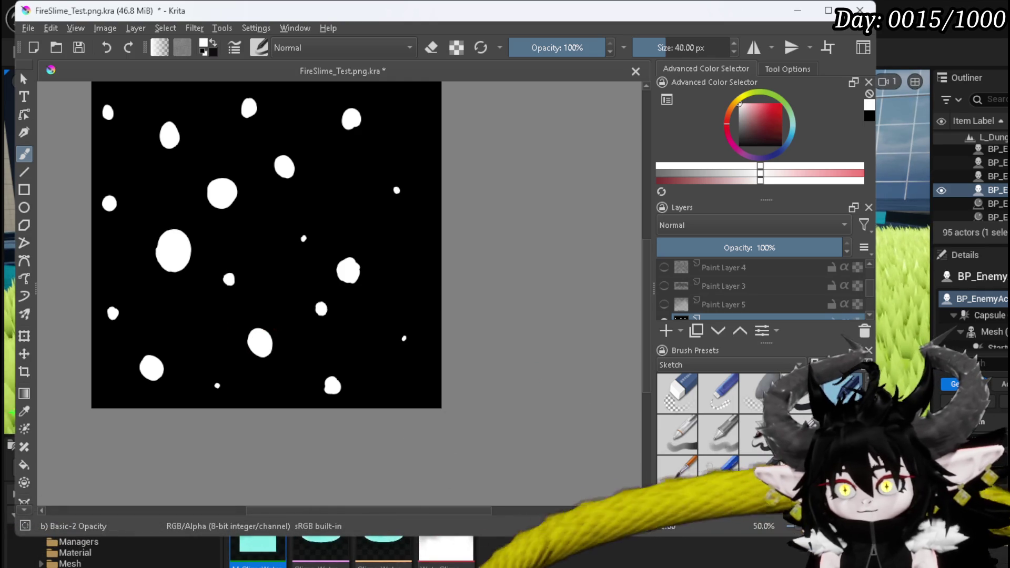
scroll(718, 437, down, 5)
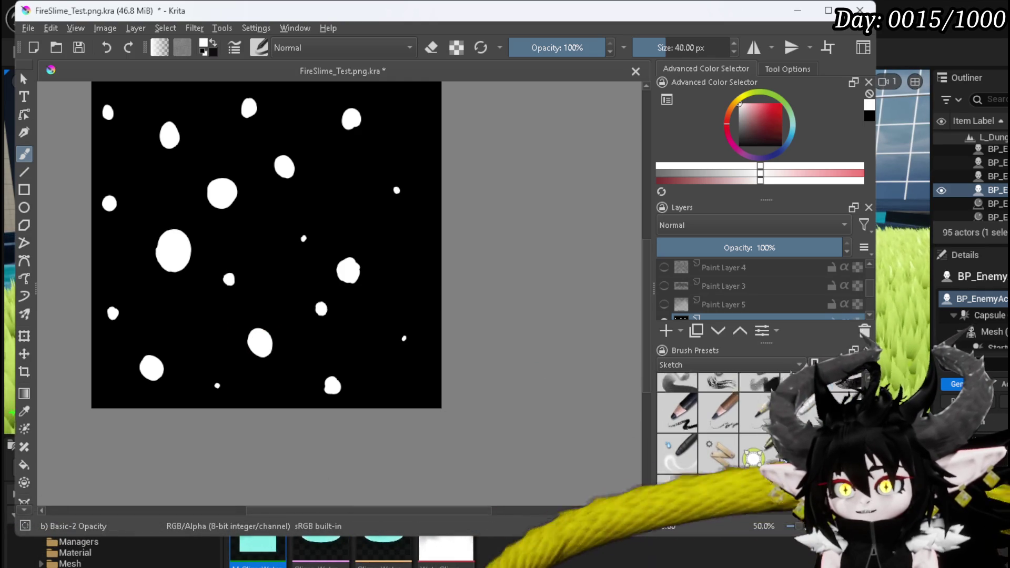
click(715, 365)
Step: Select the Airbrush Soft preset at about 44.6 px with black as the painting colour
click(682, 396)
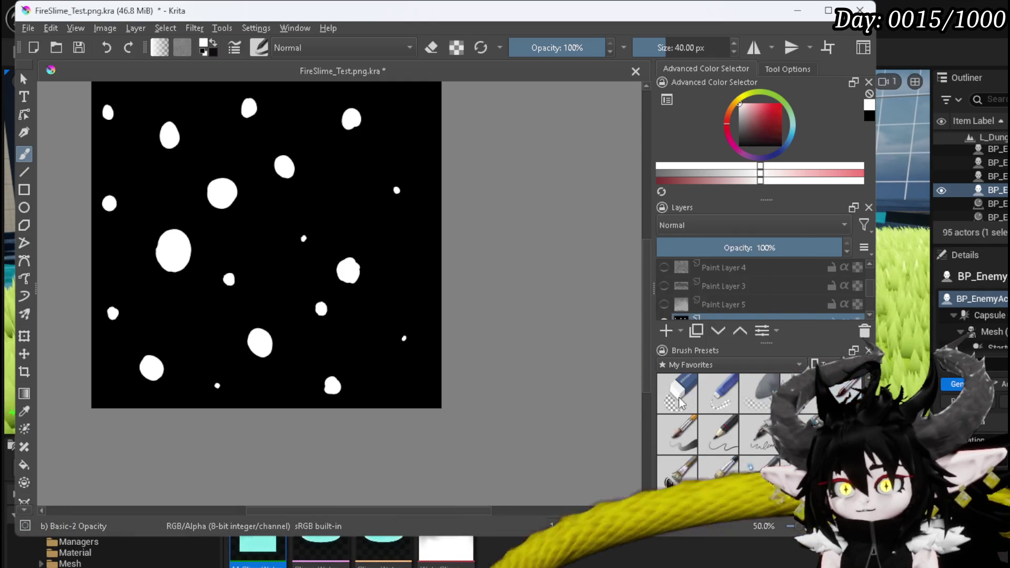
click(719, 393)
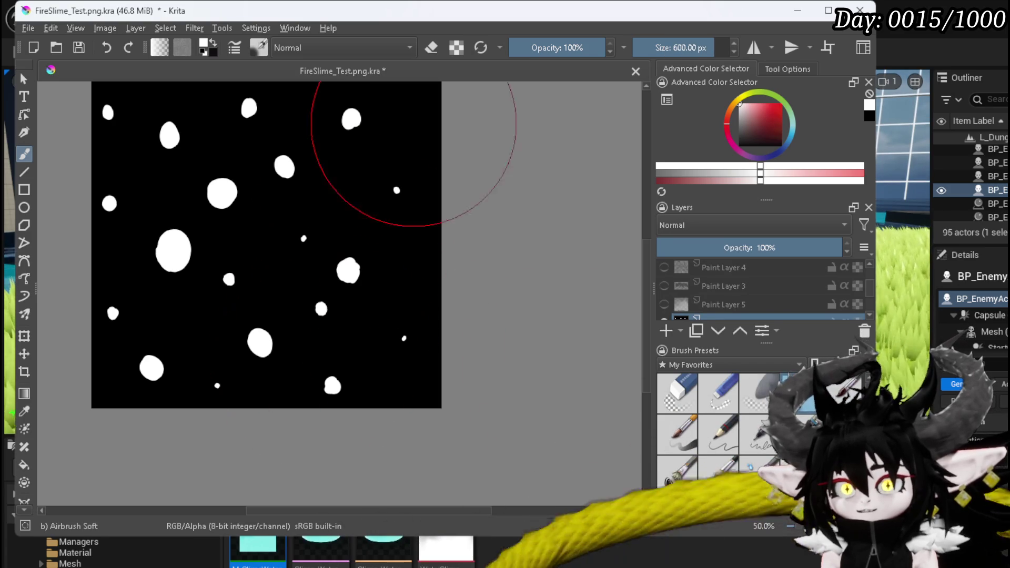
click(656, 53)
drag(656, 52, 659, 50)
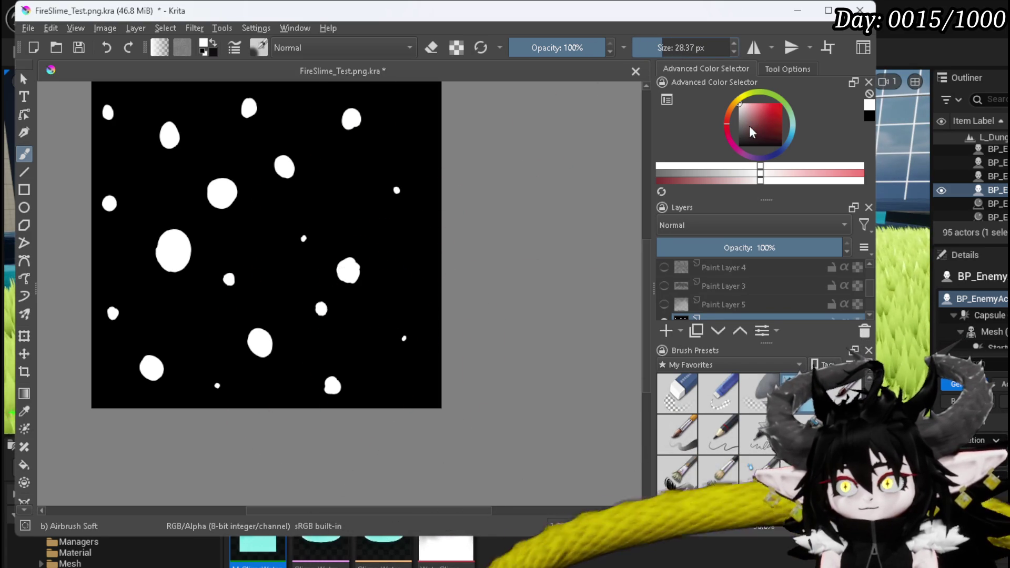
drag(754, 130, 726, 165)
drag(671, 53, 667, 53)
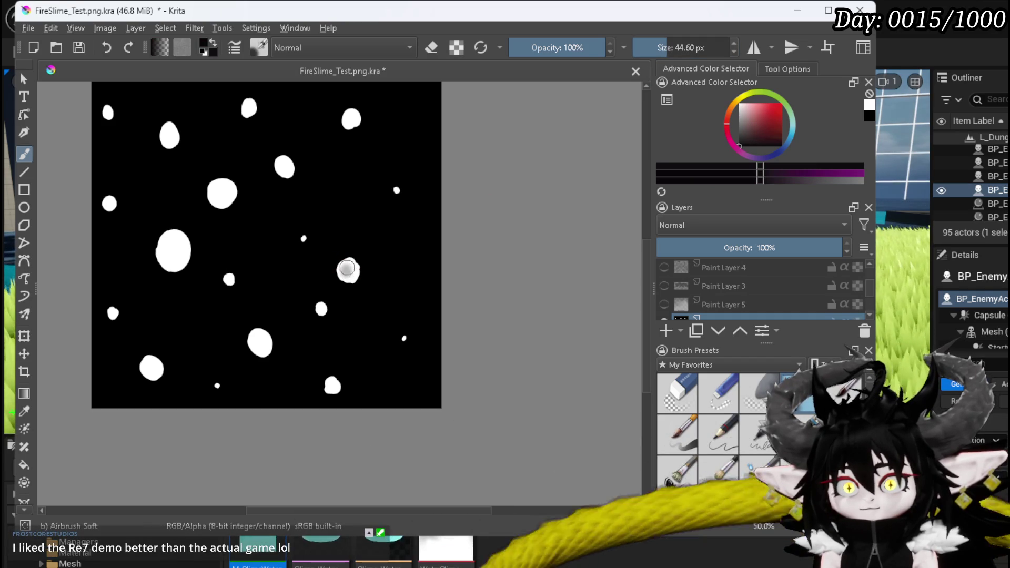
key(x)
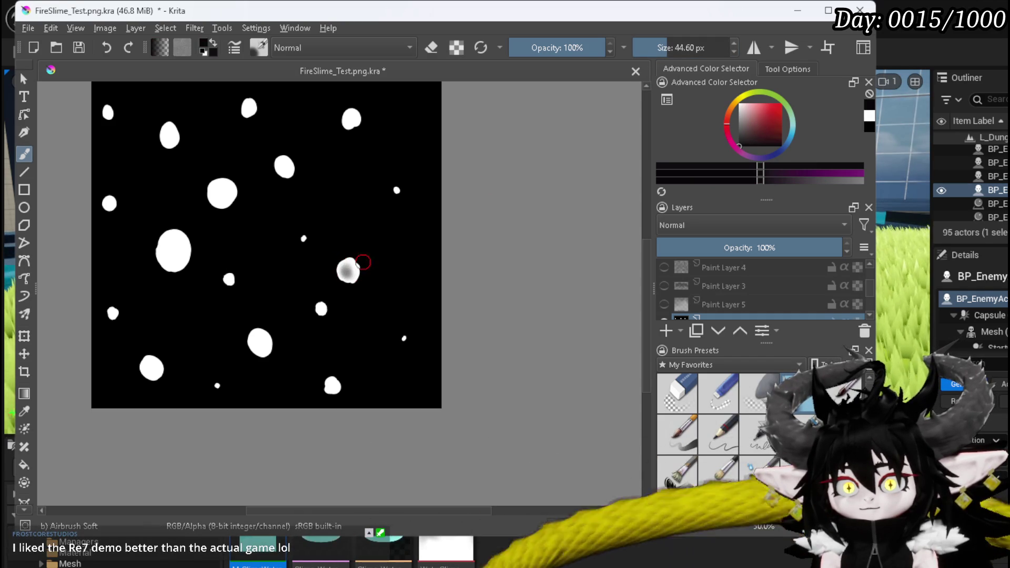
Step: Airbrush soft grey shading onto each white bubble blob, then return the colour to white
click(258, 344)
click(258, 343)
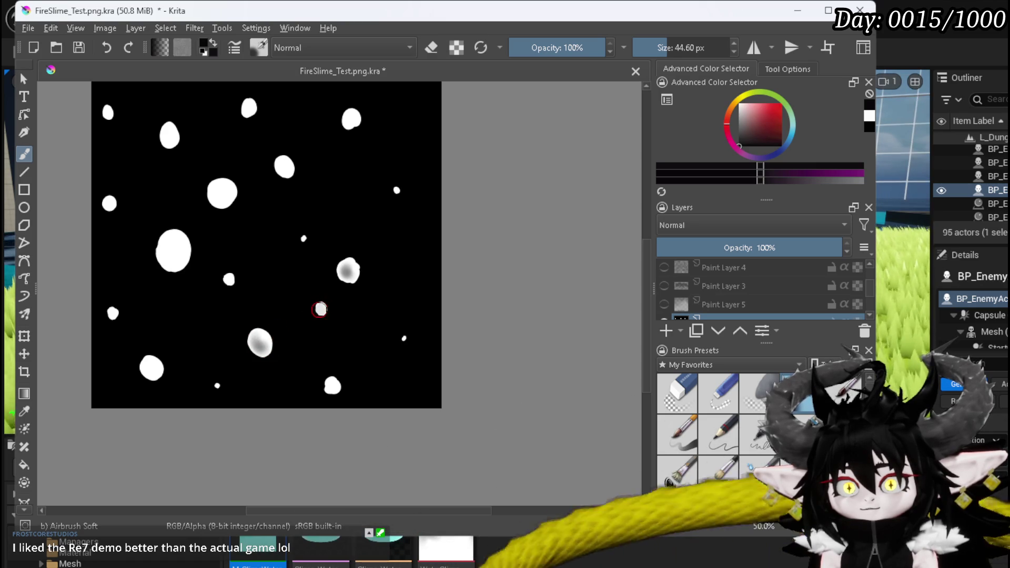
click(227, 279)
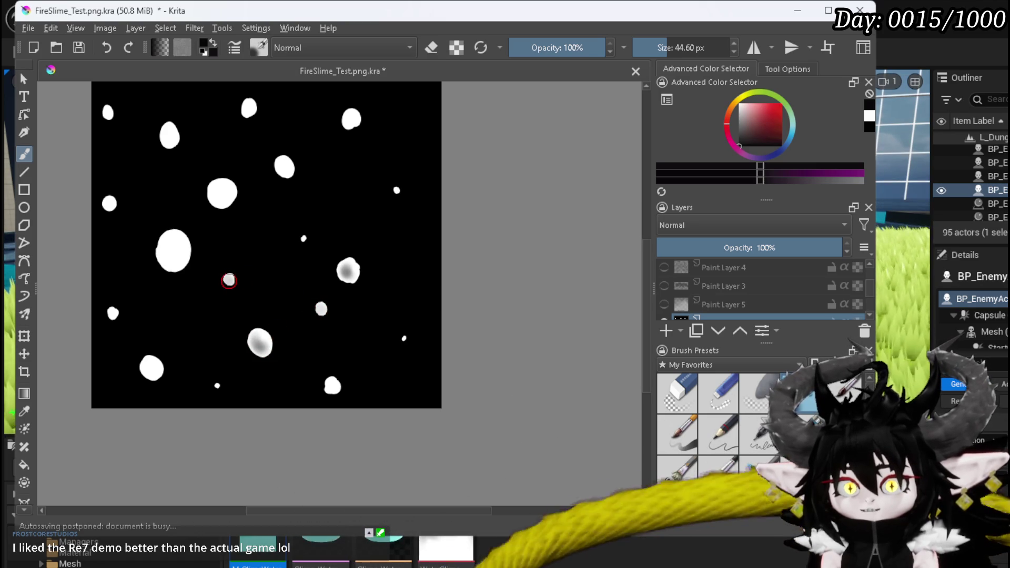
drag(173, 253, 169, 253)
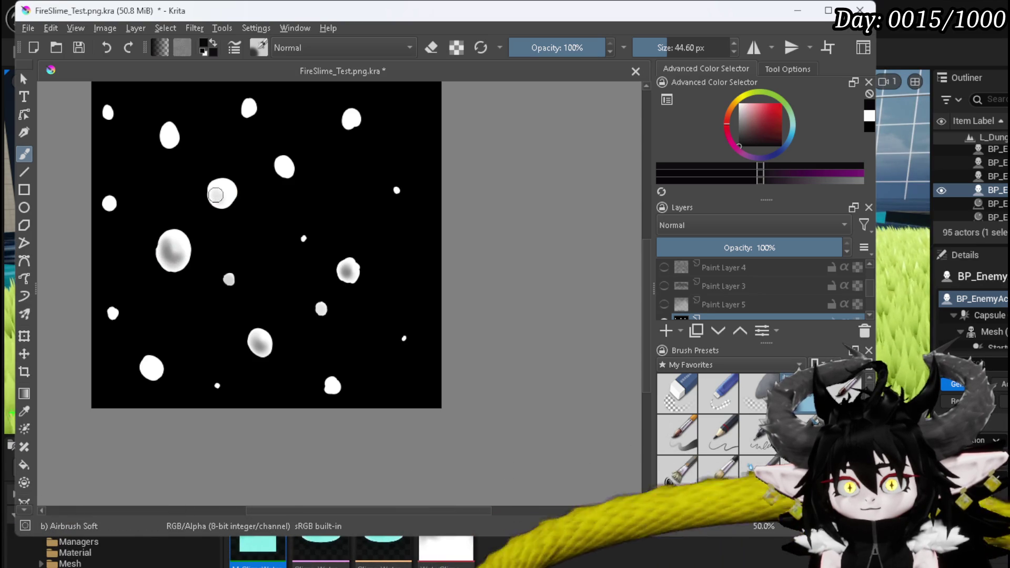
drag(216, 194, 230, 190)
drag(282, 166, 287, 165)
drag(247, 109, 249, 108)
drag(165, 140, 165, 137)
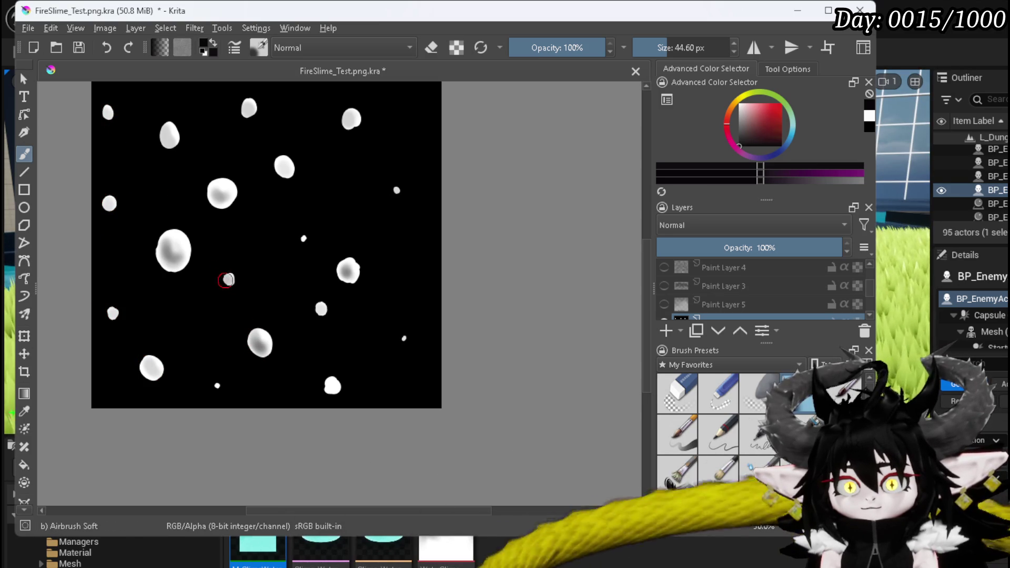
click(740, 104)
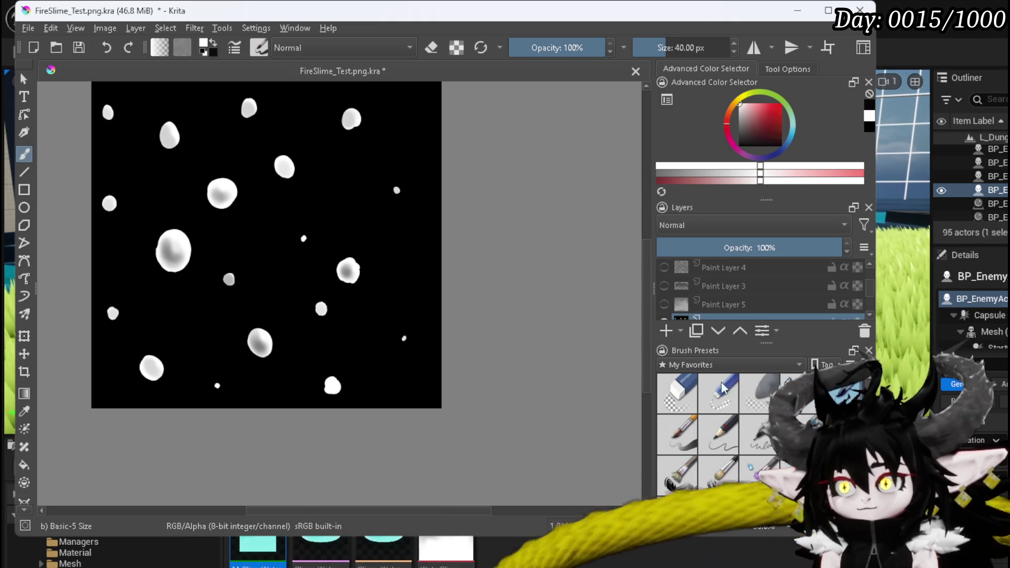
Step: Paint small white highlights on the shaded bubbles with a hard round brush, then return to Unreal
key(plus)
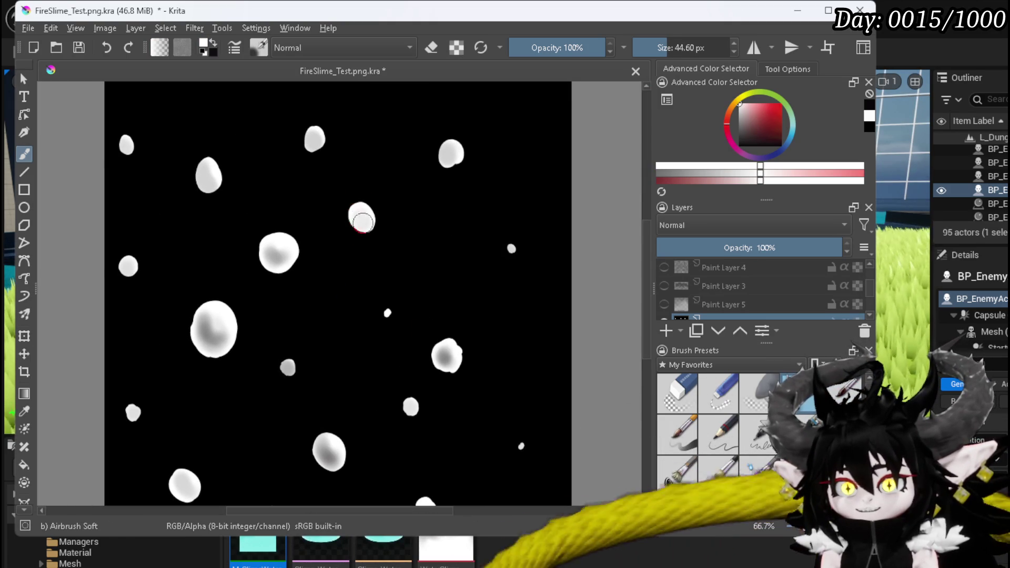
drag(306, 144, 312, 140)
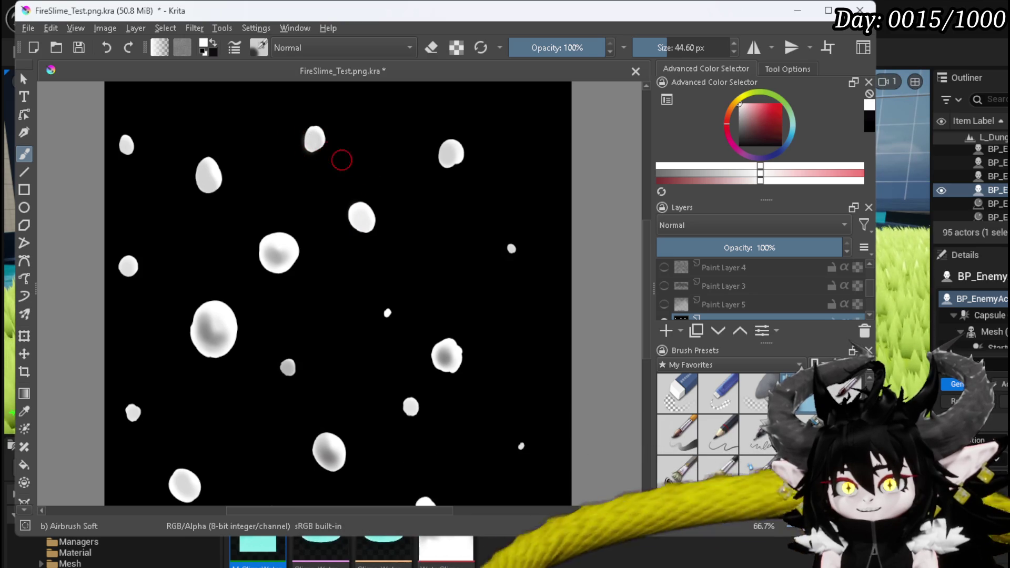
key(slash)
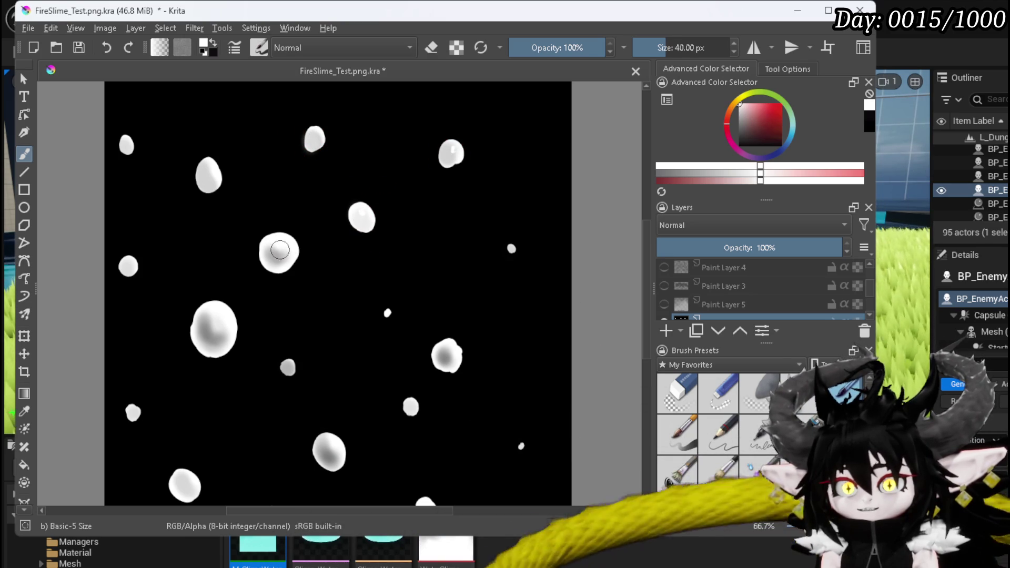
drag(208, 166, 228, 185)
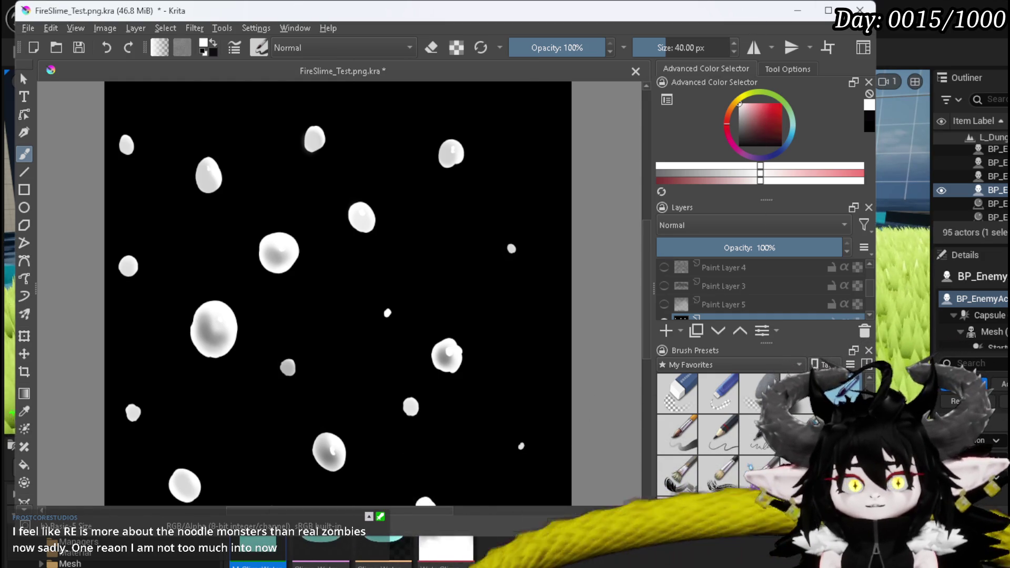
key(alt+Tab)
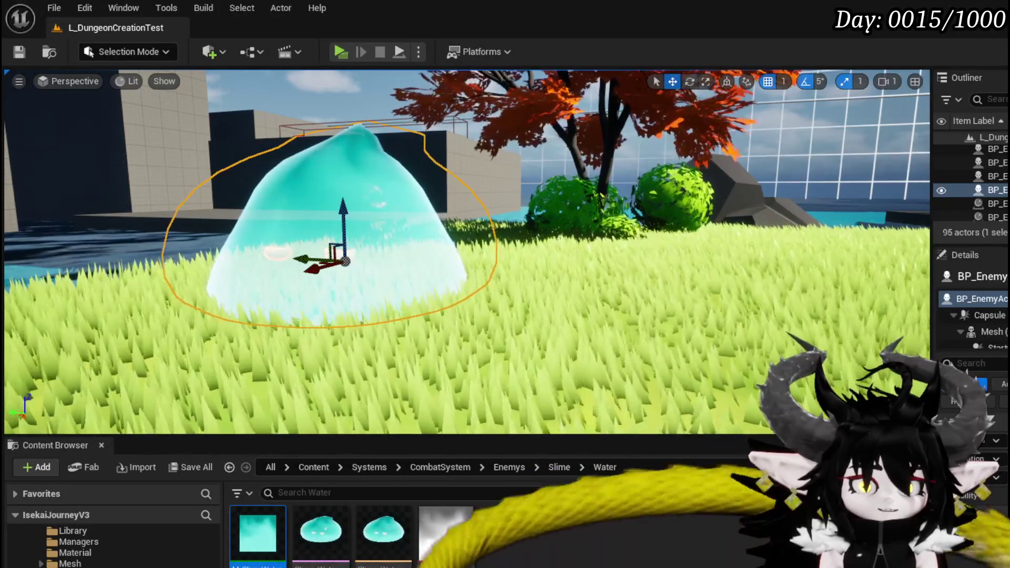
Step: Import the bubble PNG into the Water folder and save it as Bubbles_Tex
drag(526, 526, 542, 534)
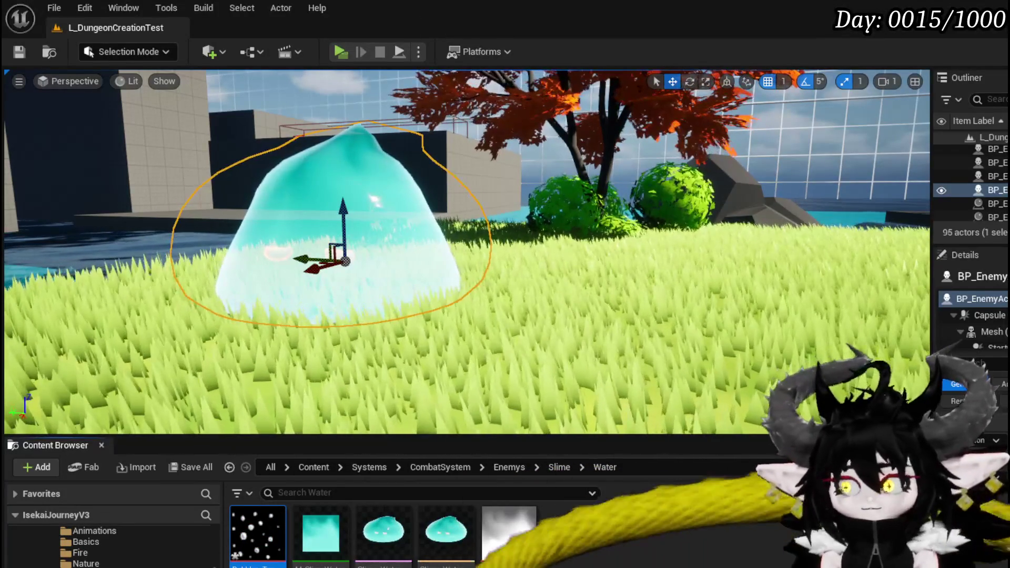
key(ctrl+shift+s)
key(Return)
click(591, 565)
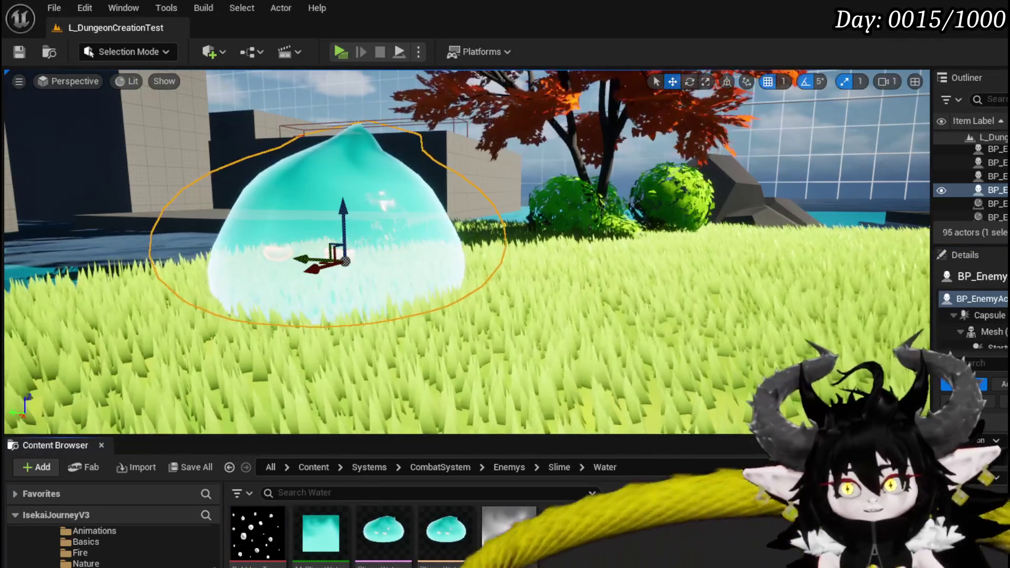
Step: Open the slime material instance, orbit its preview, and close it again
double_click(320, 529)
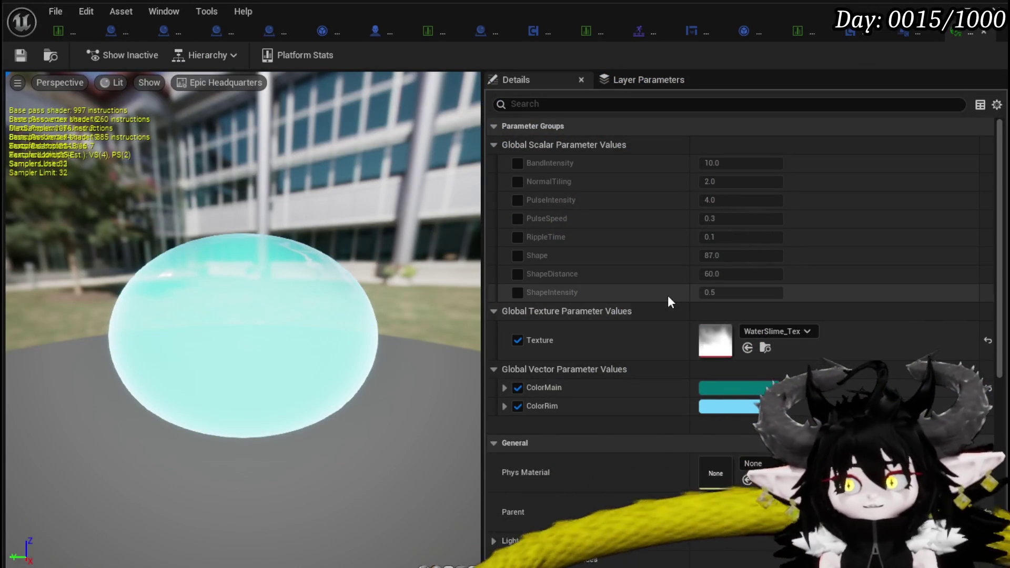
mouse_move(242, 337)
mouse_down()
mouse_move(199, 337)
mouse_move(208, 345)
mouse_move(176, 354)
mouse_up()
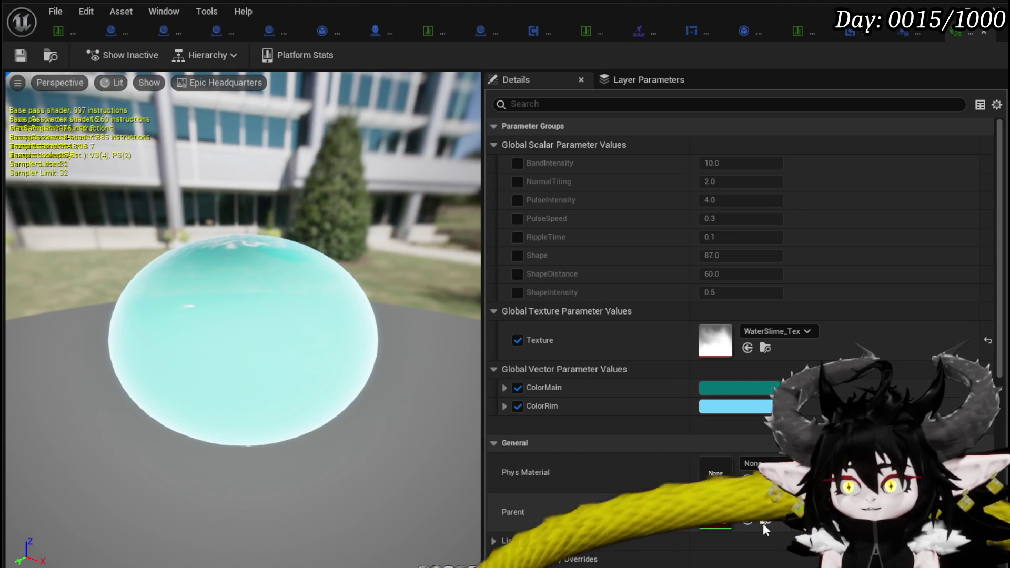
click(984, 32)
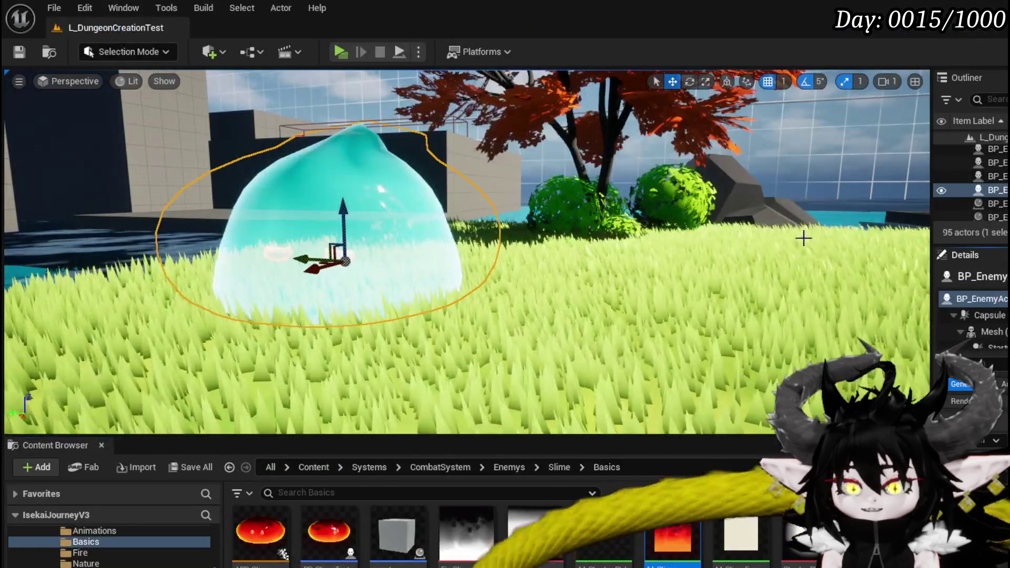
Step: Open the M_Slime material graph and survey its nodes
double_click(672, 536)
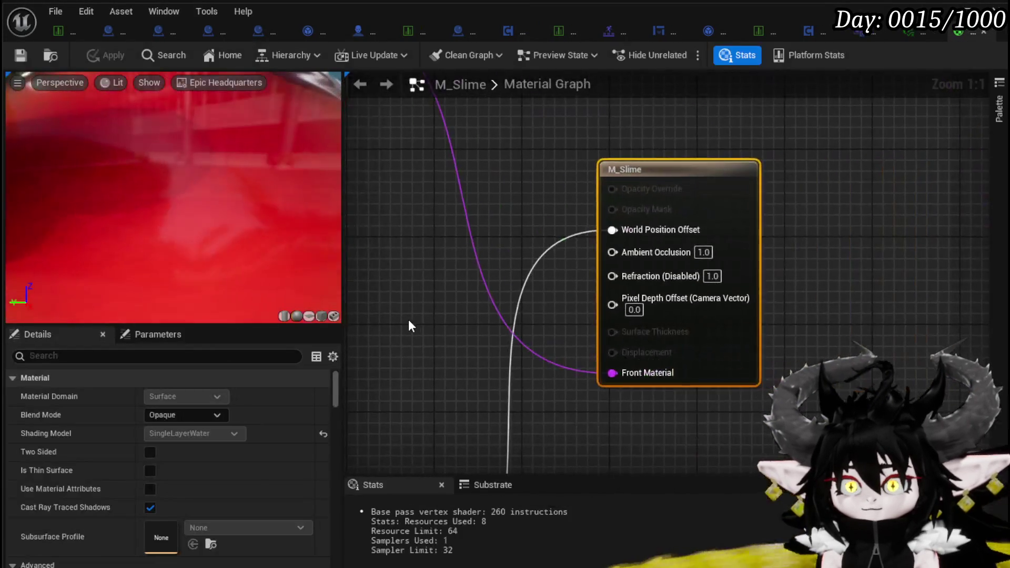
scroll(416, 323, down, 4)
drag(434, 329, 799, 331)
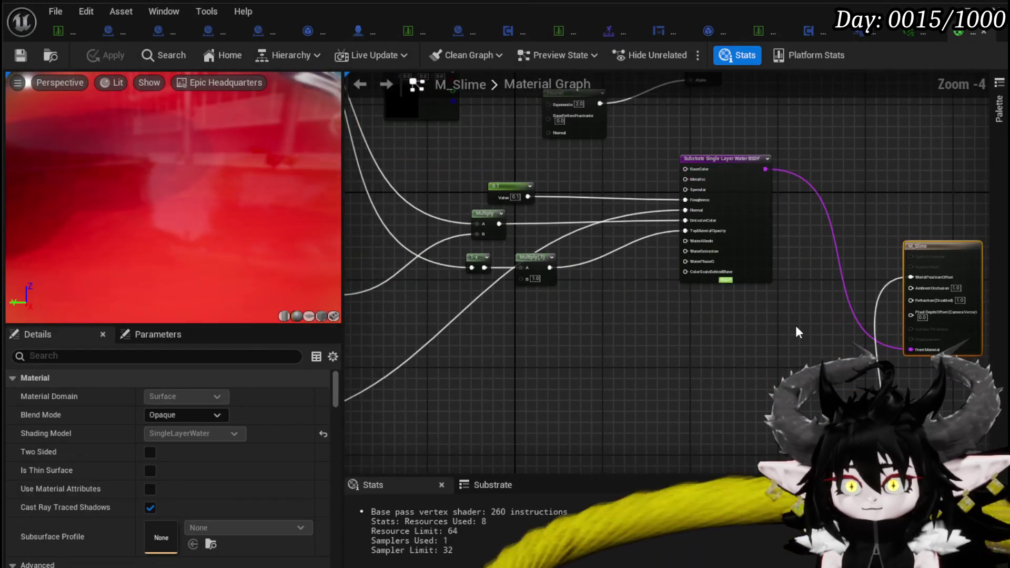
scroll(470, 332, down, 3)
drag(532, 331, 701, 354)
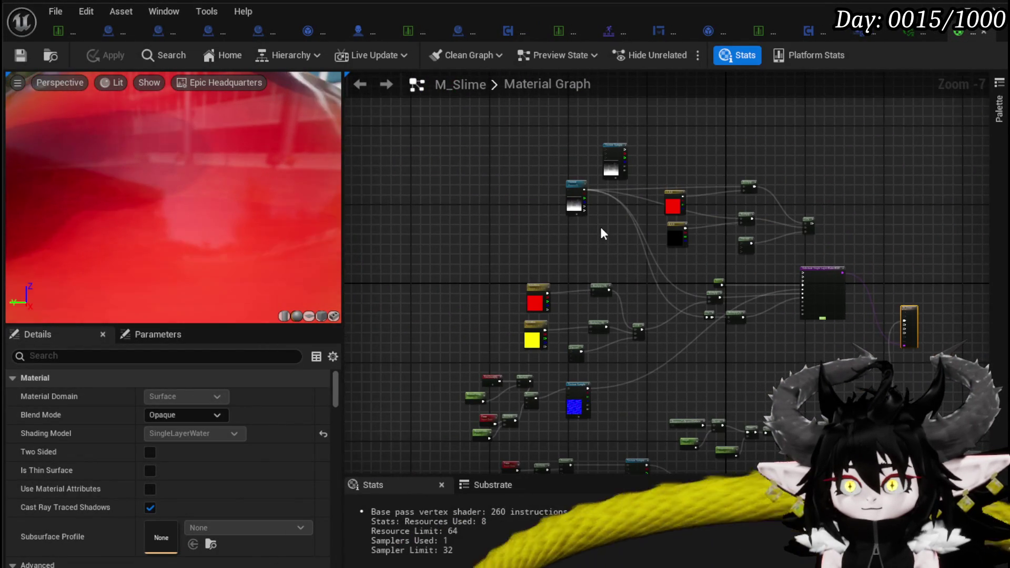
scroll(600, 243, up, 4)
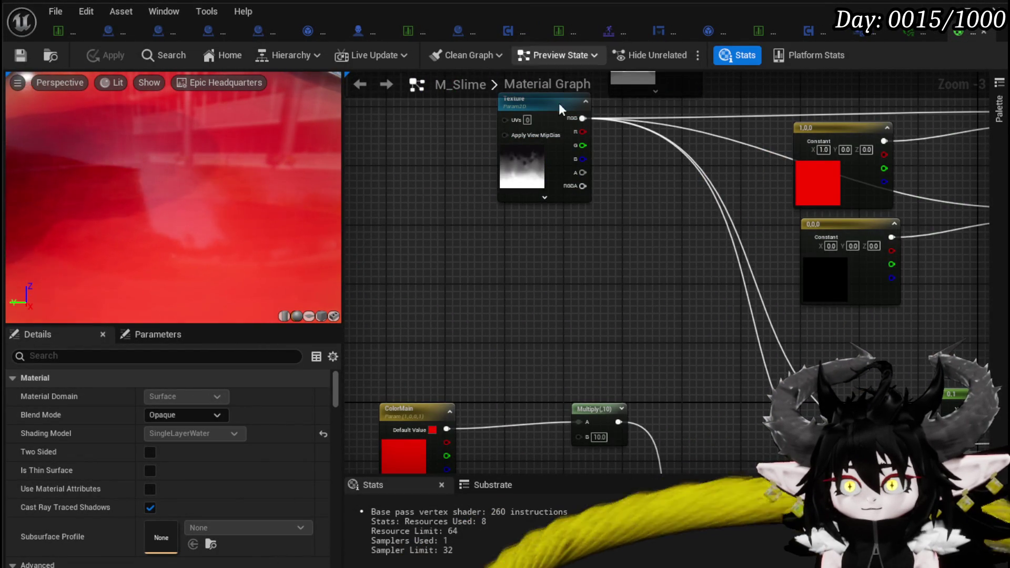
Step: Add a Texture Sample driven by a Panner with Y speed 0.1 into its UVs
right_click(438, 208)
text(Text)
click(478, 252)
right_click(500, 238)
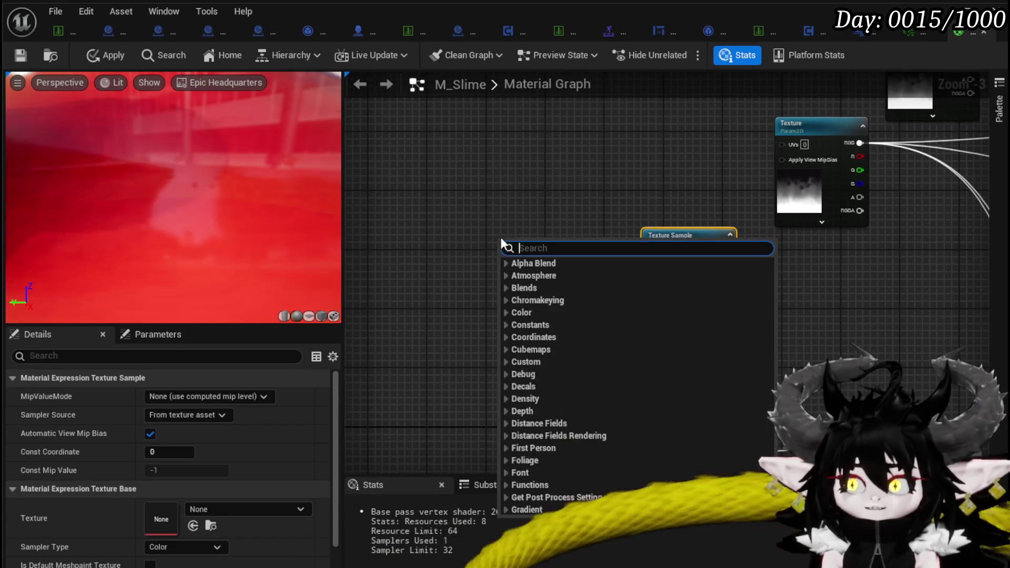
text(pan)
key(Escape)
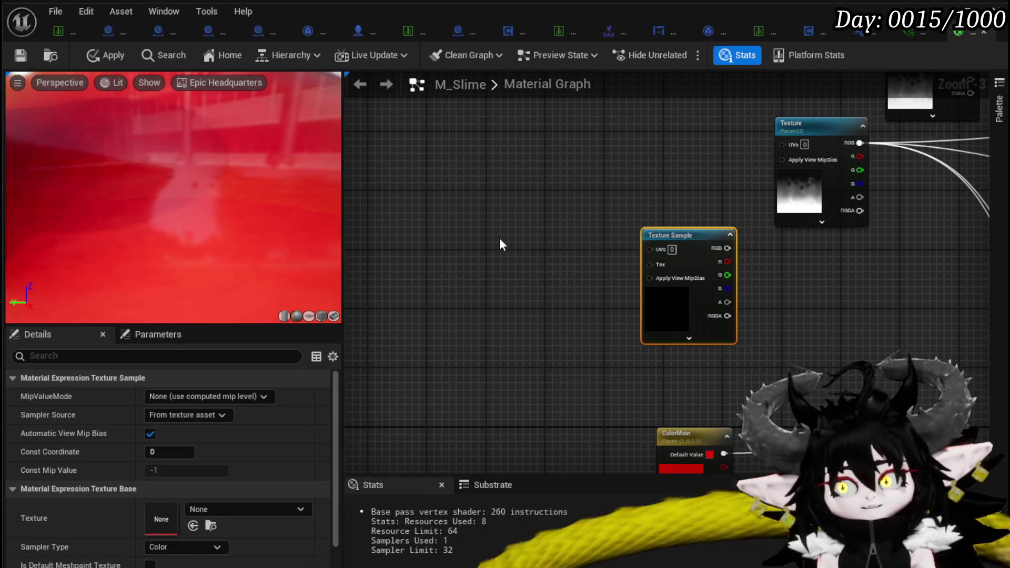
click(500, 238)
drag(583, 257, 650, 250)
drag(574, 292, 561, 290)
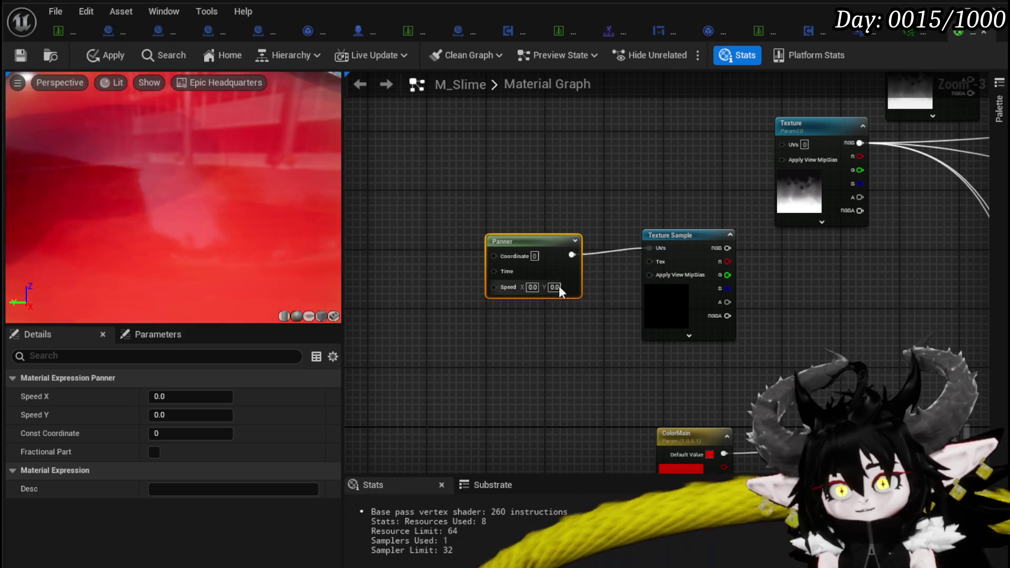
click(555, 287)
text(0.1)
click(602, 324)
Step: Arrange the Texture parameter node above the Texture Sample
drag(602, 325, 485, 334)
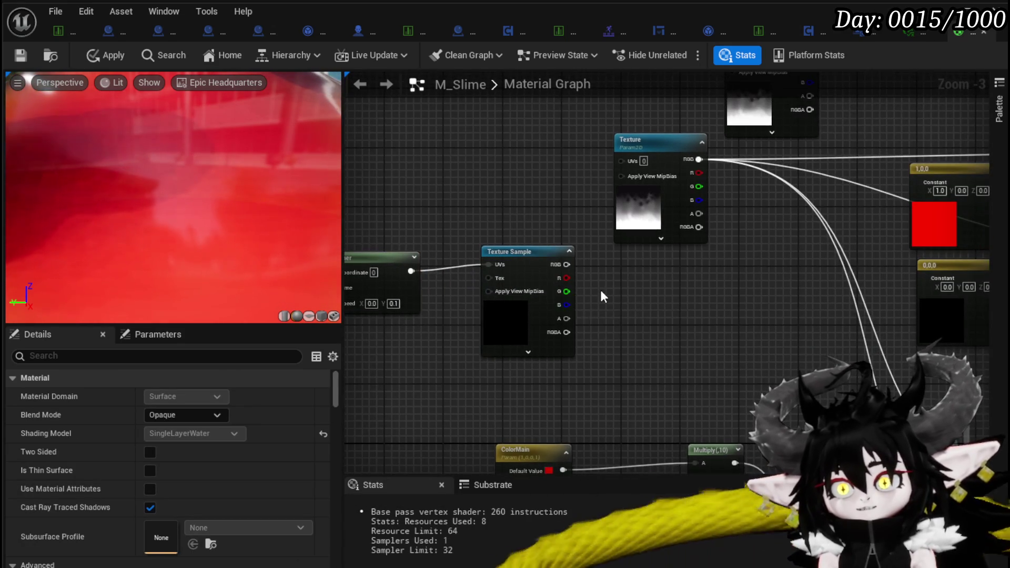
drag(601, 296, 677, 285)
drag(616, 249, 598, 254)
drag(678, 300, 541, 322)
drag(595, 158, 438, 159)
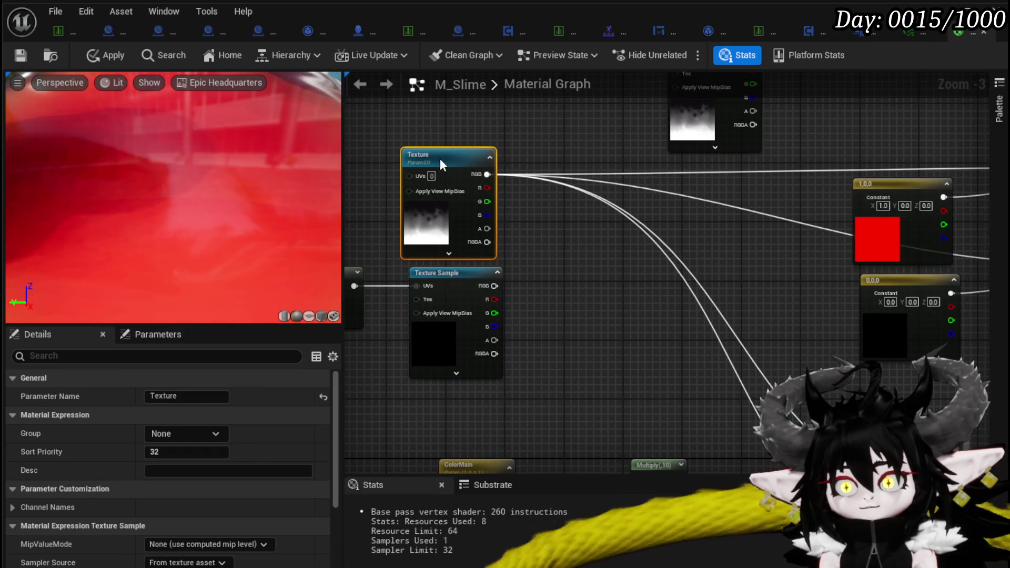
mouse_move(552, 232)
mouse_down()
mouse_move(419, 214)
mouse_move(614, 227)
mouse_up()
Step: Multiply the Texture Sample's RGB with the Texture parameter in a new Multiply node
drag(551, 278, 636, 253)
text(*)
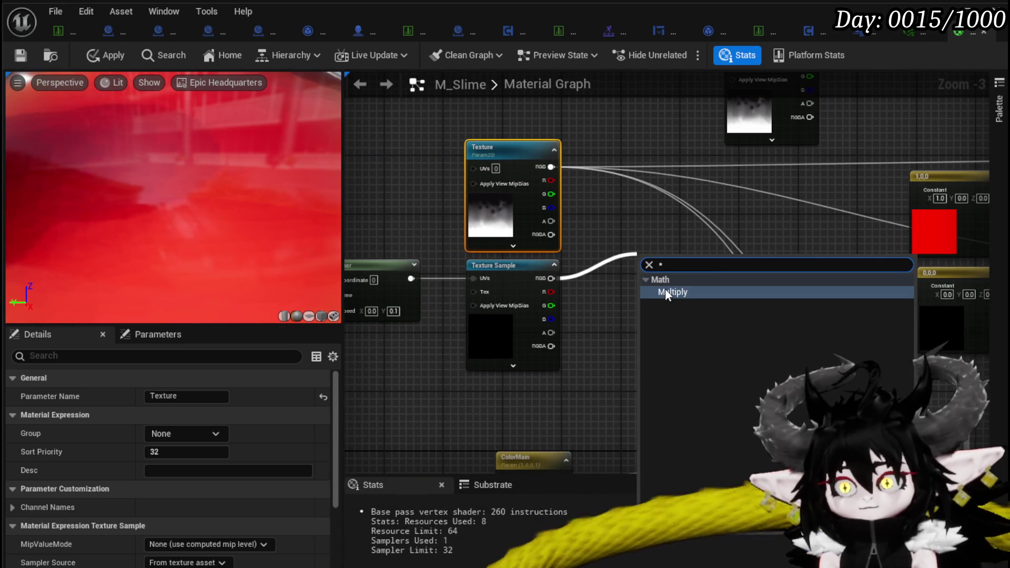
click(665, 292)
mouse_move(552, 278)
mouse_down()
mouse_move(651, 292)
mouse_move(633, 218)
mouse_move(548, 152)
mouse_move(556, 170)
mouse_move(649, 227)
mouse_up()
mouse_move(548, 169)
mouse_down()
mouse_move(618, 230)
mouse_move(649, 199)
mouse_up()
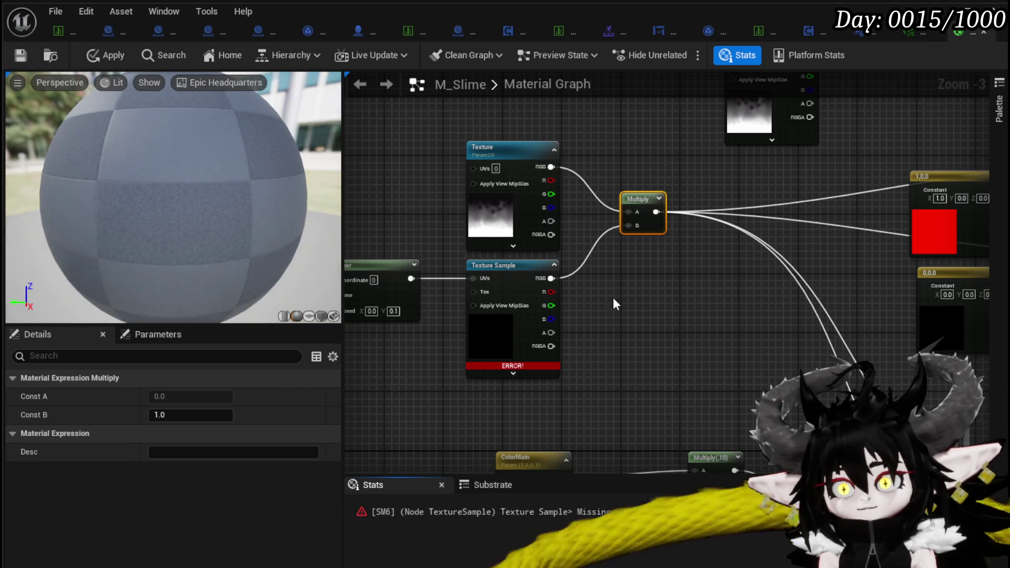
drag(611, 297, 697, 255)
click(598, 295)
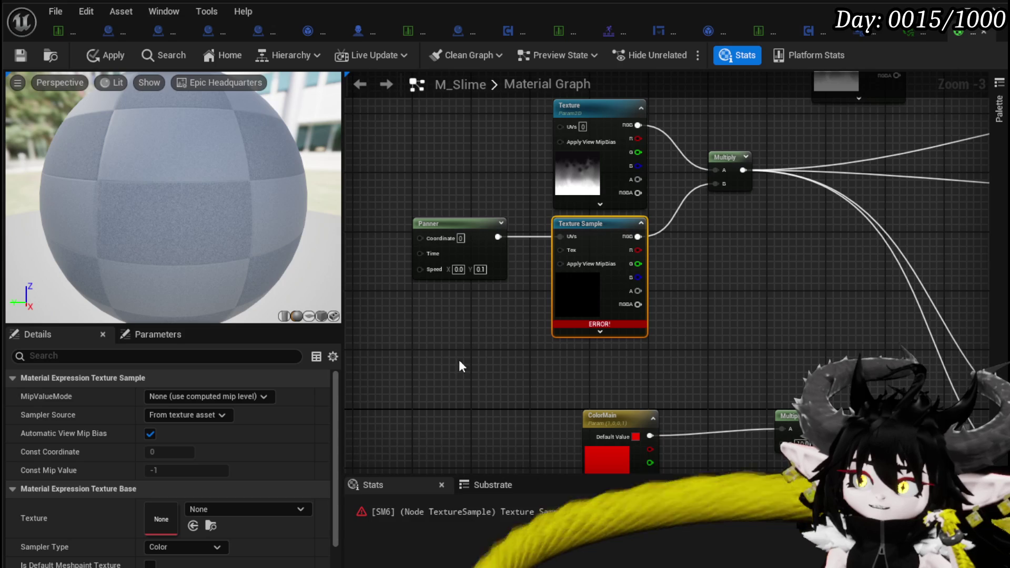
Step: Add a trial StaticBool node beside the Texture Sample, then delete it
right_click(708, 318)
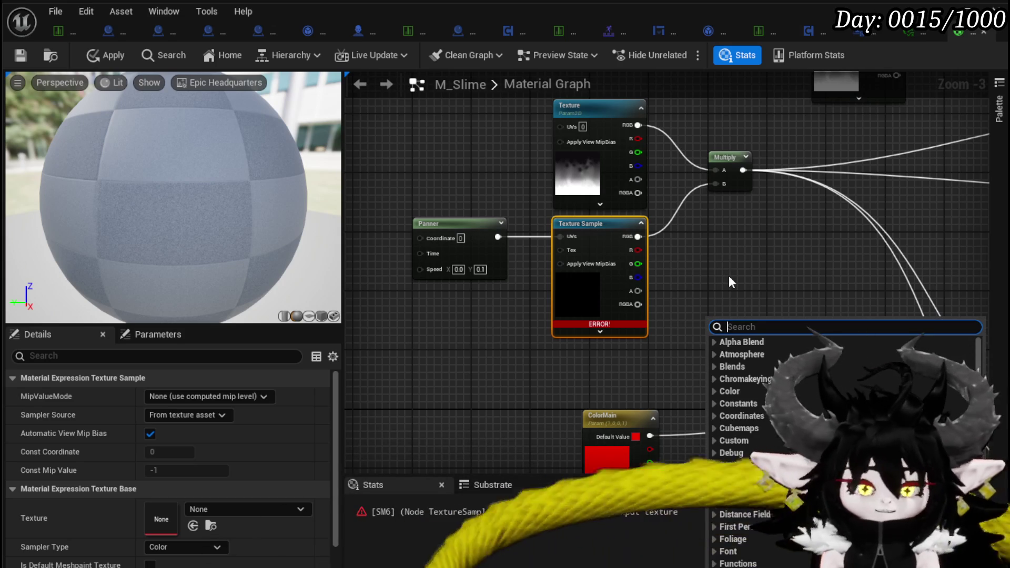
text(boole)
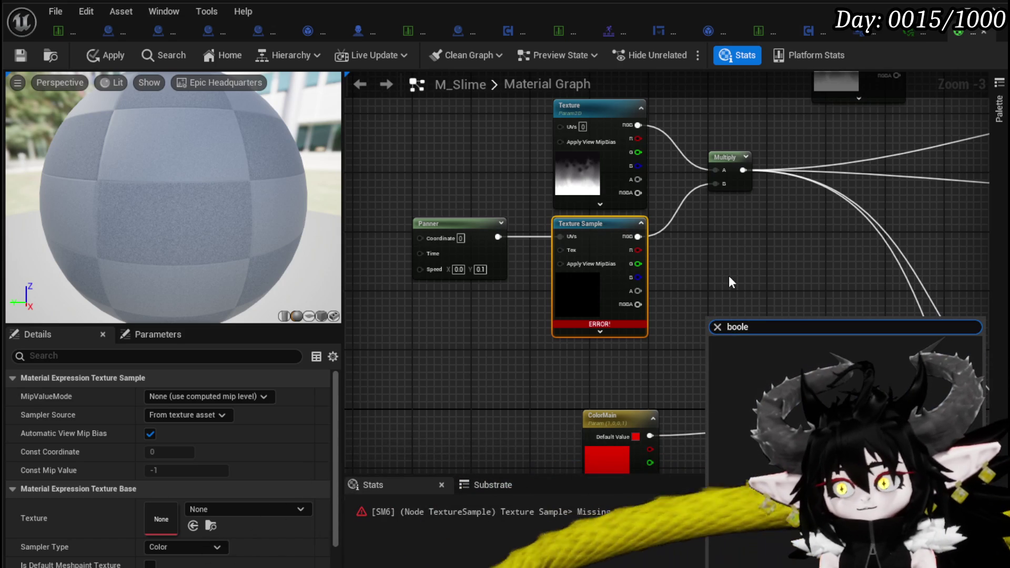
key(BackSpace)
key(Return)
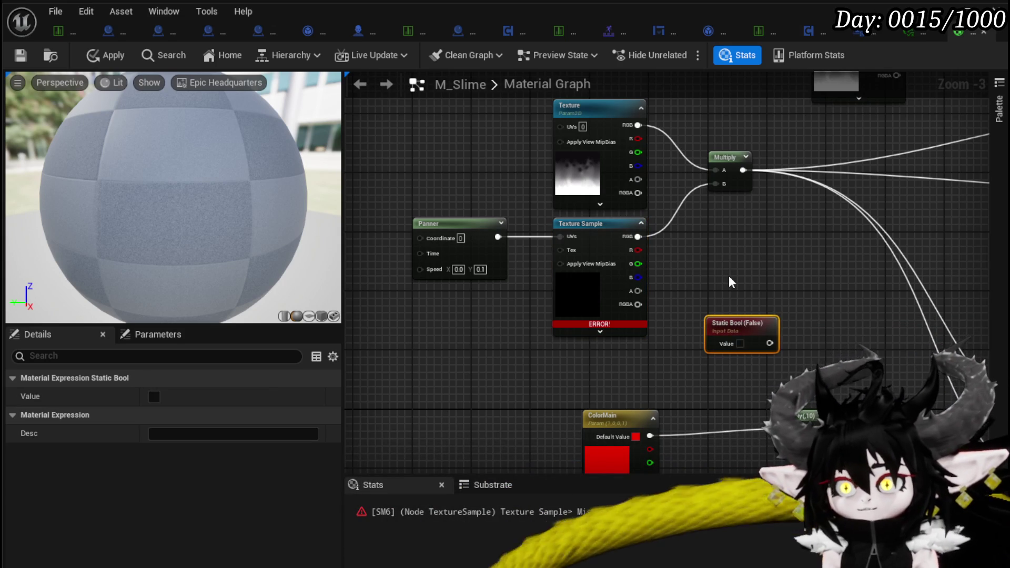
scroll(747, 280, up, 2)
drag(758, 331, 723, 230)
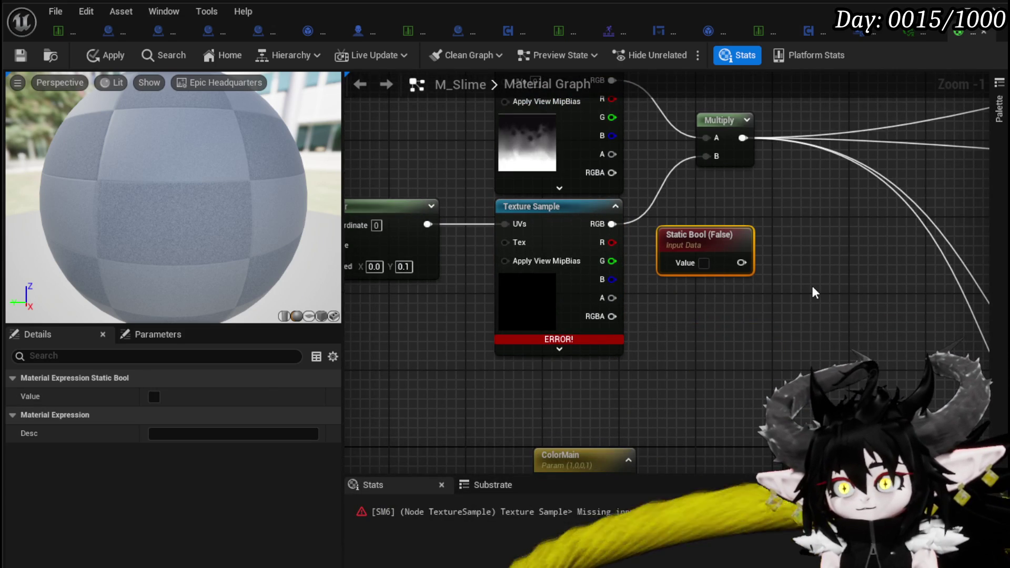
key(Delete)
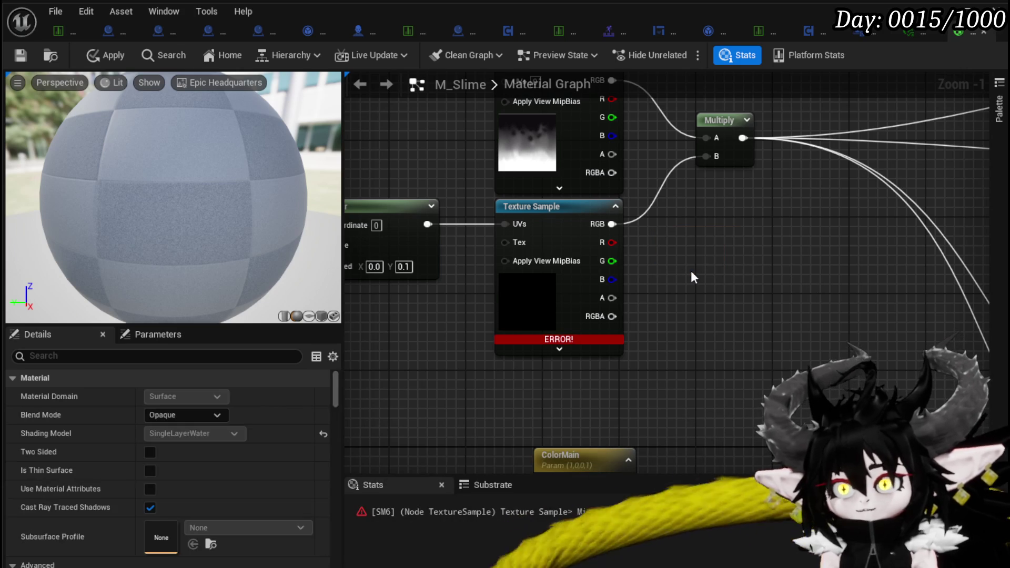
Step: Add a DynamicBranch node and shift the Panner and Texture Sample to the left
right_click(690, 271)
text(branc)
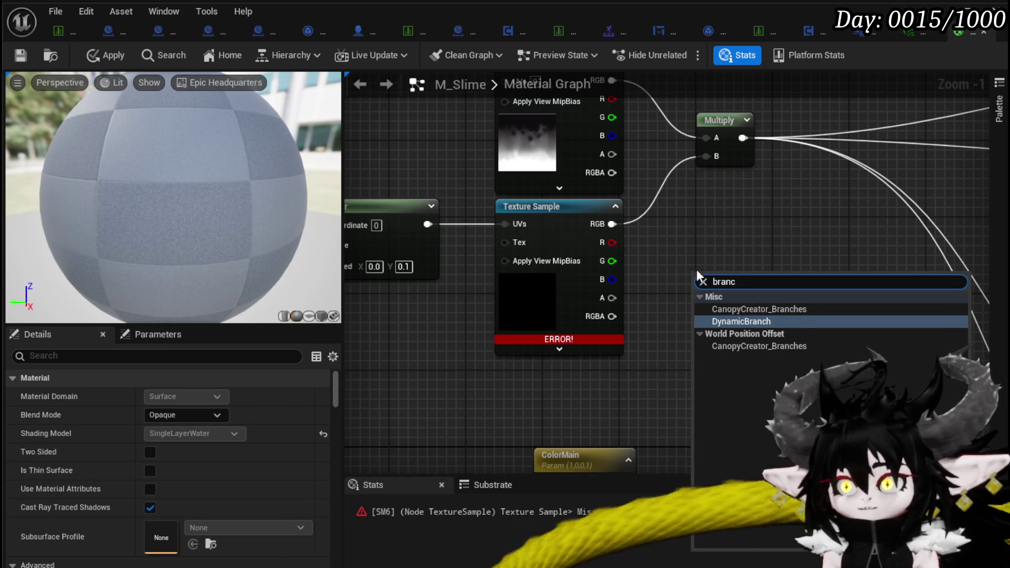
click(789, 321)
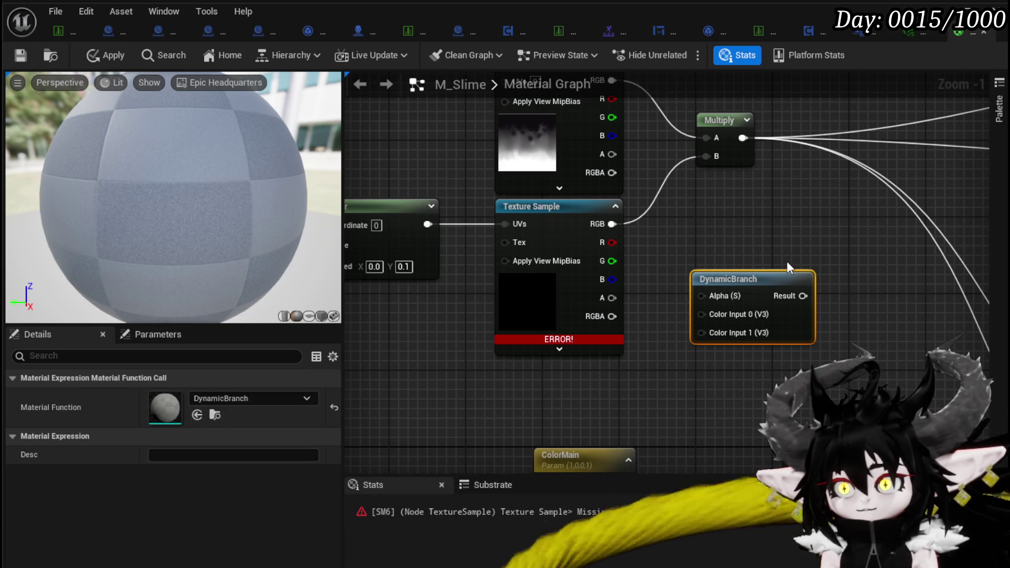
mouse_move(472, 312)
mouse_down()
mouse_move(575, 312)
mouse_move(684, 222)
mouse_move(627, 257)
mouse_up()
drag(878, 244, 692, 267)
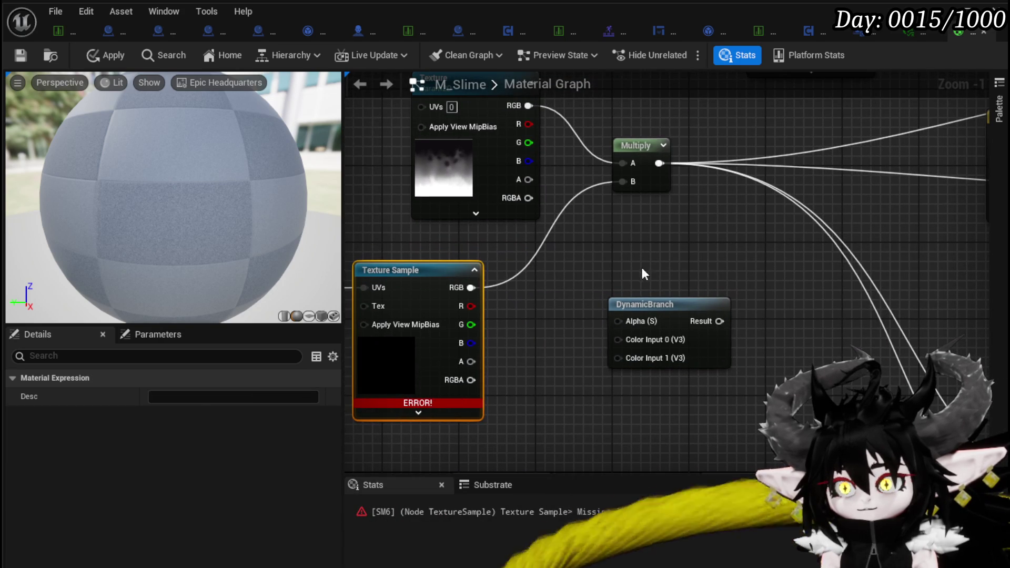
click(613, 306)
Step: Delete the DynamicBranch node and assign Bubbles_Tex as the Texture Sample's texture
key(Delete)
mouse_move(597, 298)
mouse_down()
mouse_move(703, 315)
mouse_move(733, 289)
mouse_up()
click(543, 342)
click(248, 509)
text(Bubbles)
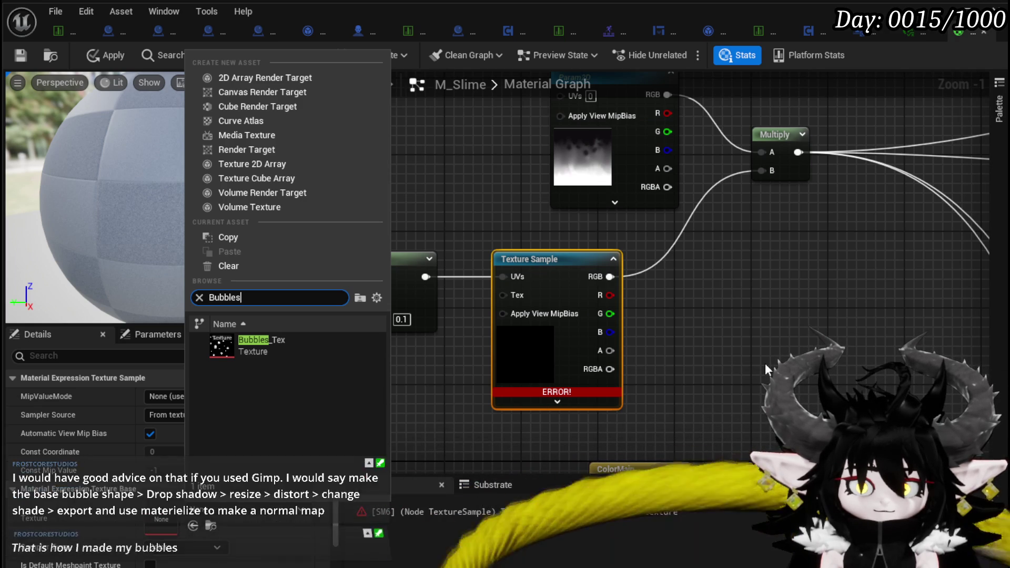
click(289, 341)
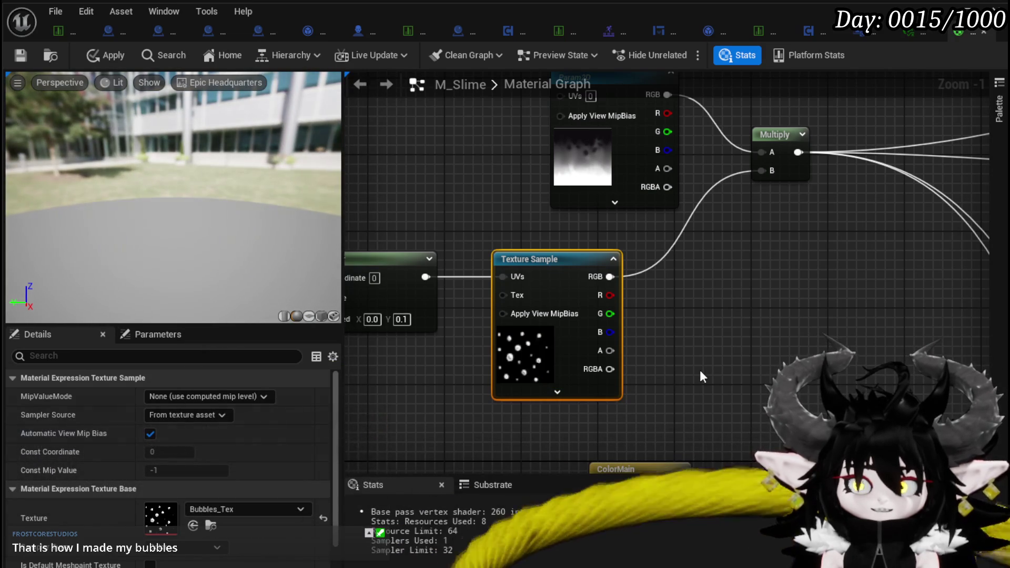
Step: Add a ComponentMask off the texture's RGB and try keeping only its alpha channel
drag(612, 283, 682, 279)
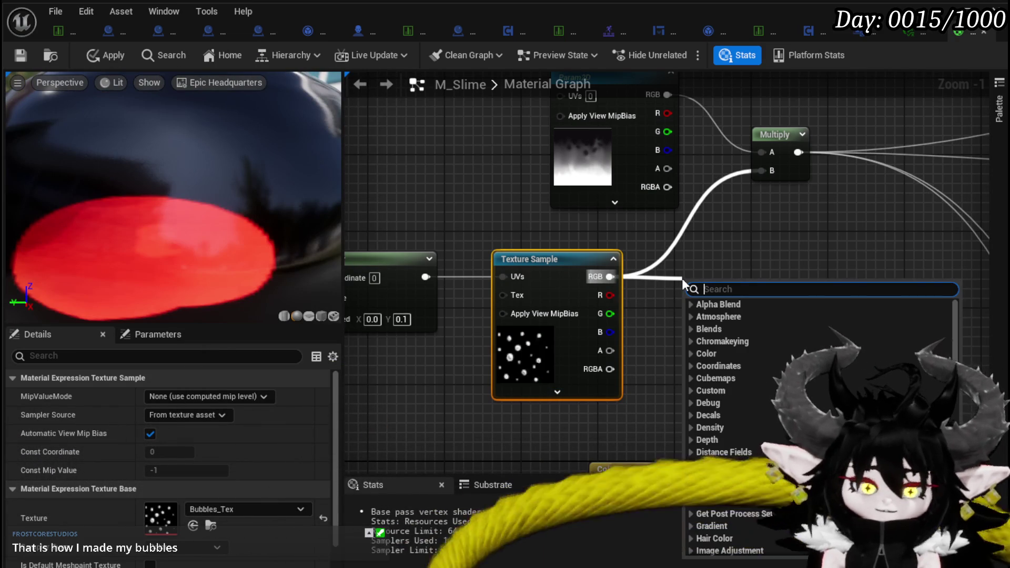
text(mask)
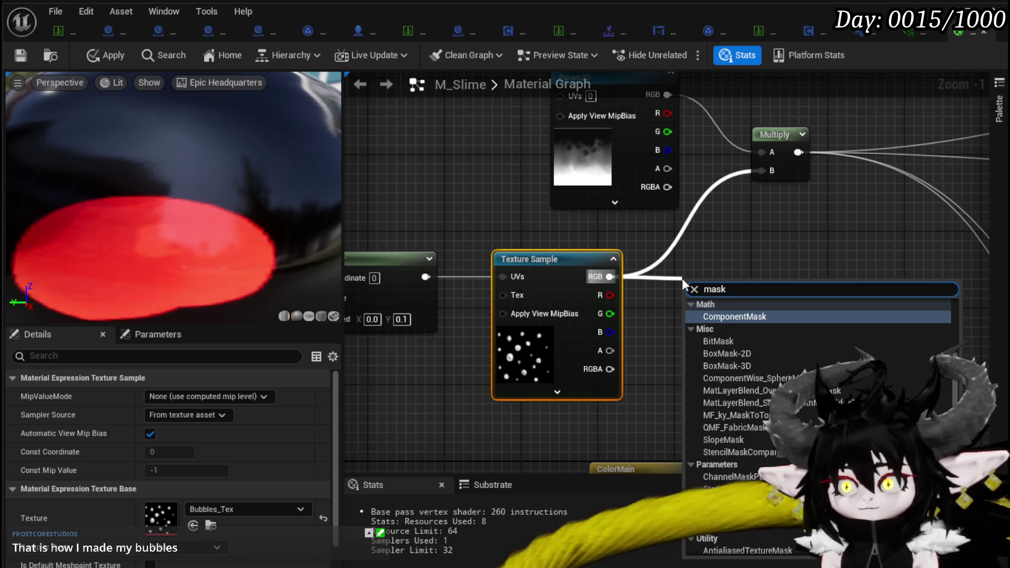
click(750, 316)
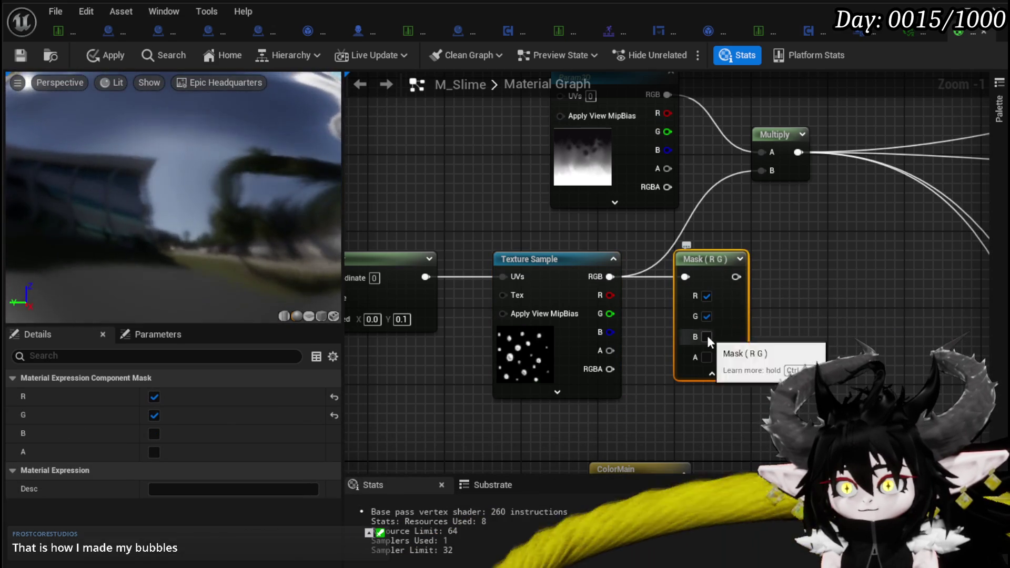
click(706, 337)
click(707, 337)
click(706, 316)
click(707, 296)
click(706, 357)
mouse_move(734, 264)
mouse_down()
mouse_move(741, 273)
mouse_move(725, 274)
mouse_move(762, 171)
mouse_up()
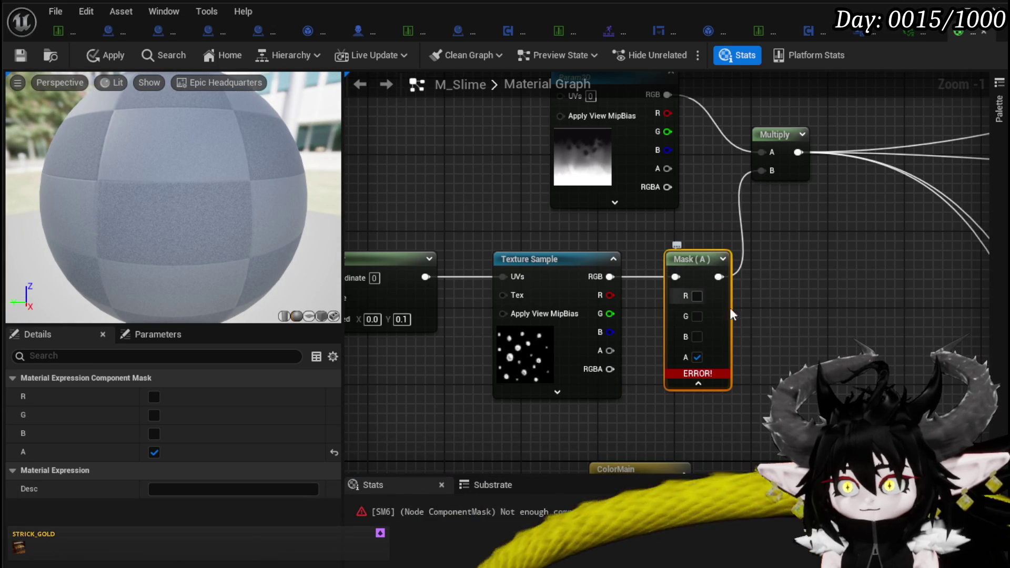
Step: Reset the mask to RGB, wire the texture's alpha into Multiply B, and delete the mask
click(697, 296)
click(697, 316)
click(697, 336)
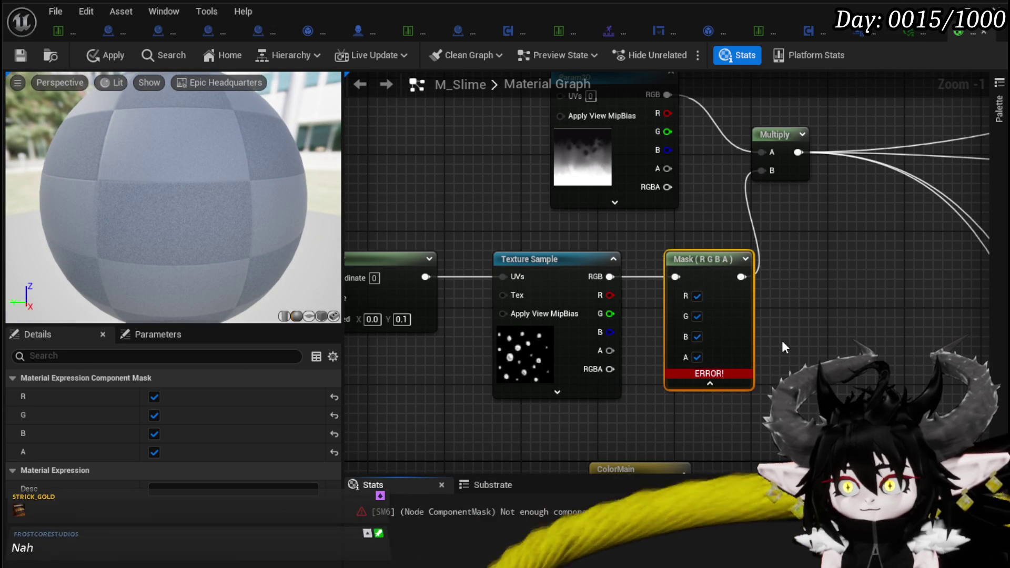
click(697, 357)
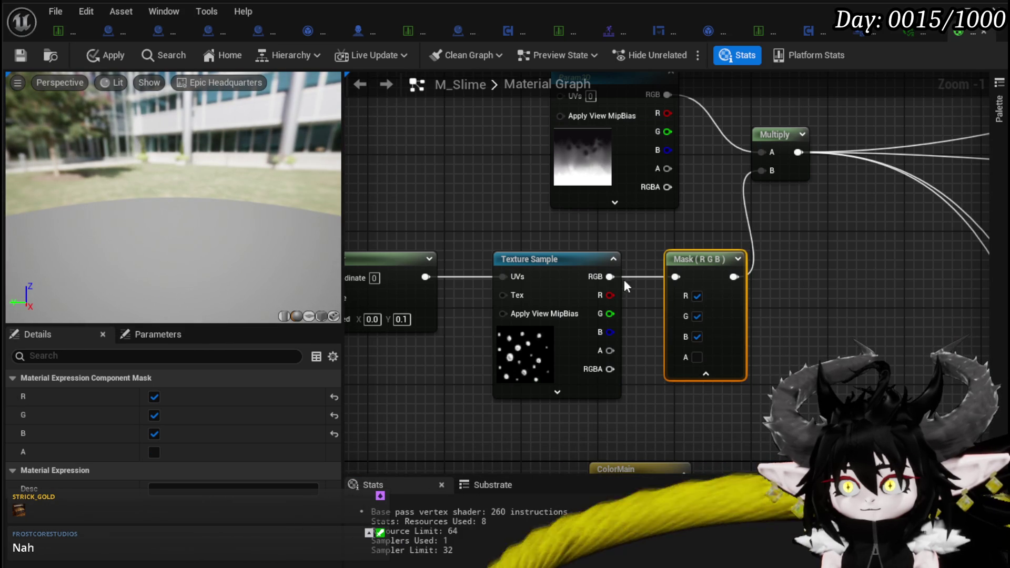
drag(610, 351, 770, 153)
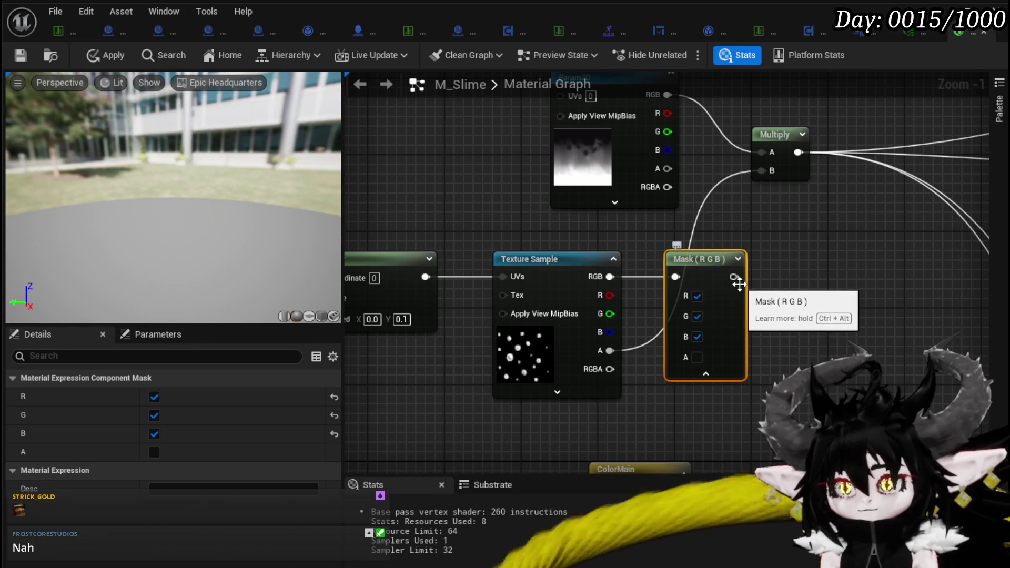
key(Delete)
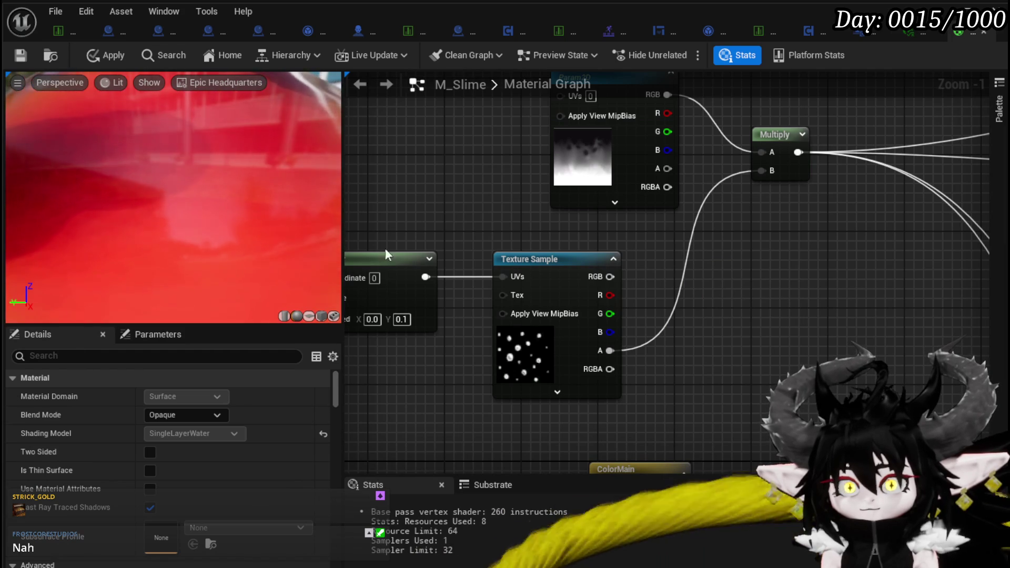
Step: Try wiring the bubble texture's RGBA, then alpha, then red channel into Multiply B
scroll(213, 191, down, 5)
scroll(202, 188, up, 2)
scroll(213, 198, down, 2)
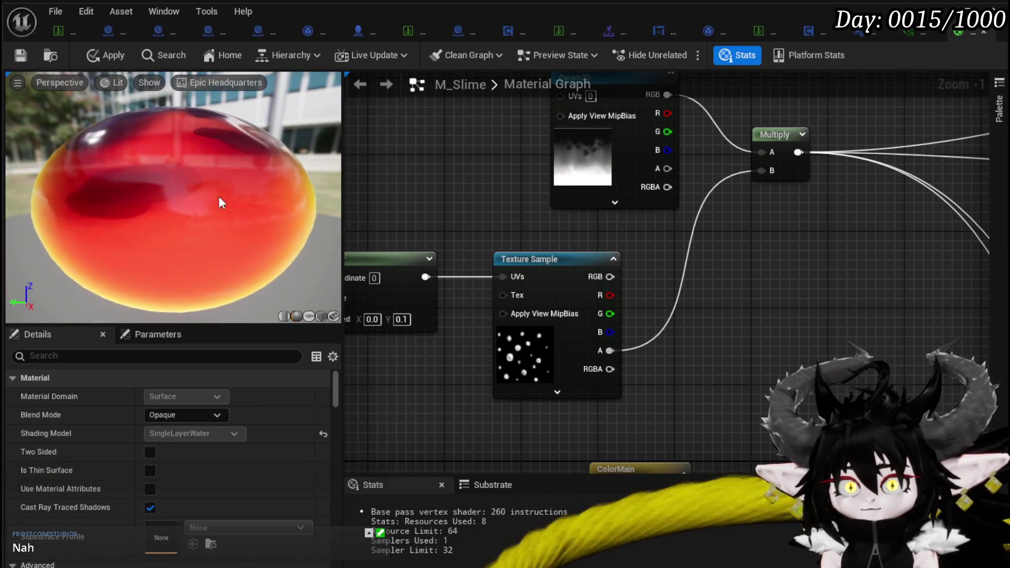
scroll(228, 197, up, 3)
scroll(247, 203, down, 3)
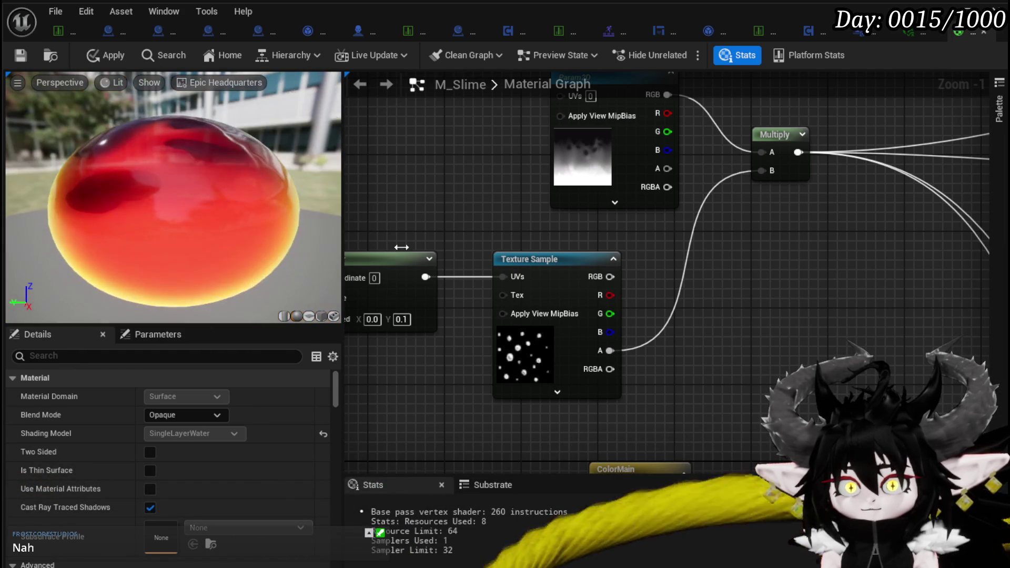
drag(609, 368, 772, 170)
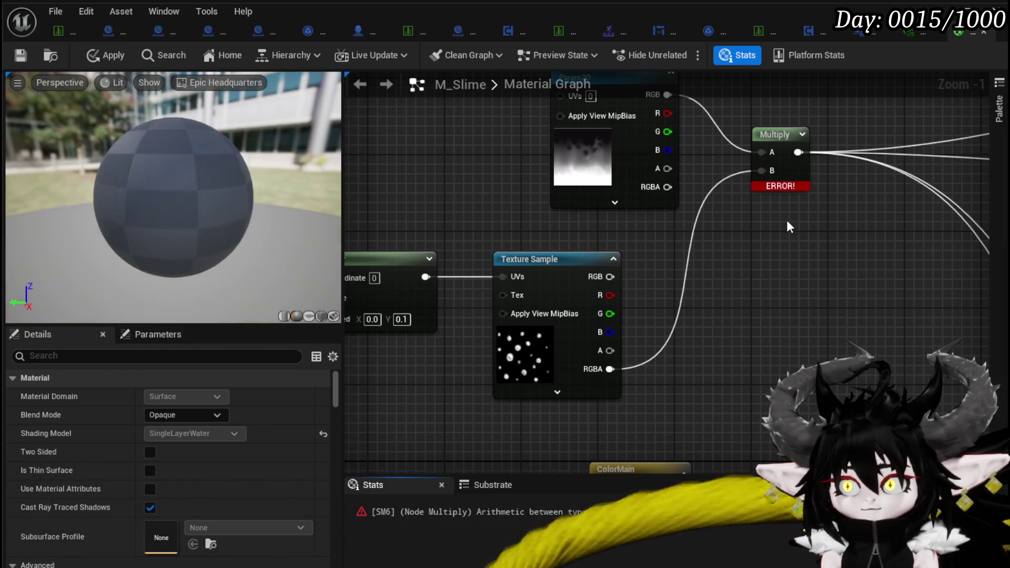
drag(610, 350, 762, 170)
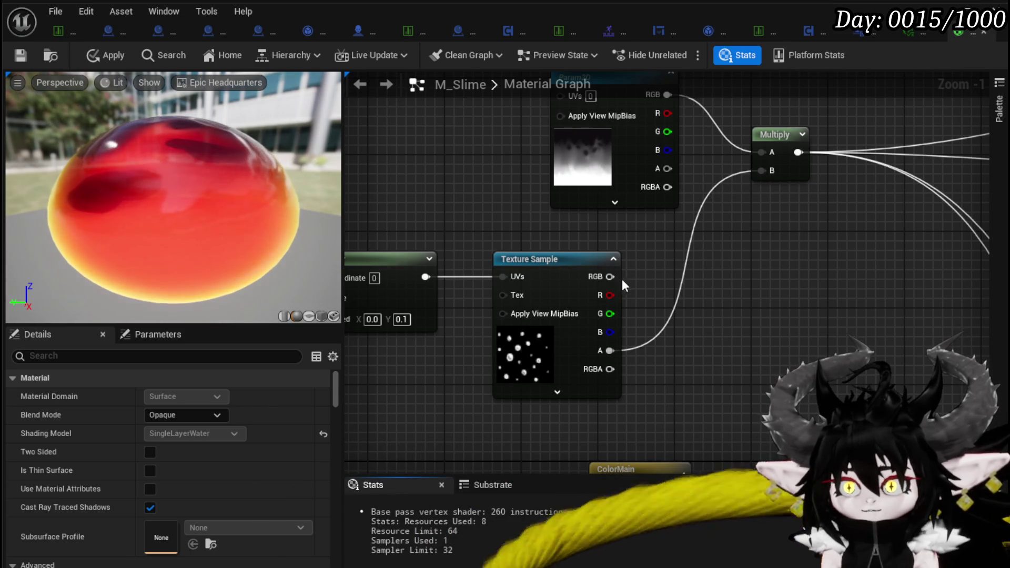
drag(609, 296, 686, 239)
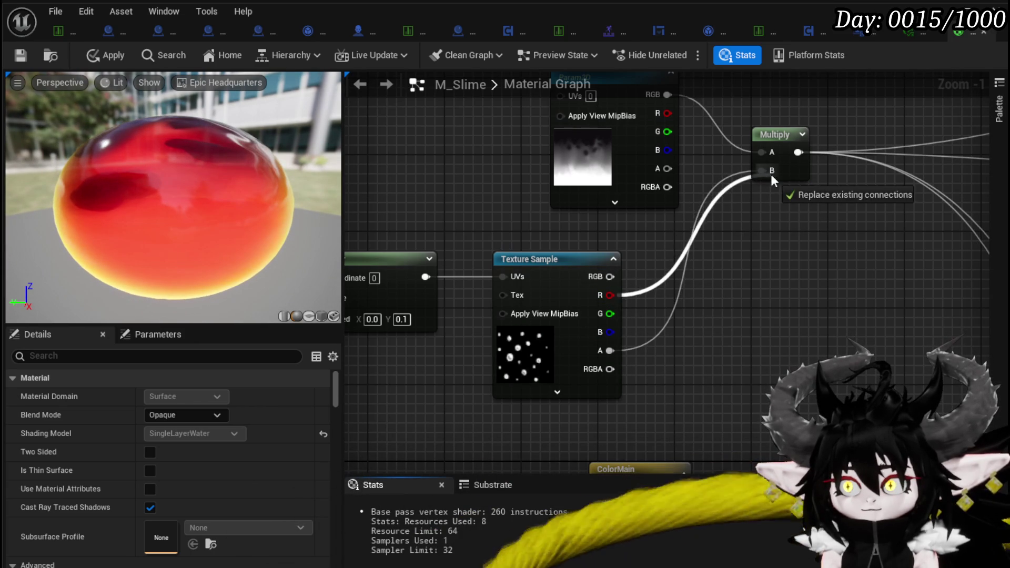
drag(772, 175, 772, 176)
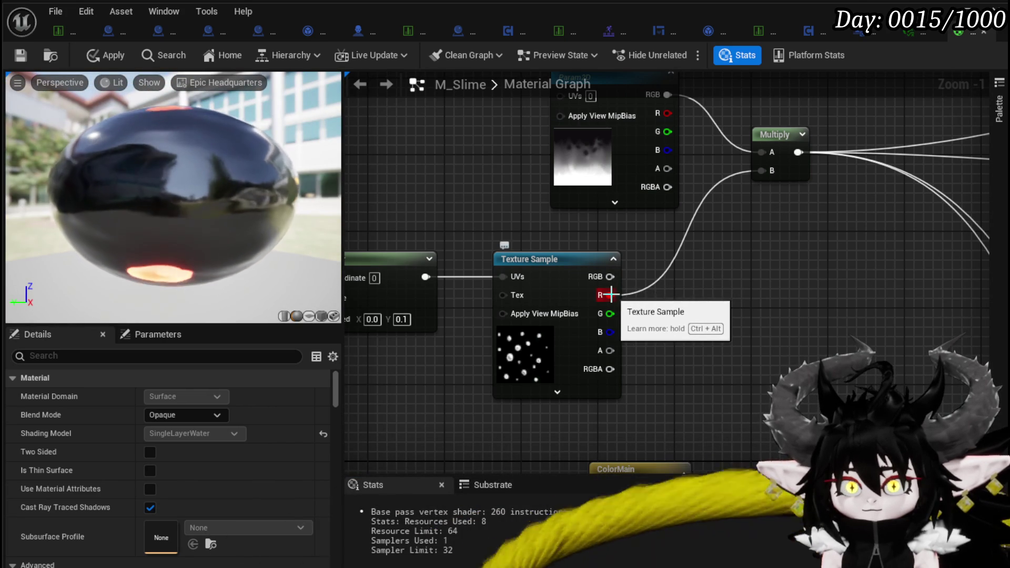
Step: Add a 1-x node fed by the texture's RGB and route its output into Multiply B
mouse_move(610, 295)
mouse_down()
mouse_move(674, 299)
mouse_move(765, 186)
mouse_move(762, 171)
mouse_up()
text(-)
click(701, 325)
drag(700, 300, 690, 280)
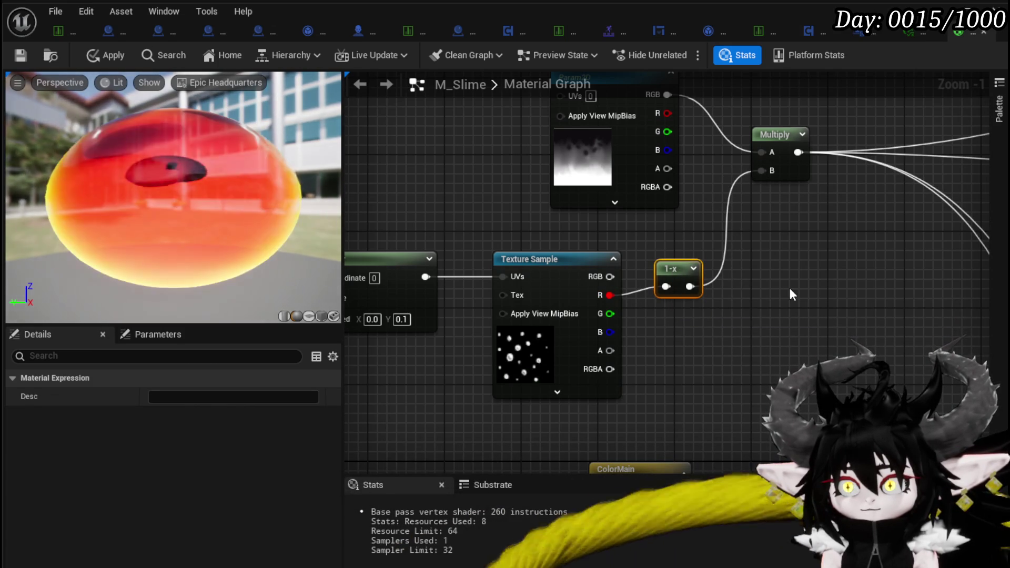
drag(198, 232, 94, 237)
mouse_move(605, 270)
mouse_down()
mouse_move(666, 286)
mouse_move(679, 270)
mouse_up()
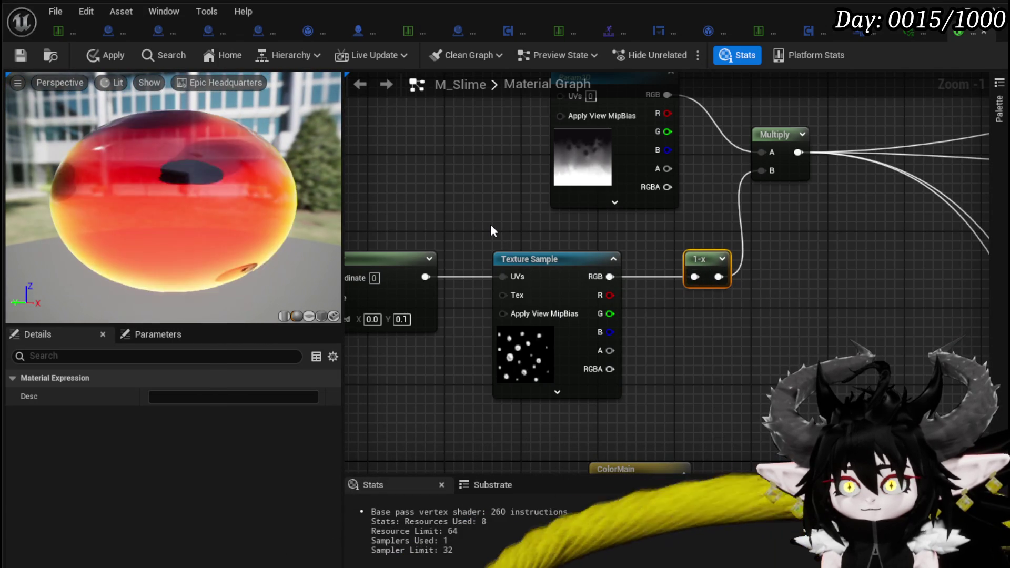
drag(491, 224, 574, 223)
mouse_move(451, 231)
mouse_down()
mouse_move(649, 277)
mouse_move(478, 255)
mouse_move(449, 264)
mouse_move(566, 279)
mouse_up()
Step: Add a new Multiply with a three-component constant in A, feeding the 1-x node
text(multiply)
click(614, 319)
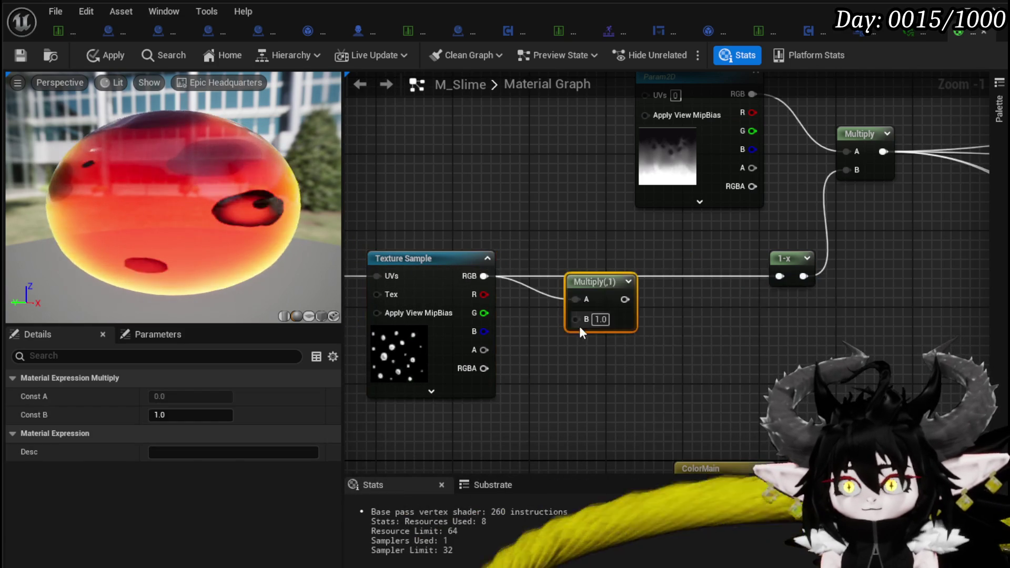
click(418, 178)
click(418, 179)
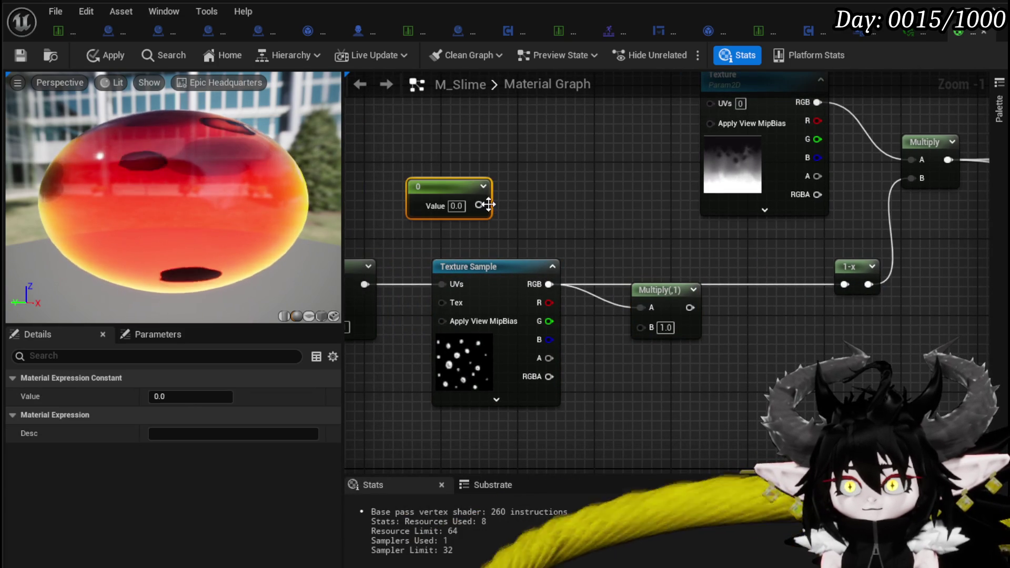
key(Delete)
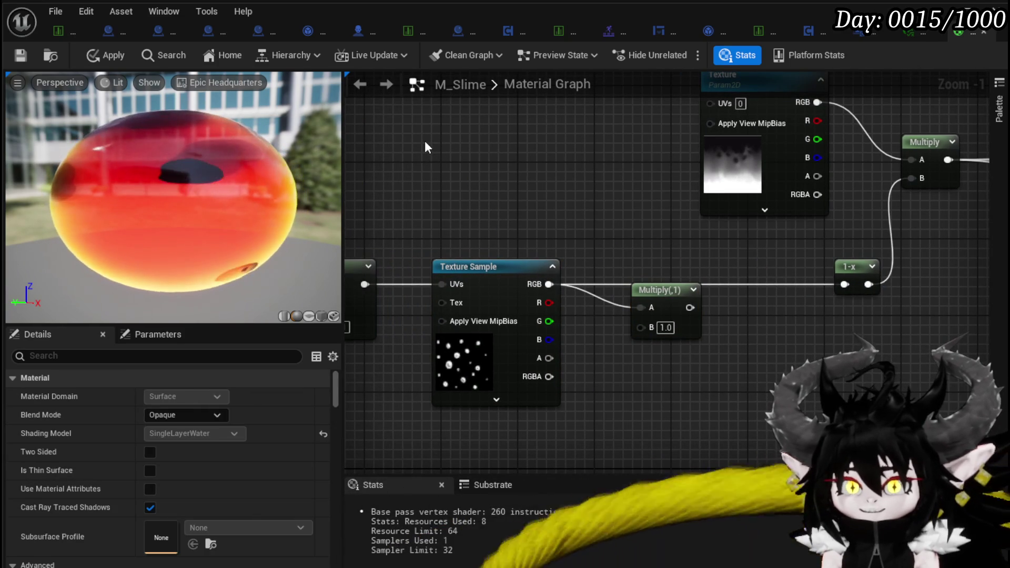
click(425, 141)
mouse_move(548, 167)
mouse_down()
mouse_move(642, 292)
mouse_move(649, 311)
mouse_move(641, 308)
mouse_up()
mouse_move(547, 284)
mouse_down()
mouse_move(640, 325)
mouse_move(844, 284)
mouse_up()
drag(666, 284, 677, 269)
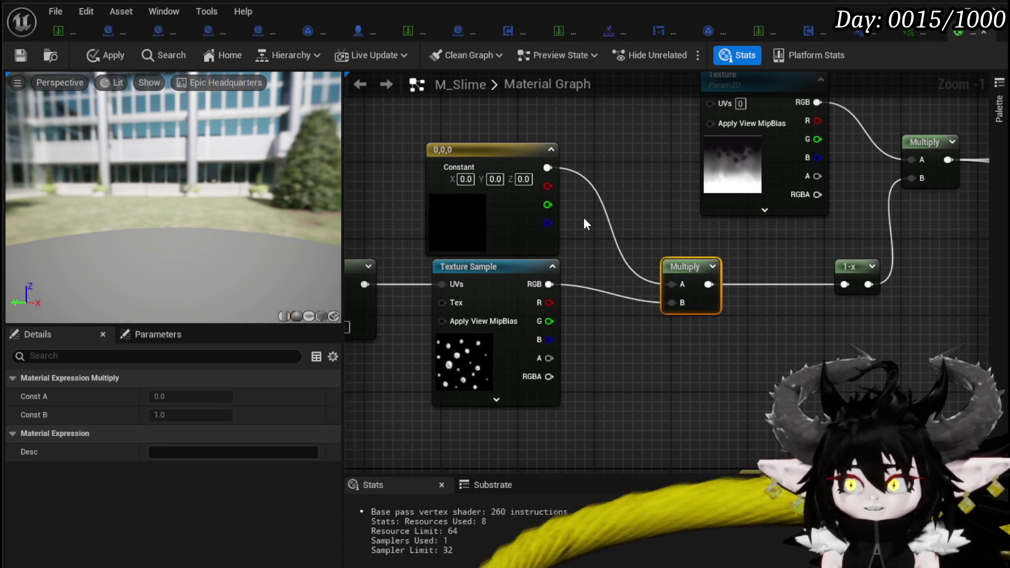
Step: Set the constant's colour to pure red at full brightness
drag(603, 226, 650, 269)
drag(526, 198, 483, 134)
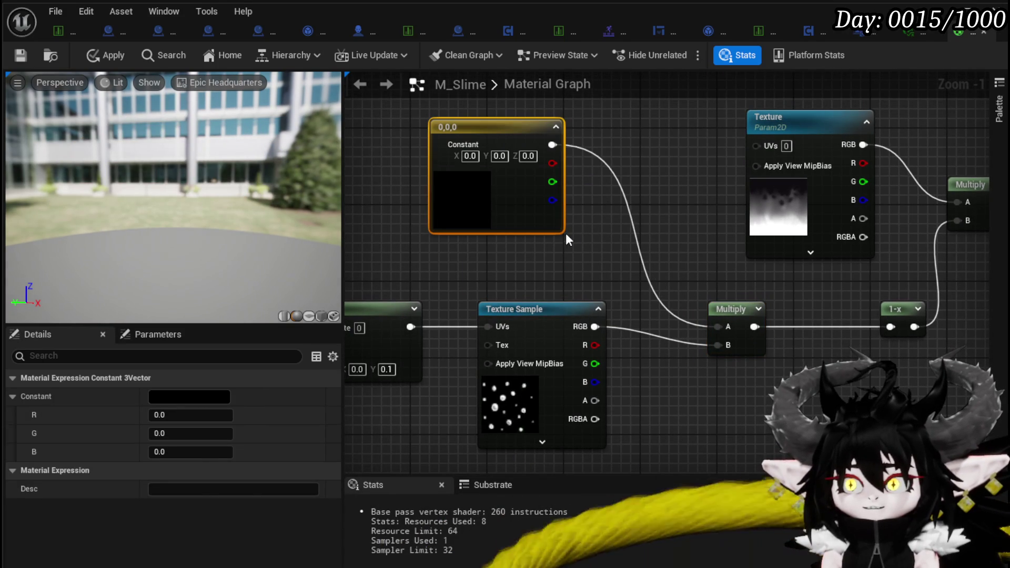
double_click(438, 209)
click(586, 328)
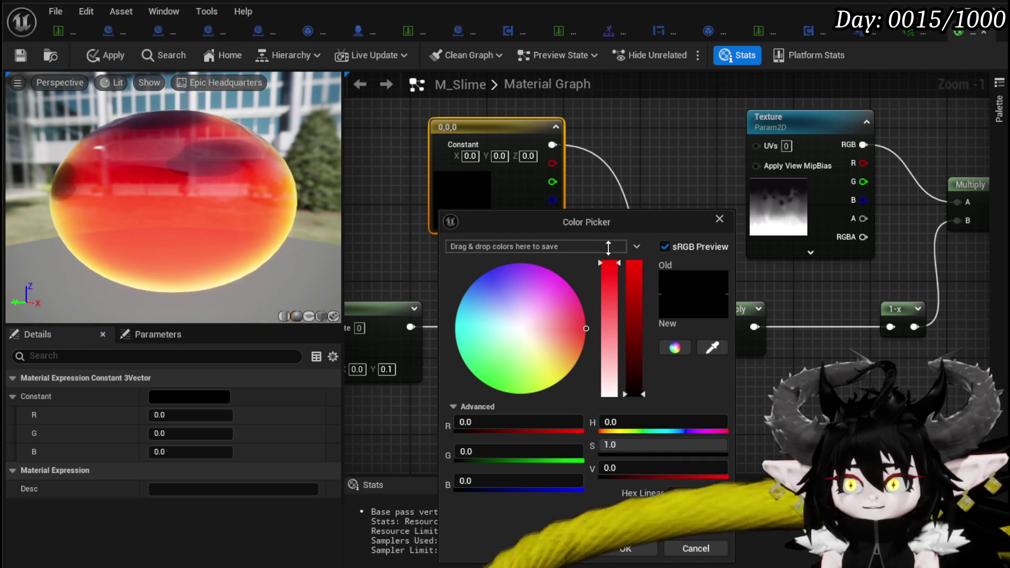
click(626, 547)
double_click(473, 199)
mouse_move(635, 343)
mouse_down()
mouse_move(637, 253)
mouse_move(660, 253)
mouse_up()
click(677, 537)
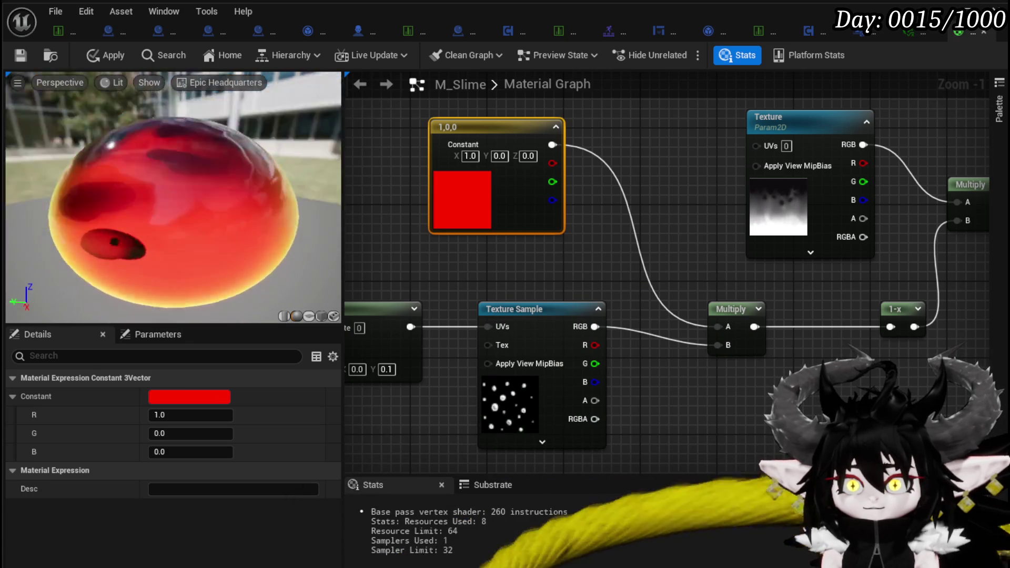
Step: Survey the node graph and wire the Texture Sample's alpha into Multiply B
mouse_move(650, 433)
mouse_down()
mouse_move(697, 360)
mouse_move(735, 368)
mouse_up()
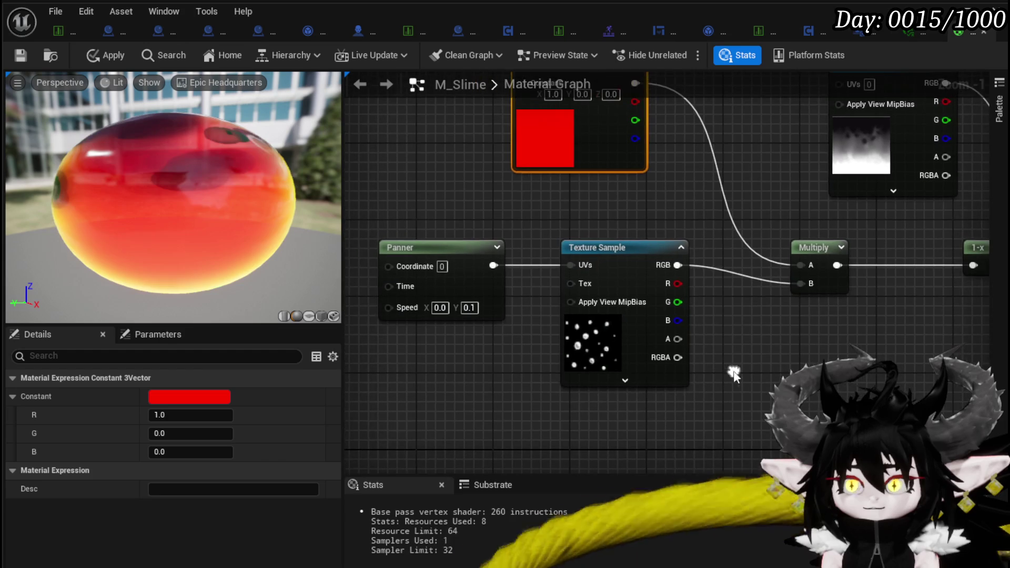
drag(451, 315, 631, 285)
click(744, 324)
mouse_move(744, 324)
mouse_down()
mouse_move(574, 333)
mouse_move(705, 324)
mouse_up()
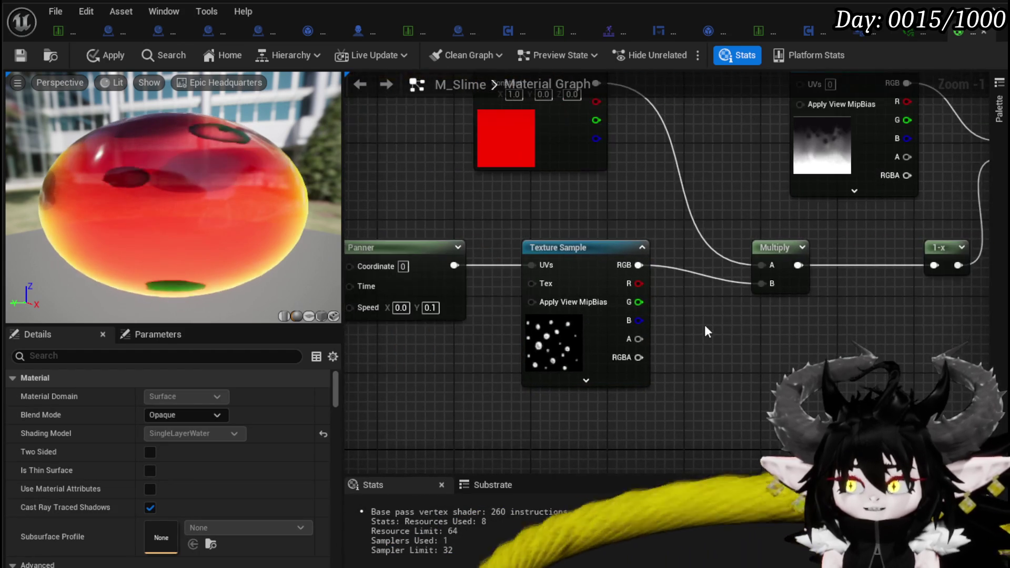
scroll(551, 308, down, 3)
mouse_move(491, 357)
mouse_down()
mouse_move(513, 256)
mouse_move(678, 282)
mouse_move(570, 151)
mouse_move(594, 168)
mouse_move(558, 254)
mouse_up()
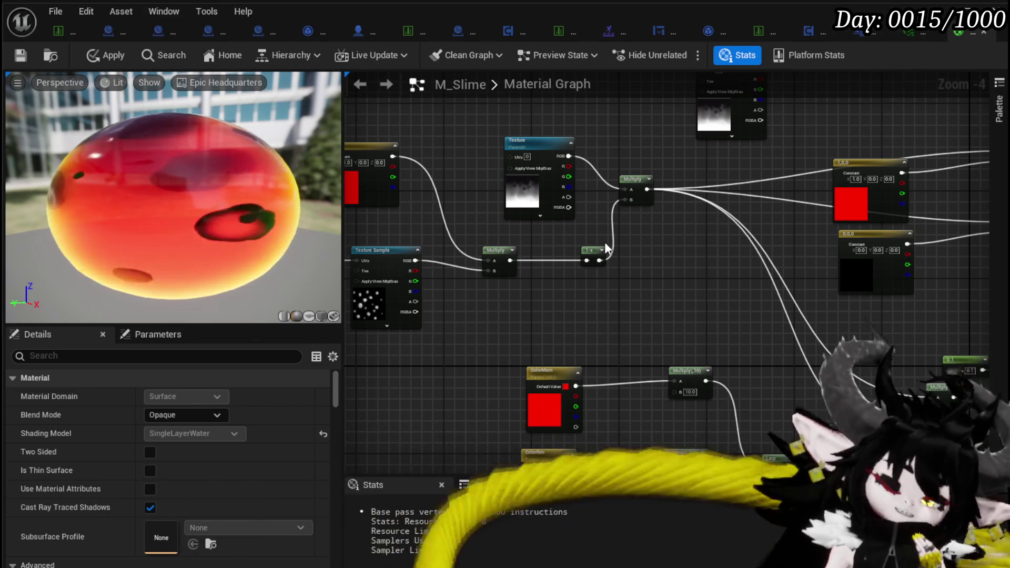
mouse_move(633, 263)
mouse_down()
mouse_move(575, 140)
mouse_move(718, 352)
mouse_move(628, 353)
mouse_up()
scroll(716, 358, up, 2)
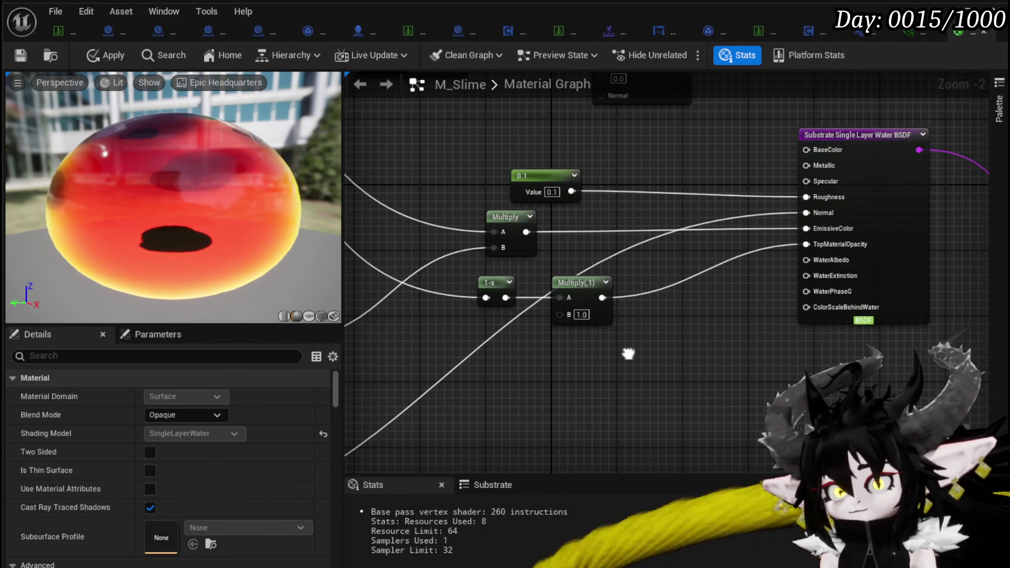
mouse_move(629, 353)
mouse_down()
mouse_move(381, 381)
mouse_move(327, 265)
mouse_move(500, 373)
mouse_move(545, 346)
mouse_up()
scroll(544, 346, down, 1)
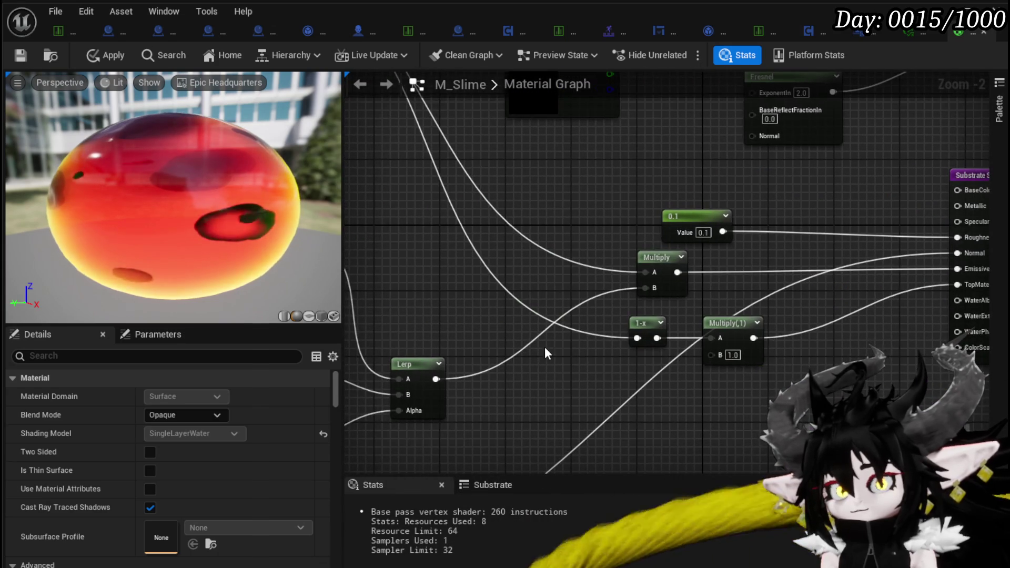
scroll(544, 346, down, 2)
scroll(524, 291, up, 3)
drag(534, 301, 632, 254)
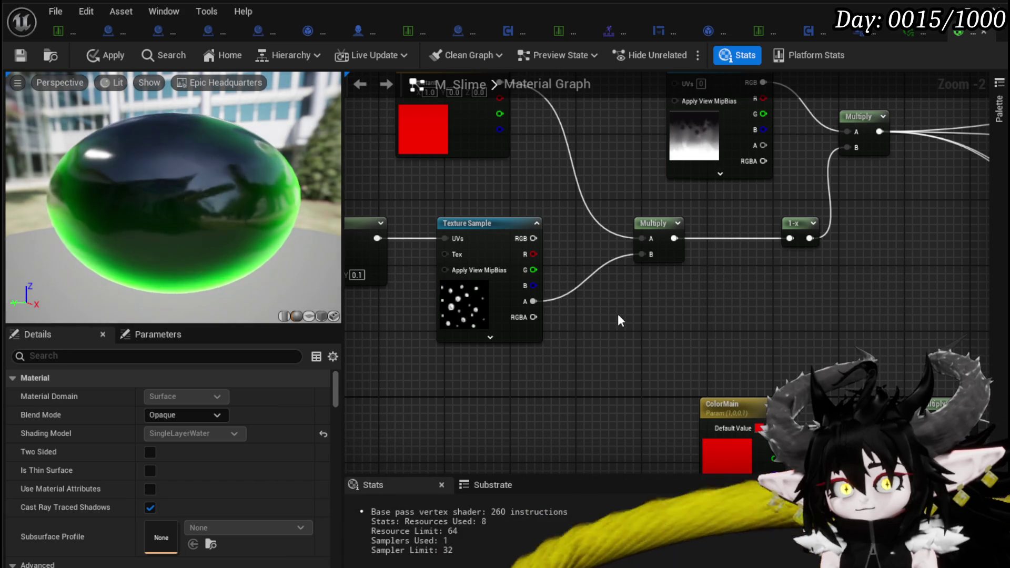
drag(619, 320, 626, 355)
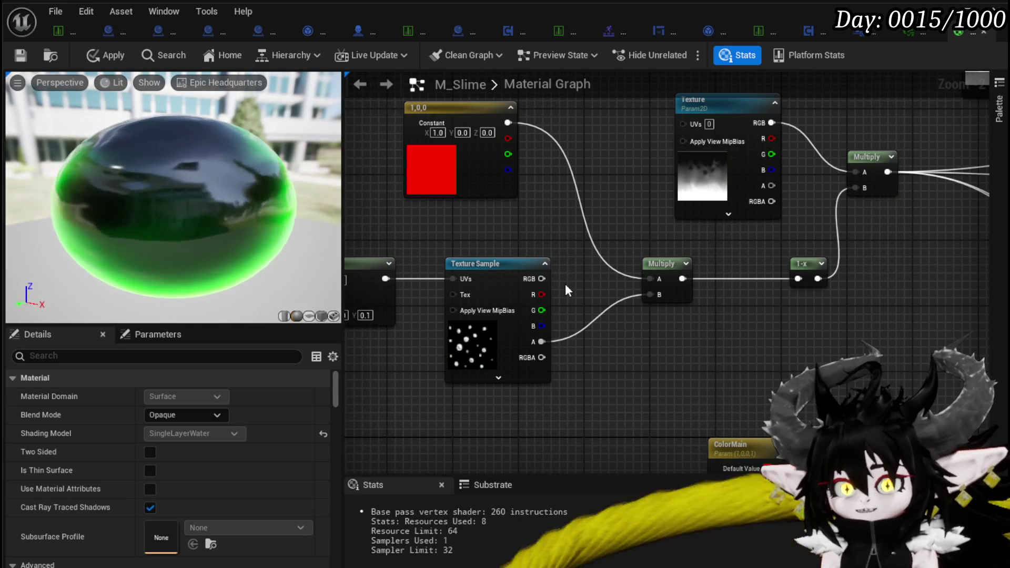
mouse_move(664, 315)
mouse_down()
mouse_move(636, 324)
mouse_move(832, 209)
mouse_up()
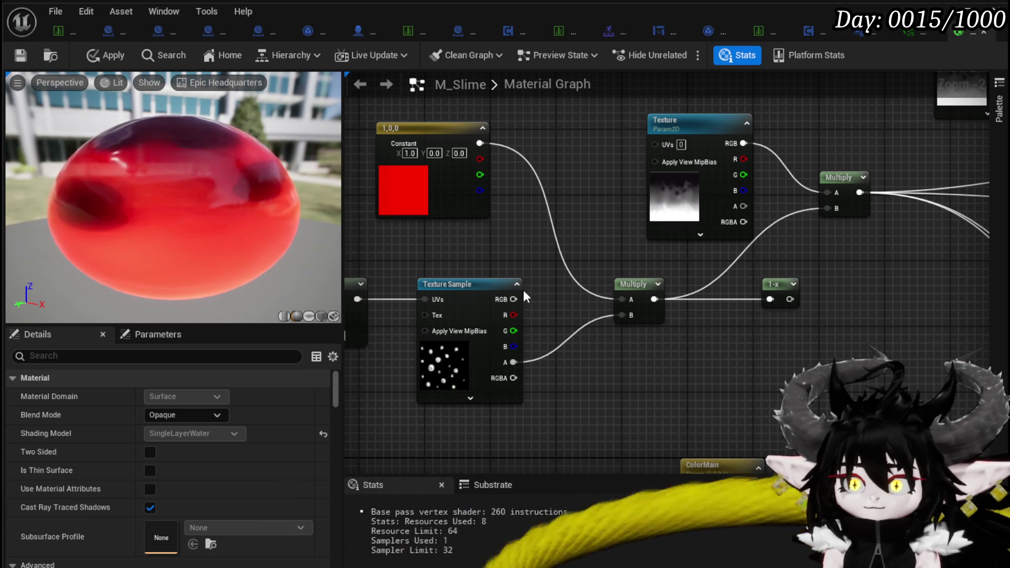
Step: Connect the texture's RGB to Multiply B and move the Panner and Texture Sample left
drag(514, 299, 536, 307)
drag(635, 324, 781, 315)
mouse_move(472, 349)
mouse_down()
mouse_move(631, 279)
mouse_move(507, 293)
mouse_up()
drag(620, 322, 559, 322)
drag(470, 298, 523, 307)
text(mask)
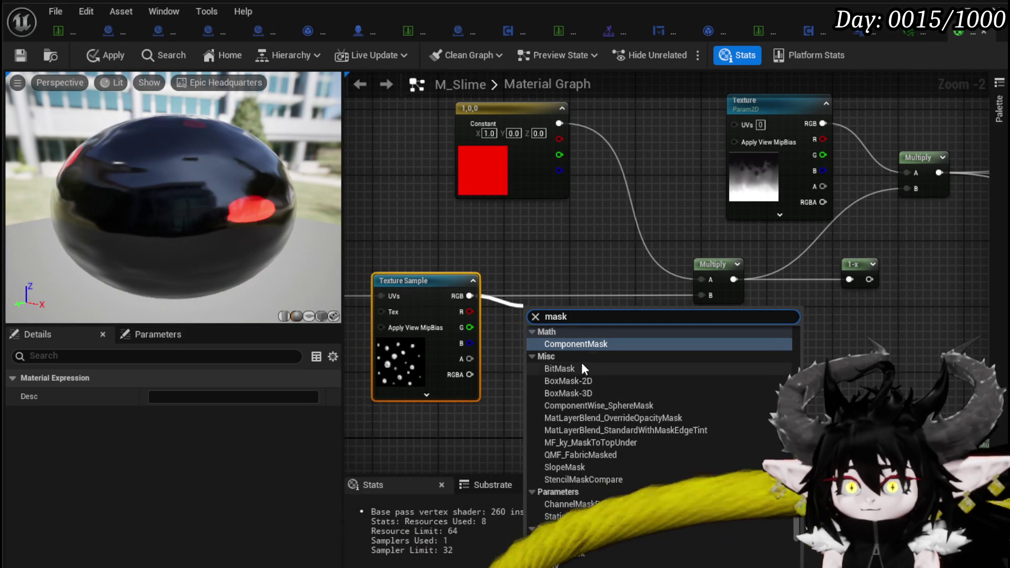
Step: Add a ComponentMask on the texture's RGB wire and connect it into Multiply B
click(572, 342)
mouse_move(563, 316)
mouse_down()
mouse_move(601, 293)
mouse_move(694, 295)
mouse_up()
key(Escape)
drag(615, 302, 711, 297)
Step: Set the mask to the R, G and B channels and place the 1-x node after it
click(592, 309)
click(589, 347)
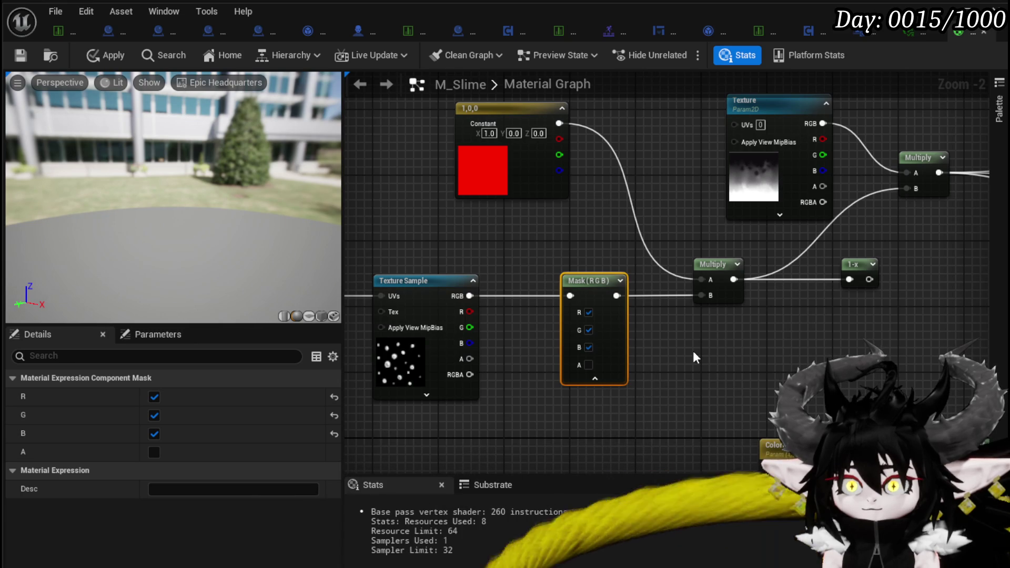
click(588, 364)
click(588, 348)
click(588, 330)
click(589, 312)
click(588, 364)
click(589, 312)
click(589, 330)
click(589, 347)
mouse_move(860, 278)
mouse_down()
mouse_move(664, 287)
mouse_move(705, 295)
mouse_up()
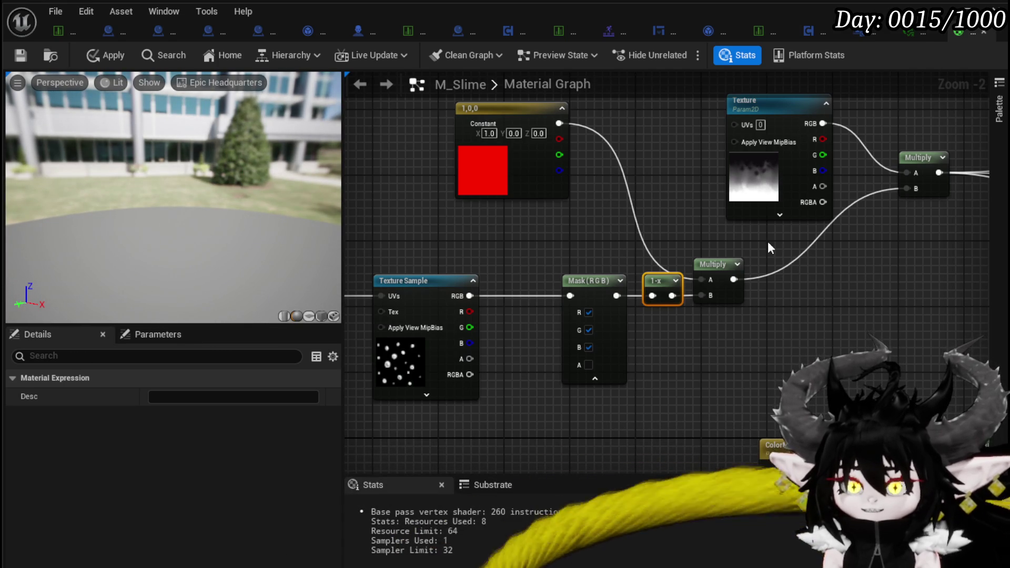
Step: Shift the Mask and 1-x nodes left, then orbit and zoom the red slime preview
mouse_move(605, 248)
mouse_down()
mouse_move(657, 306)
mouse_move(617, 275)
mouse_up()
click(545, 240)
click(552, 273)
click(626, 273)
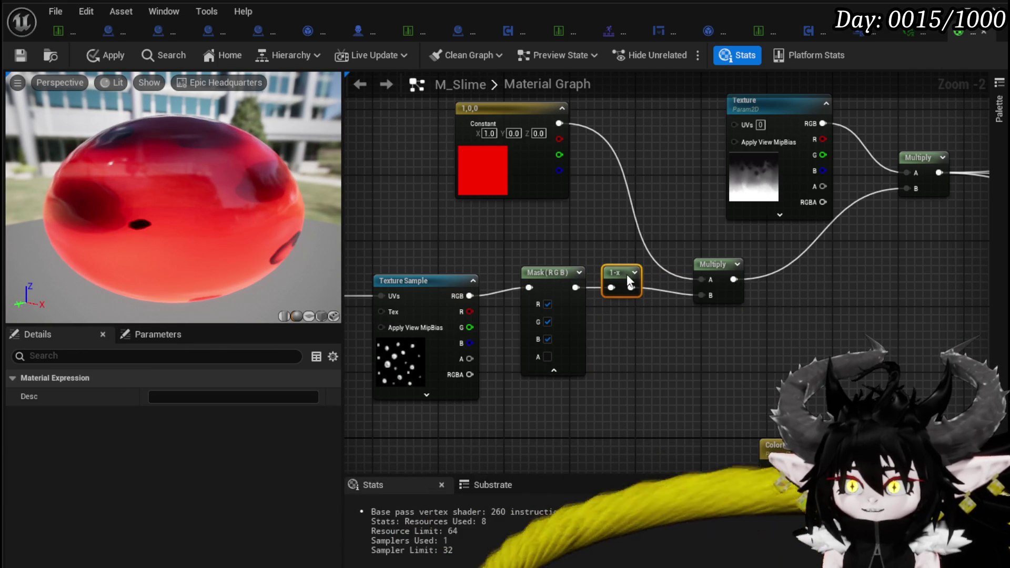
mouse_move(200, 267)
mouse_down()
mouse_move(158, 266)
mouse_move(586, 264)
mouse_up()
scroll(201, 269, down, 3)
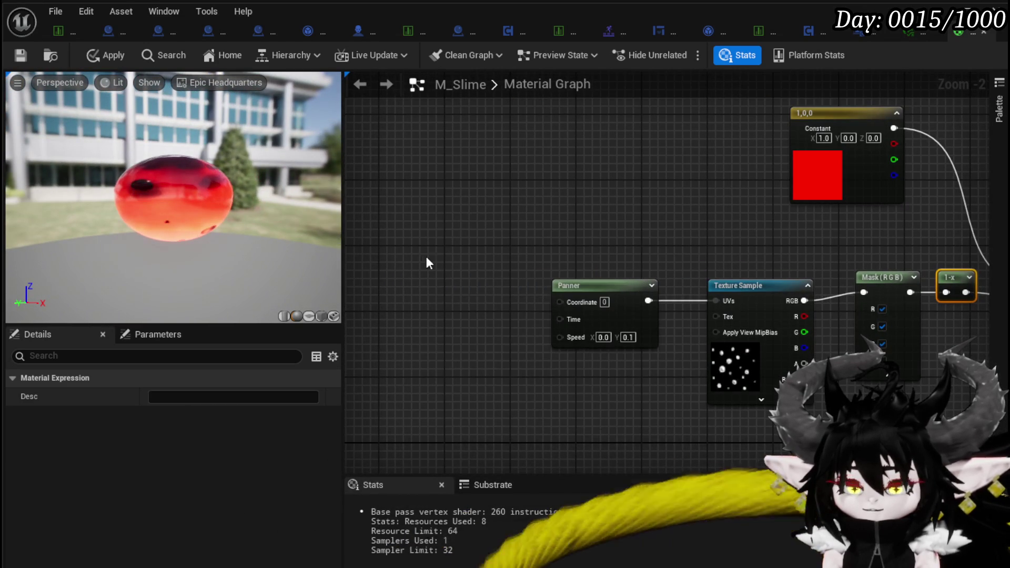
Step: Add a TextureCoordinate node and connect it to the Panner's Coordinate input
right_click(426, 263)
text(Tex)
click(474, 294)
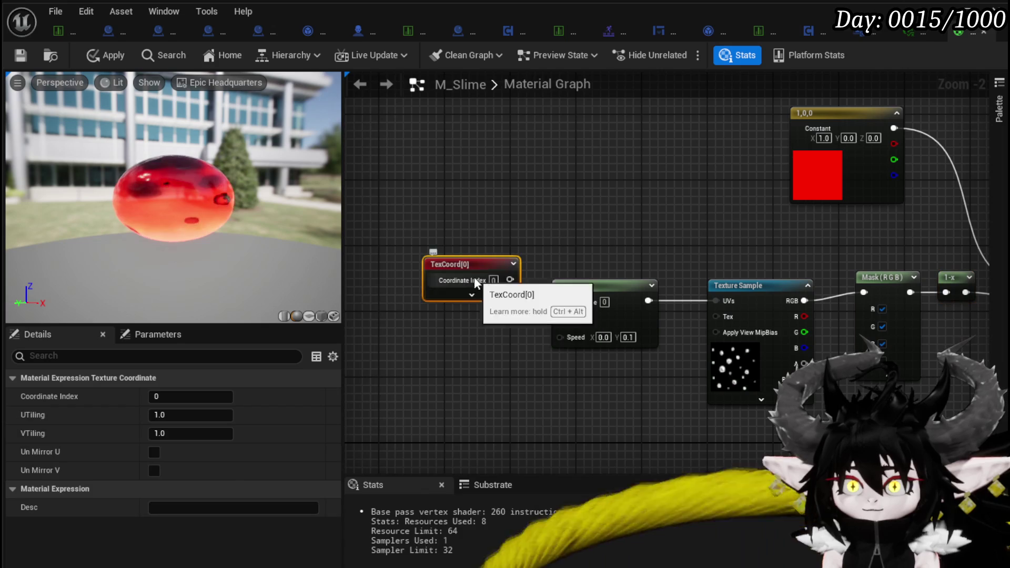
drag(471, 264, 386, 269)
drag(559, 298, 560, 300)
mouse_move(421, 321)
mouse_down()
mouse_move(493, 291)
mouse_move(442, 283)
mouse_up()
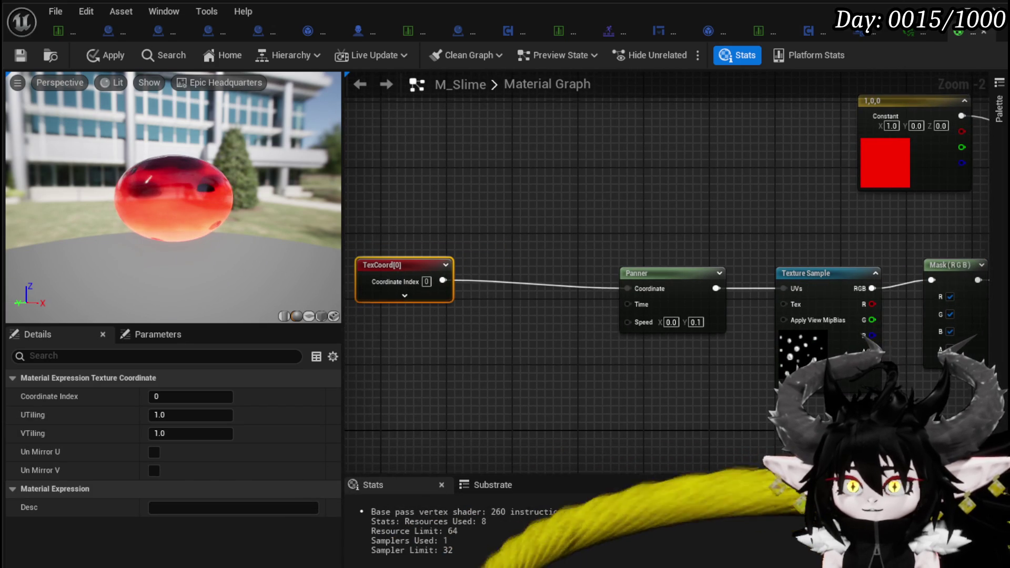
Step: Add a Constant2Vector of 4,4 to TexCoord through an Add node feeding the Panner
right_click(405, 342)
text(Vect)
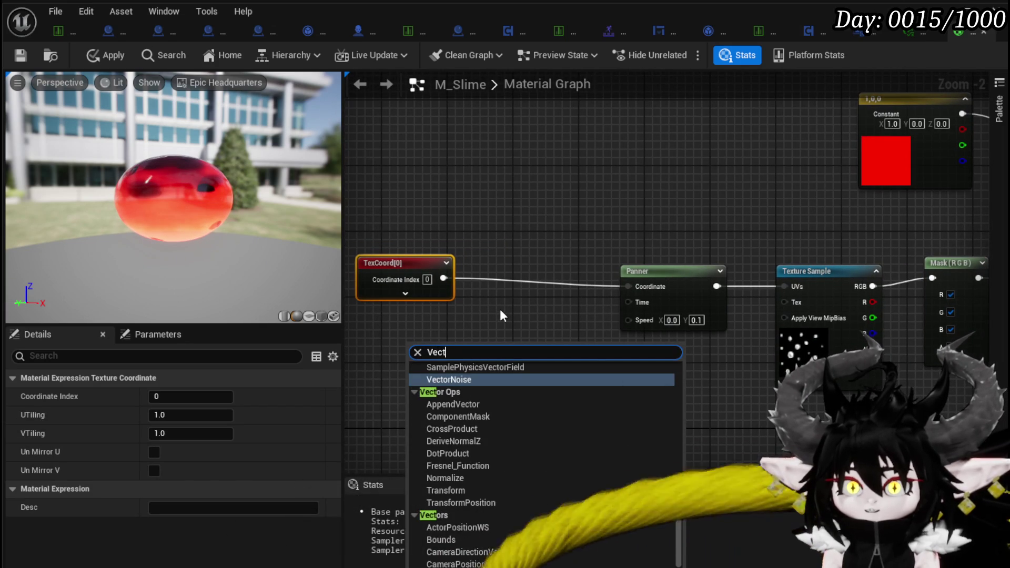
text(or 2)
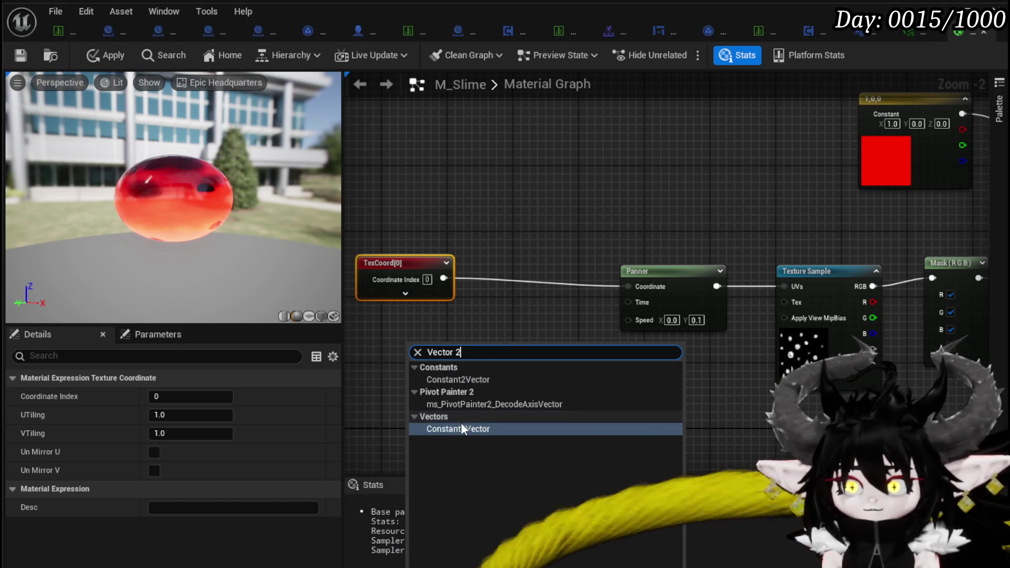
click(460, 428)
drag(446, 288, 483, 290)
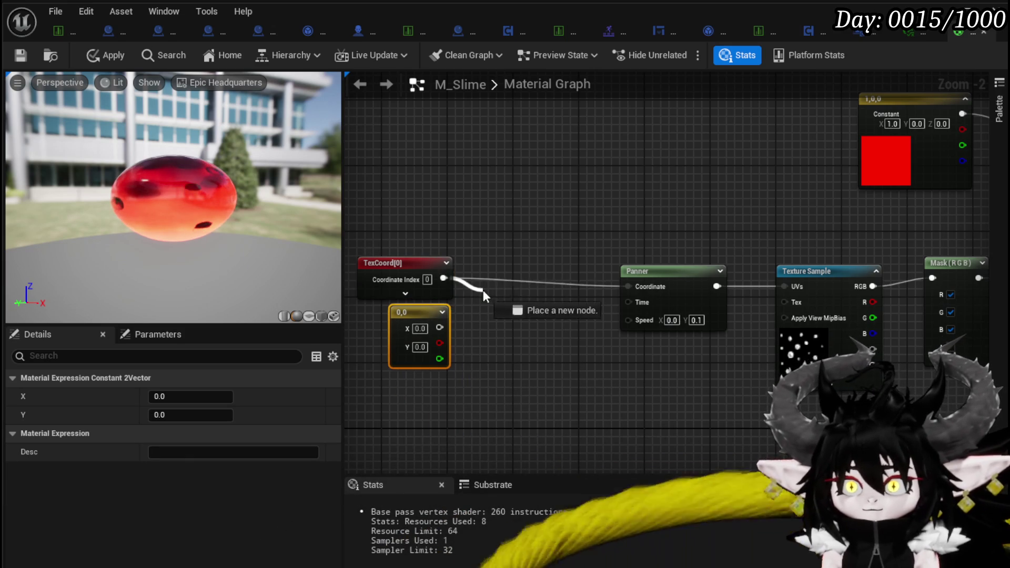
text(add)
click(537, 362)
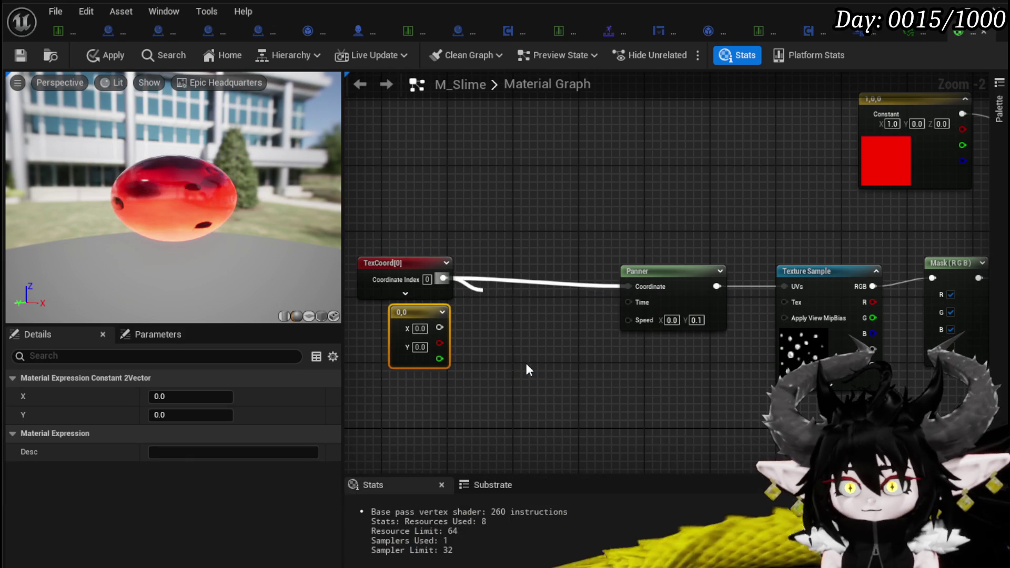
mouse_move(490, 329)
mouse_down()
mouse_move(620, 300)
mouse_move(629, 287)
mouse_up()
click(426, 328)
click(420, 347)
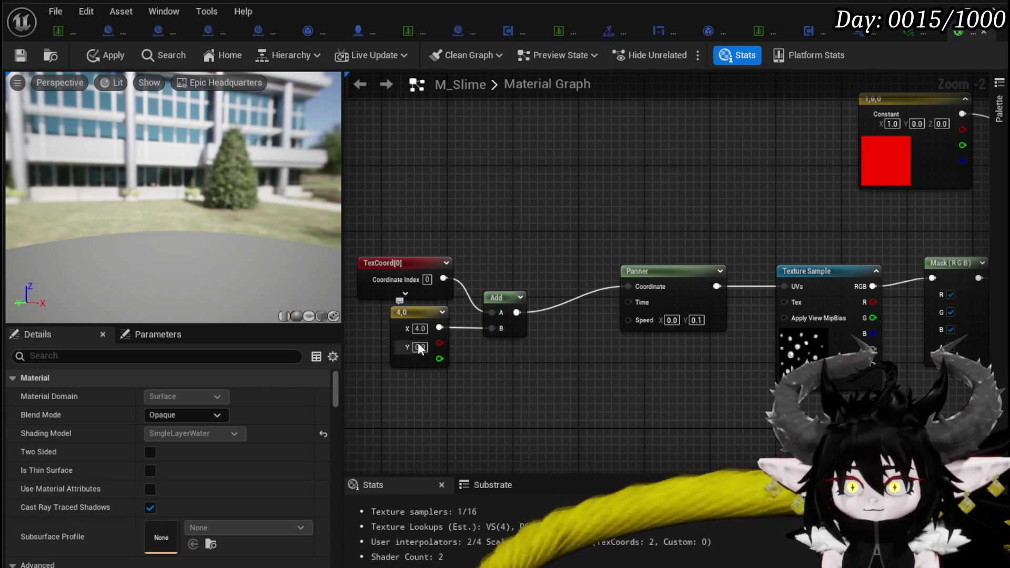
text(4)
drag(597, 366, 529, 359)
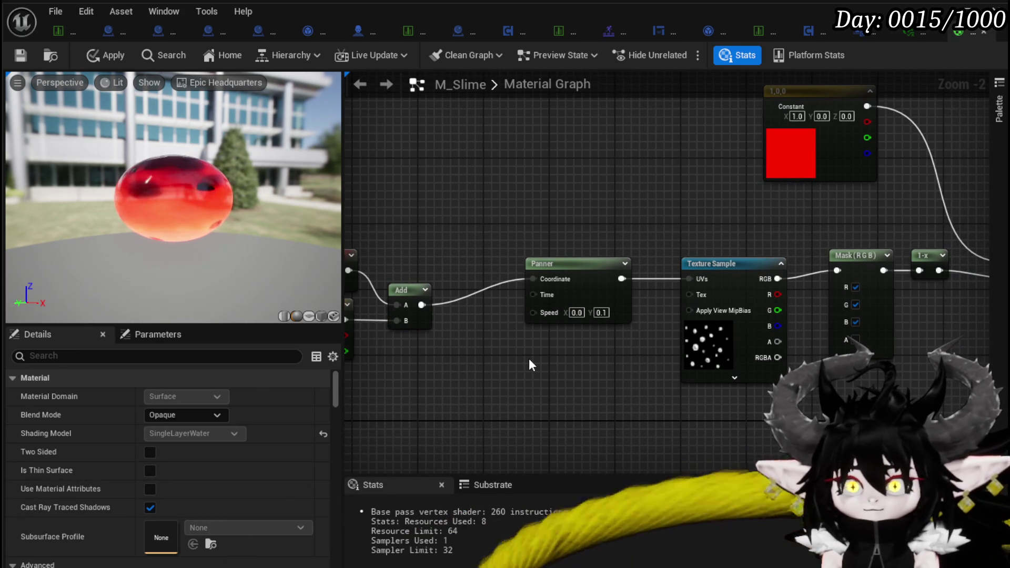
drag(224, 287, 294, 289)
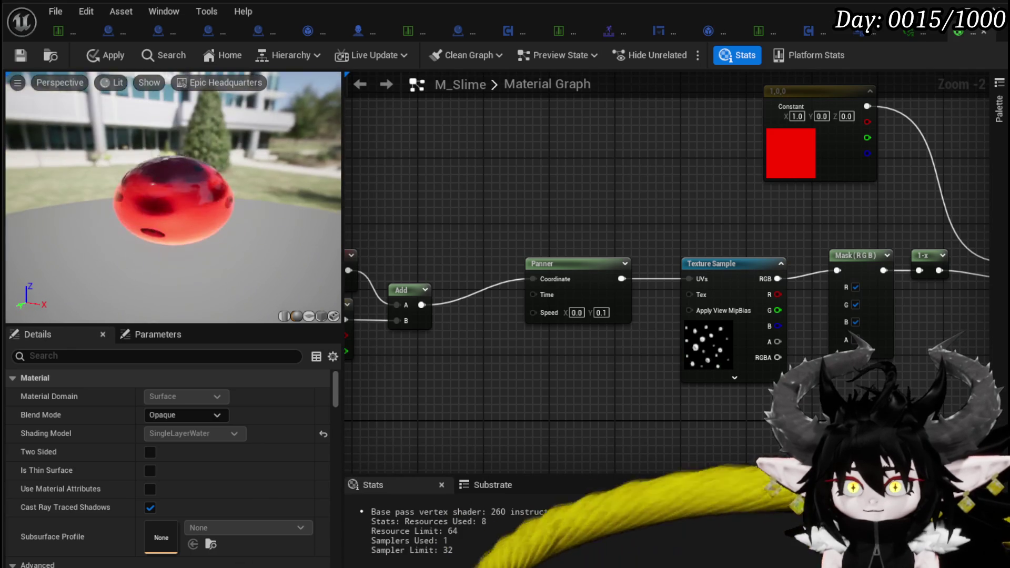
drag(536, 399, 654, 360)
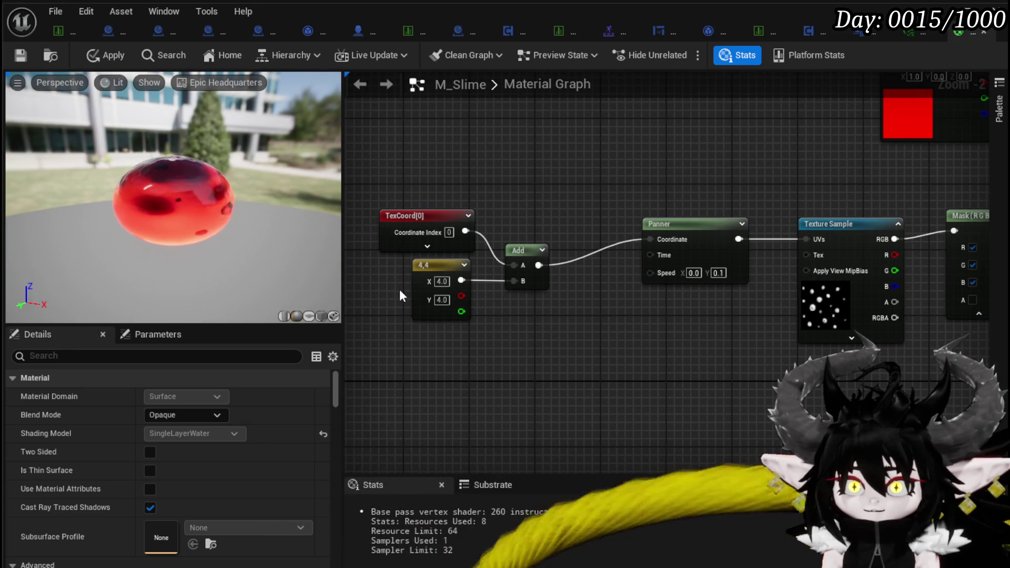
Step: Set the Constant2Vector's X and Y values to 2
click(442, 281)
text(2)
key(Return)
text(2)
key(Return)
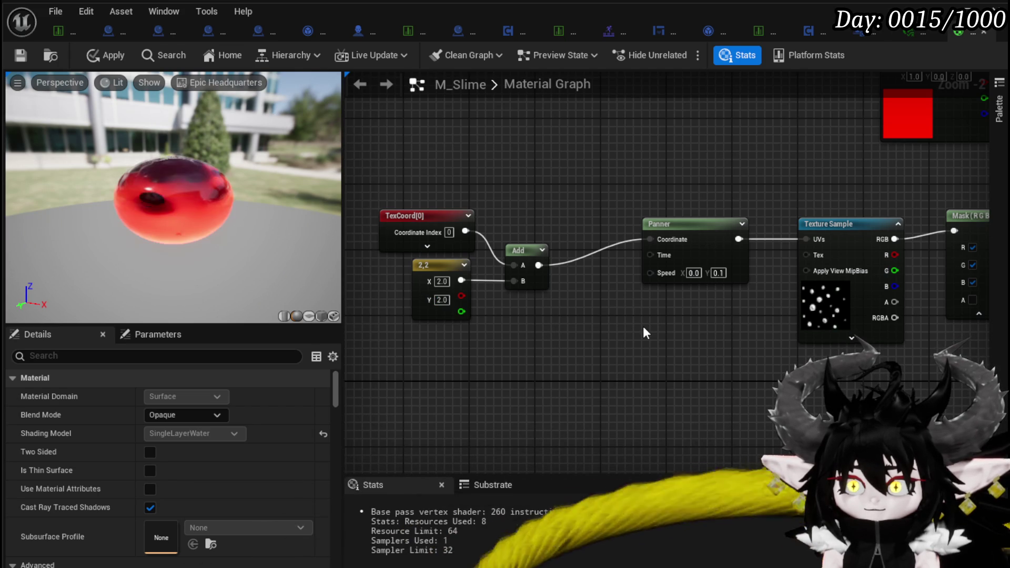
click(428, 215)
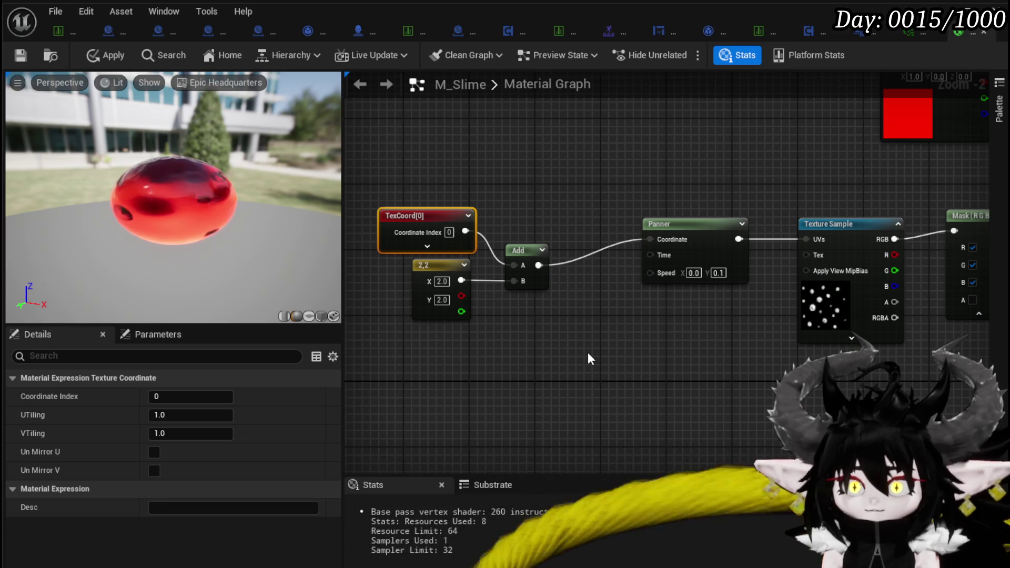
Step: Change the vector to 10,10 and orbit the preview to compare the smaller bubbles
click(442, 282)
text(10)
click(542, 314)
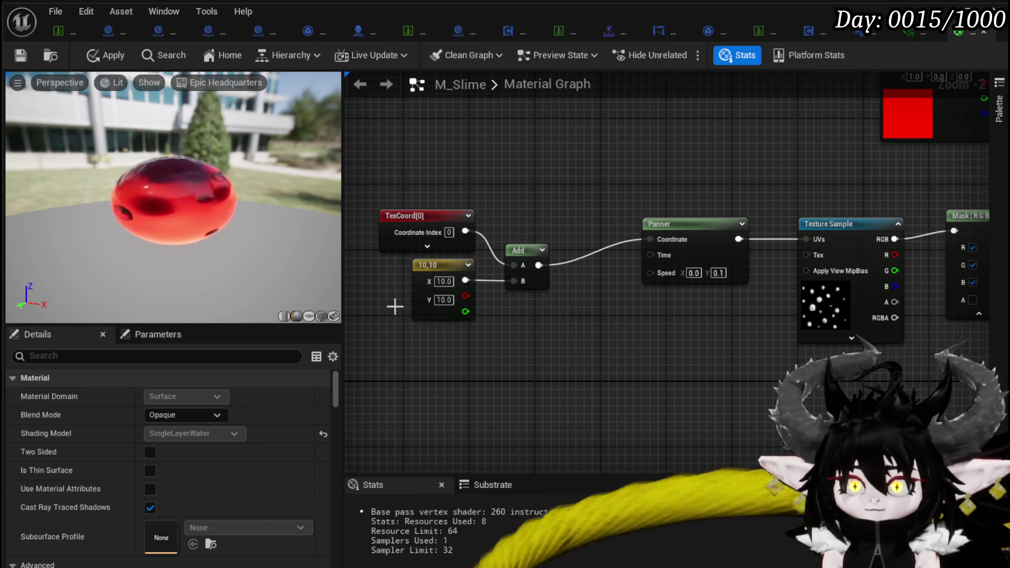
mouse_move(630, 305)
mouse_down()
mouse_move(462, 335)
mouse_move(645, 319)
mouse_up()
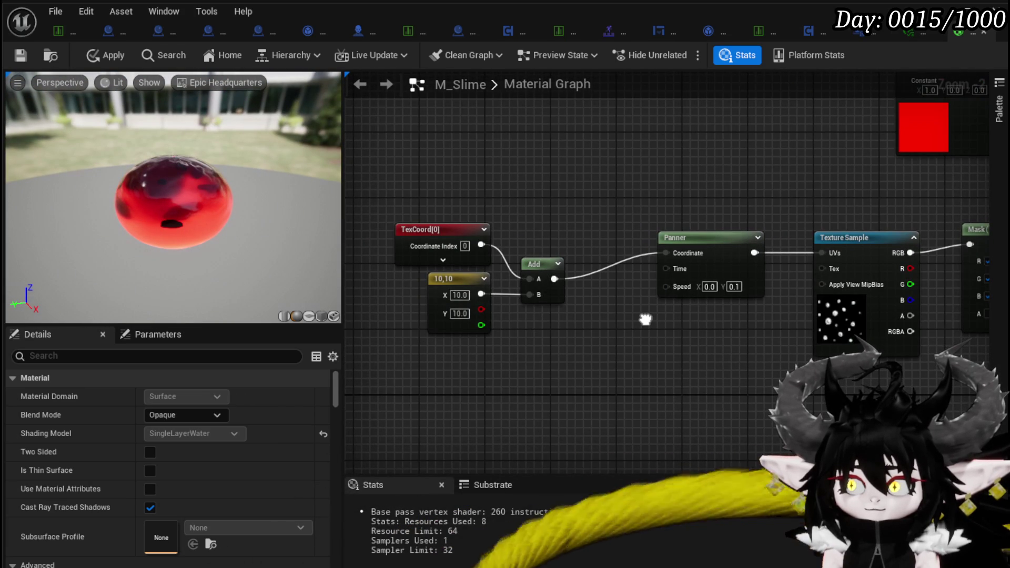
mouse_move(174, 237)
mouse_down()
mouse_move(221, 236)
mouse_move(189, 237)
mouse_move(205, 237)
mouse_up()
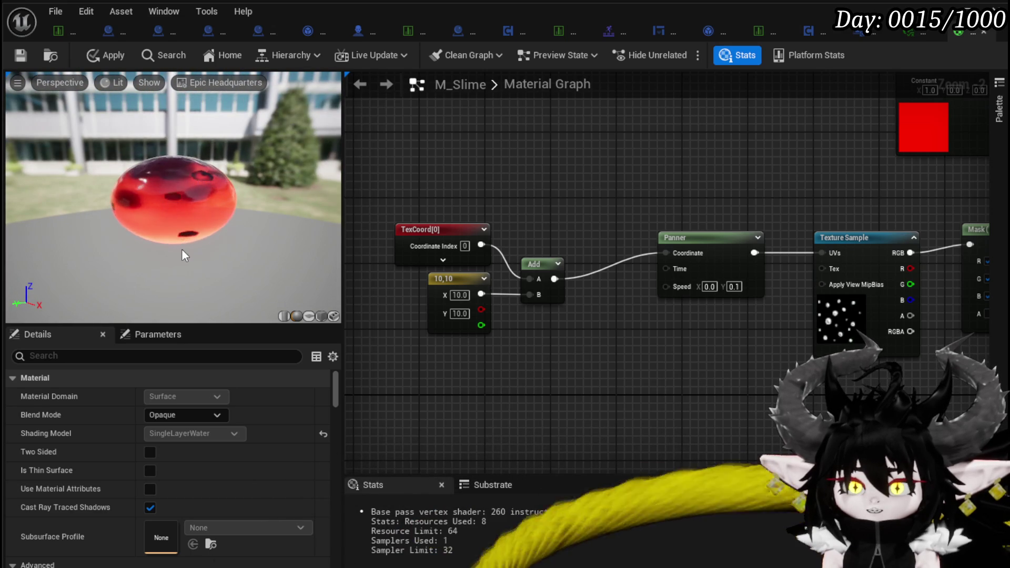
drag(633, 338, 490, 326)
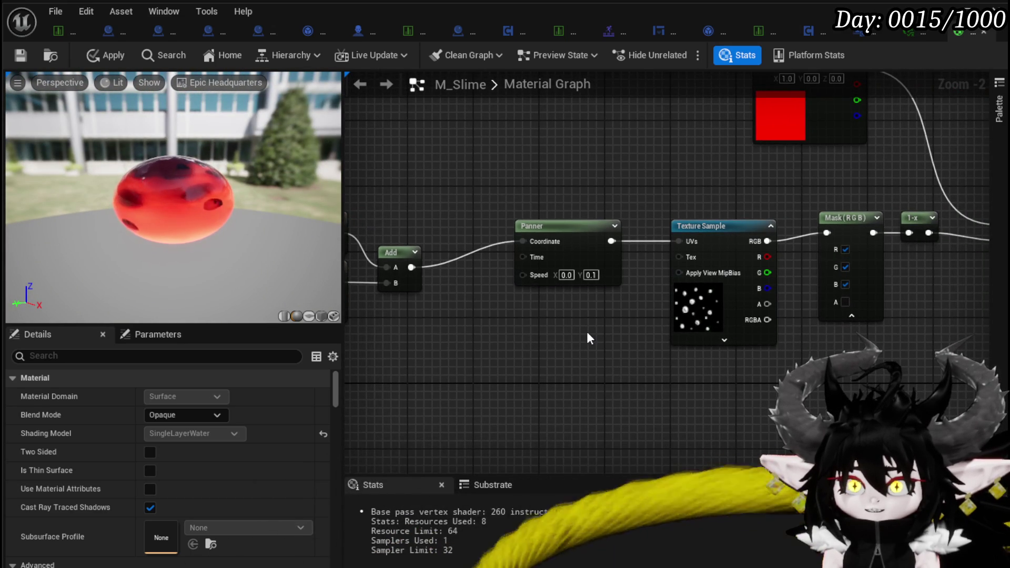
Step: Delete the TexCoord, Add, Panner, Texture Sample and Mask bubble chain
scroll(587, 337, down, 2)
drag(587, 336, 610, 335)
mouse_move(372, 244)
mouse_down()
mouse_move(742, 350)
mouse_move(820, 396)
mouse_up()
key(Delete)
Step: Delete the Multiply nodes and the red Constant, then apply the M_Slime changes
drag(867, 214, 567, 237)
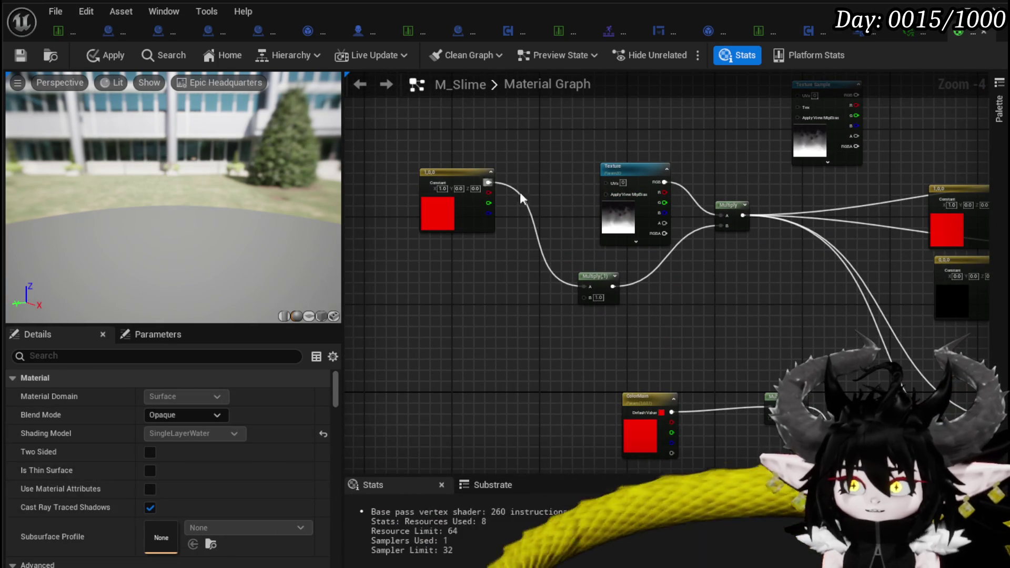
mouse_move(710, 184)
mouse_down()
mouse_move(566, 200)
mouse_move(496, 189)
mouse_up()
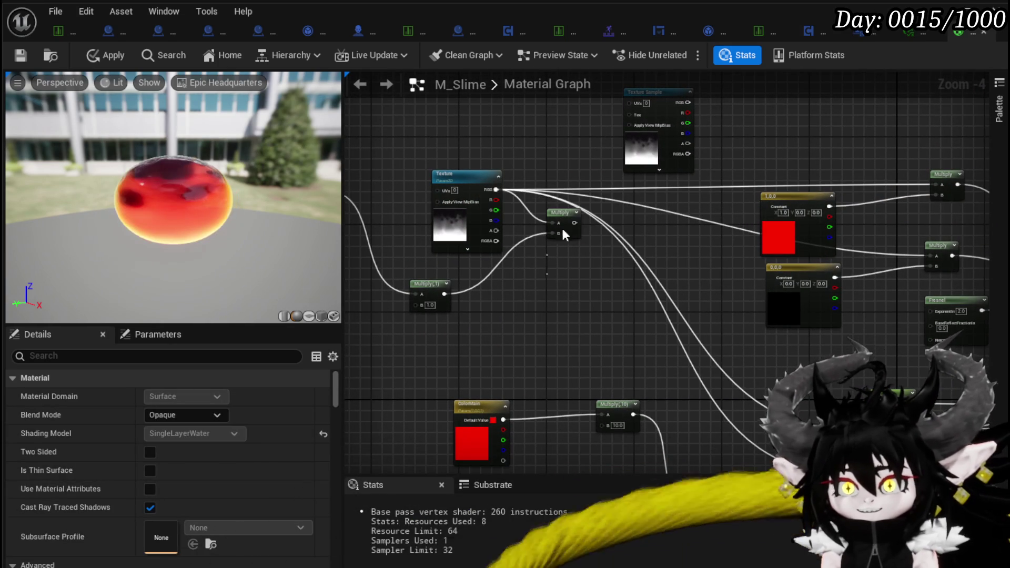
key(Delete)
drag(503, 314, 655, 289)
click(589, 294)
key(Delete)
drag(448, 286, 460, 189)
key(Delete)
click(108, 58)
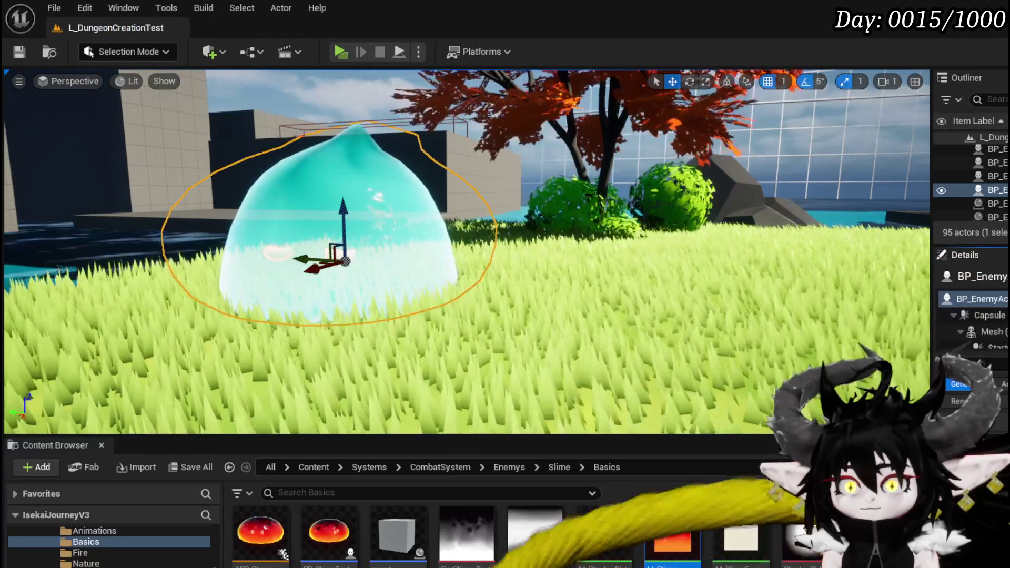
Step: Open M_Slime for editing from the Content Browser
right_click(673, 531)
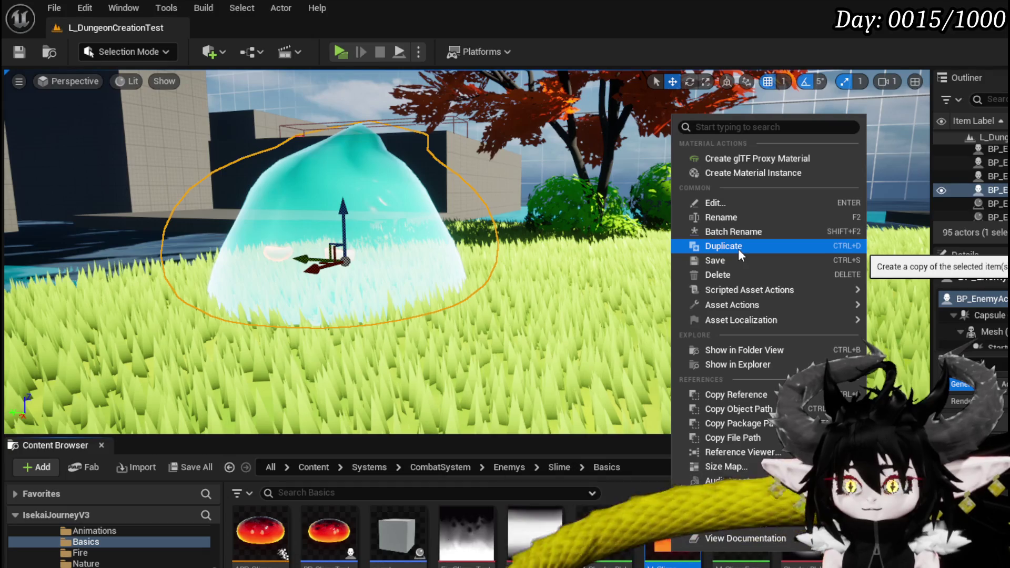
mouse_move(747, 305)
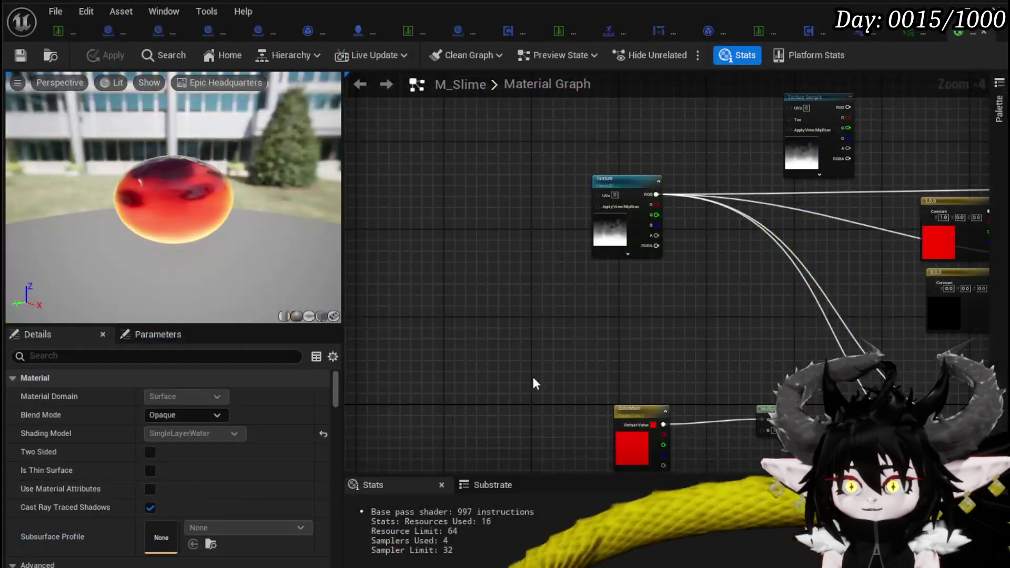
scroll(548, 254, up, 3)
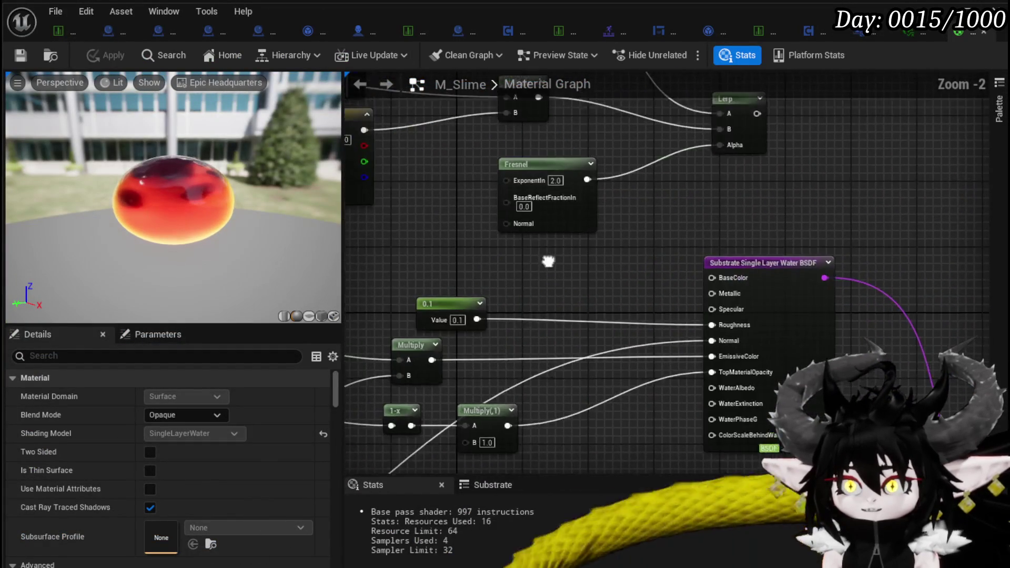
scroll(579, 274, down, 1)
scroll(743, 318, down, 1)
mouse_move(729, 301)
mouse_down()
mouse_move(875, 300)
mouse_move(661, 289)
mouse_move(657, 300)
mouse_up()
Step: Select and delete the constant, Multiply, Fresnel and Lerp node group
drag(792, 114, 445, 296)
scroll(827, 169, up, 2)
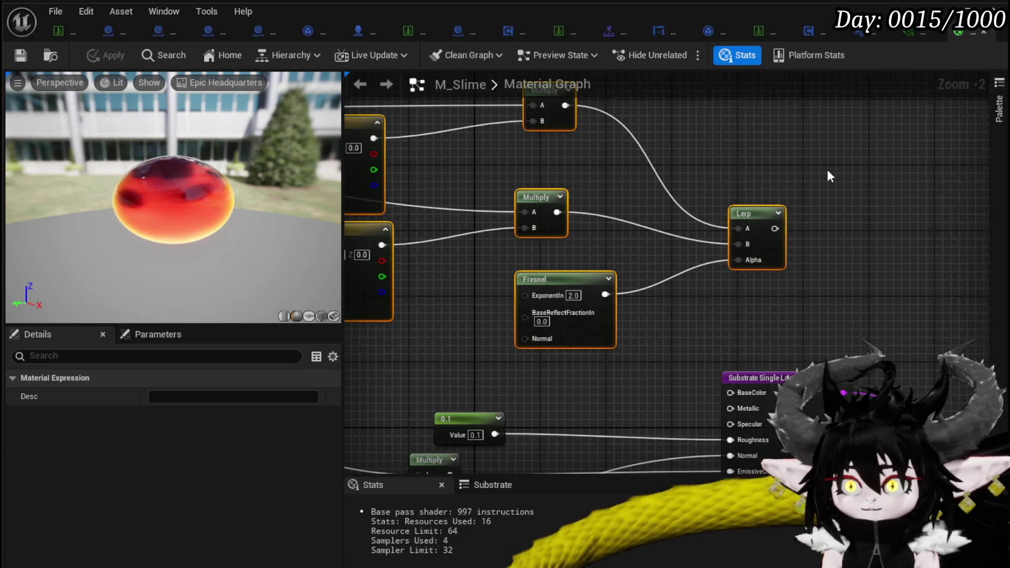
scroll(827, 170, down, 3)
mouse_move(905, 179)
mouse_down()
mouse_move(900, 140)
mouse_move(982, 79)
mouse_move(879, 81)
mouse_up()
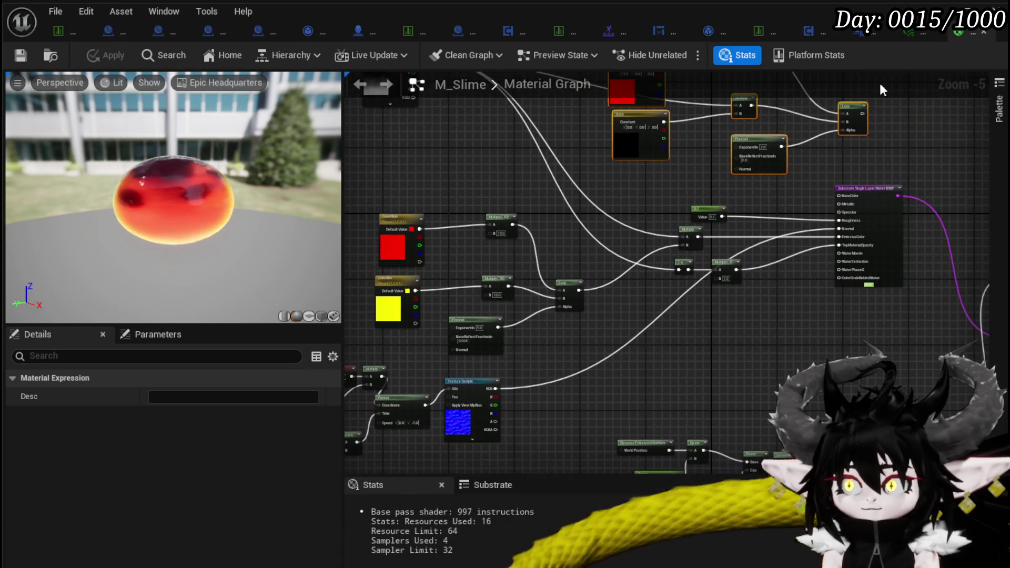
drag(537, 371, 678, 282)
scroll(536, 311, up, 3)
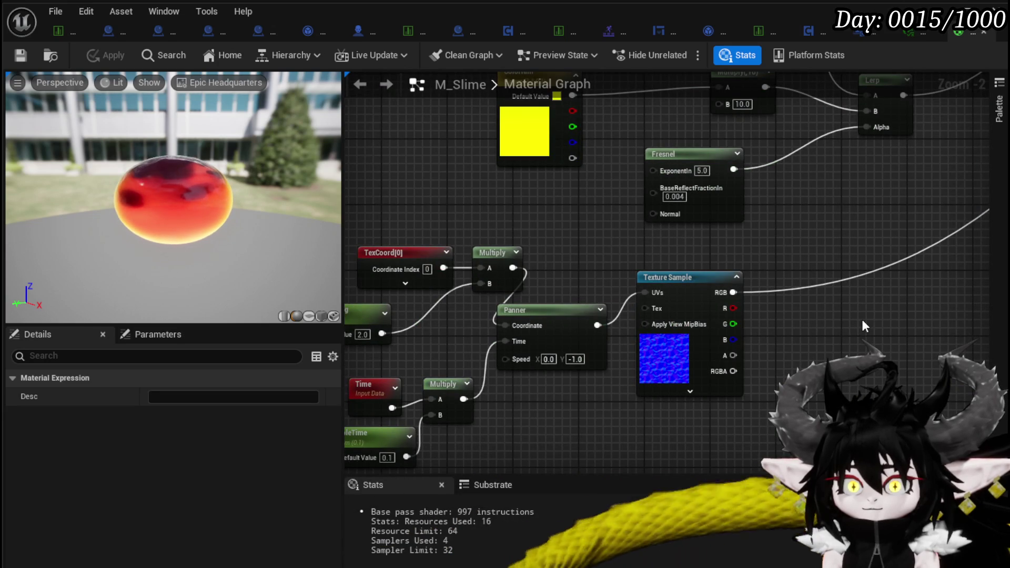
drag(863, 324, 891, 260)
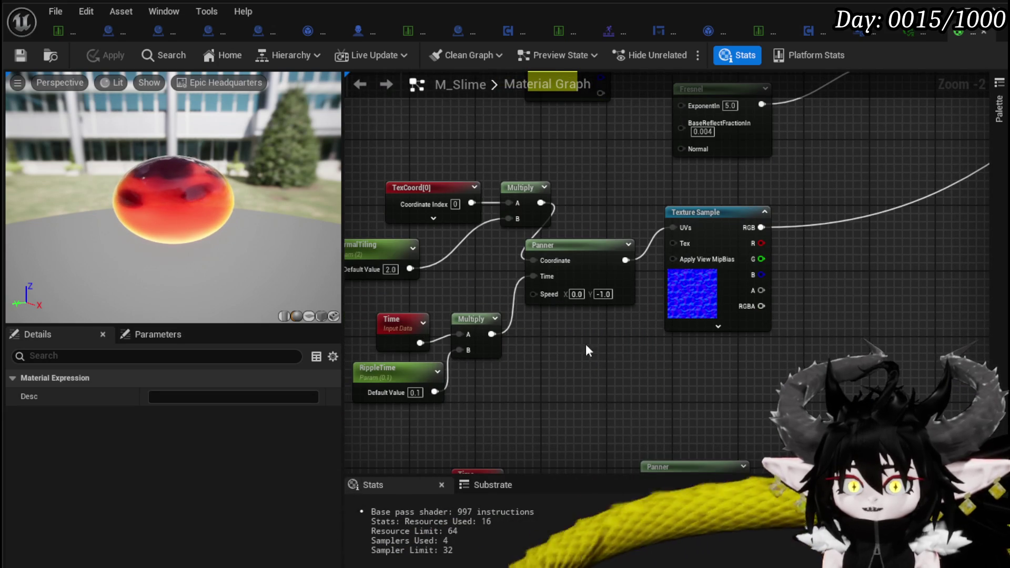
mouse_move(1004, 118)
mouse_down()
mouse_move(604, 228)
mouse_move(604, 259)
mouse_move(483, 287)
mouse_move(791, 112)
mouse_up()
scroll(605, 228, down, 2)
key(Delete)
mouse_move(617, 219)
mouse_down()
mouse_move(739, 218)
mouse_move(634, 386)
mouse_move(690, 382)
mouse_move(551, 347)
mouse_up()
click(552, 305)
drag(684, 205, 600, 251)
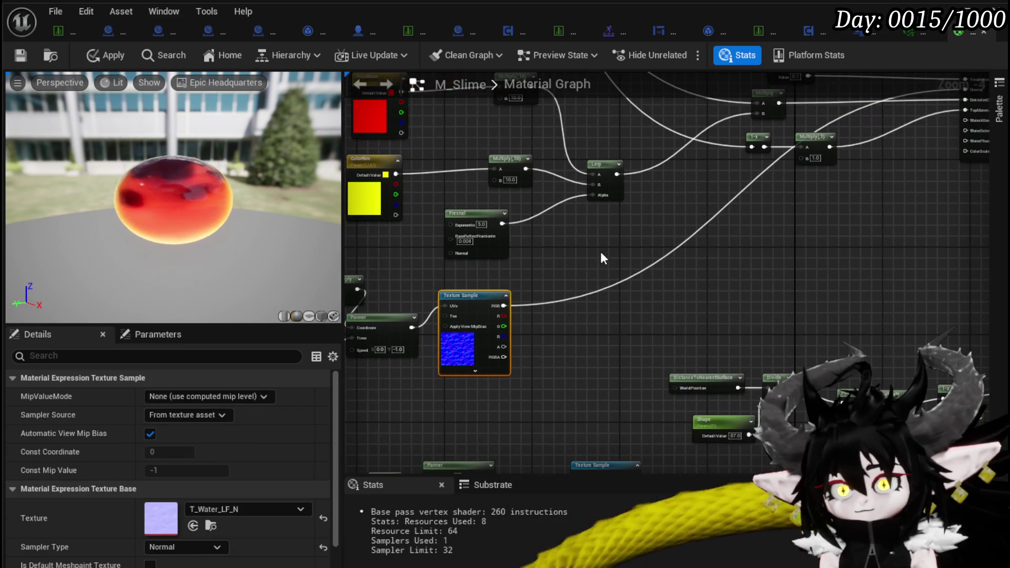
Step: Paste a copy of the Texture Sample and set its texture to T_foamy_water
key(ctrl+v)
scroll(719, 267, up, 3)
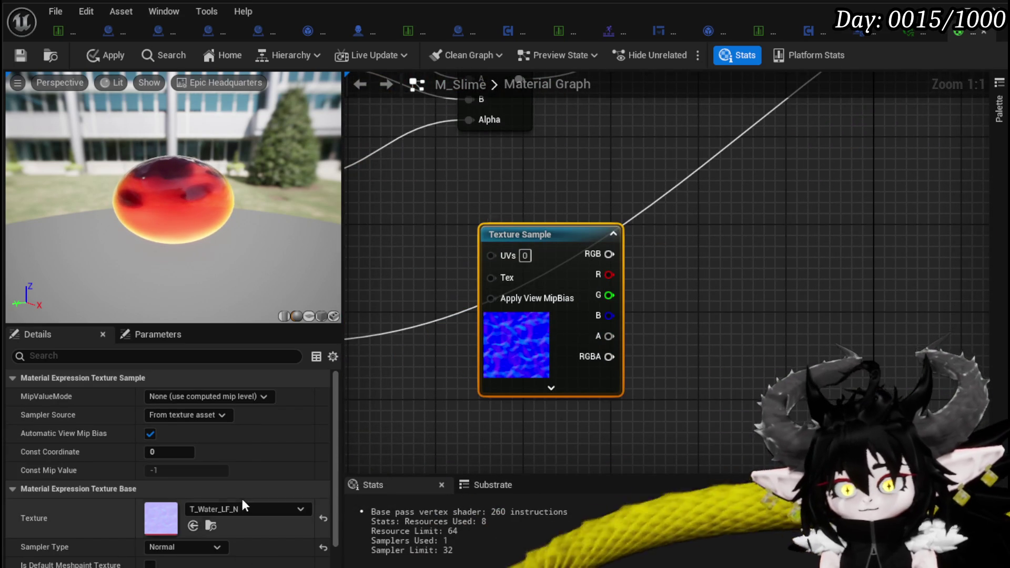
click(247, 509)
text(Bubbles)
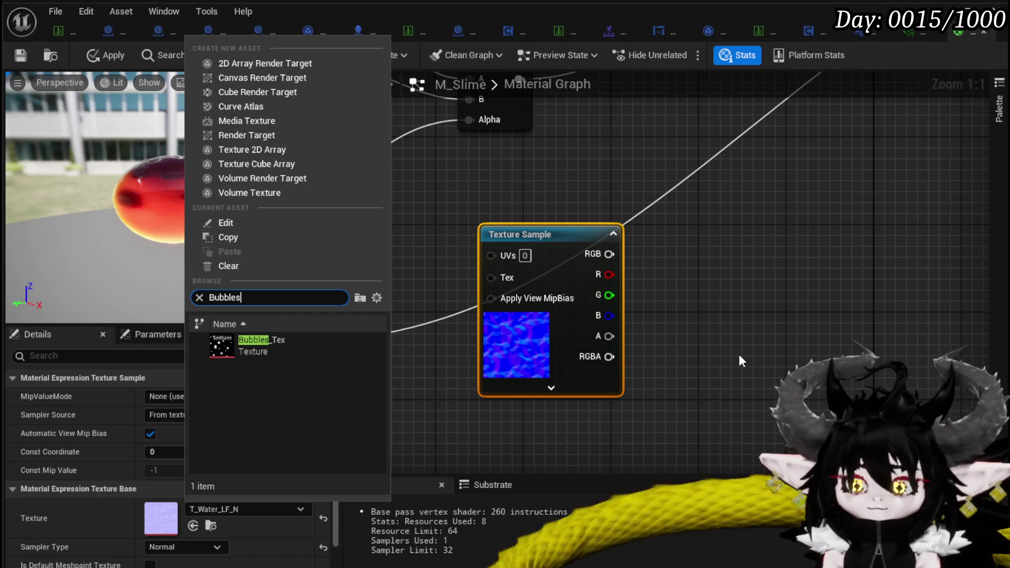
key(BackSpace)
key(BackSpace)
key(BackSpace)
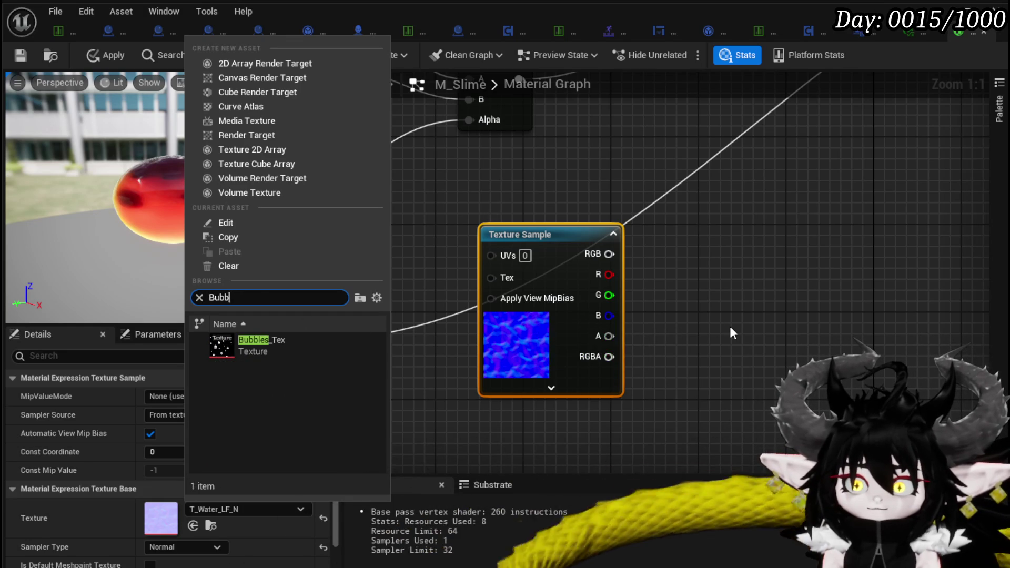
text(Water)
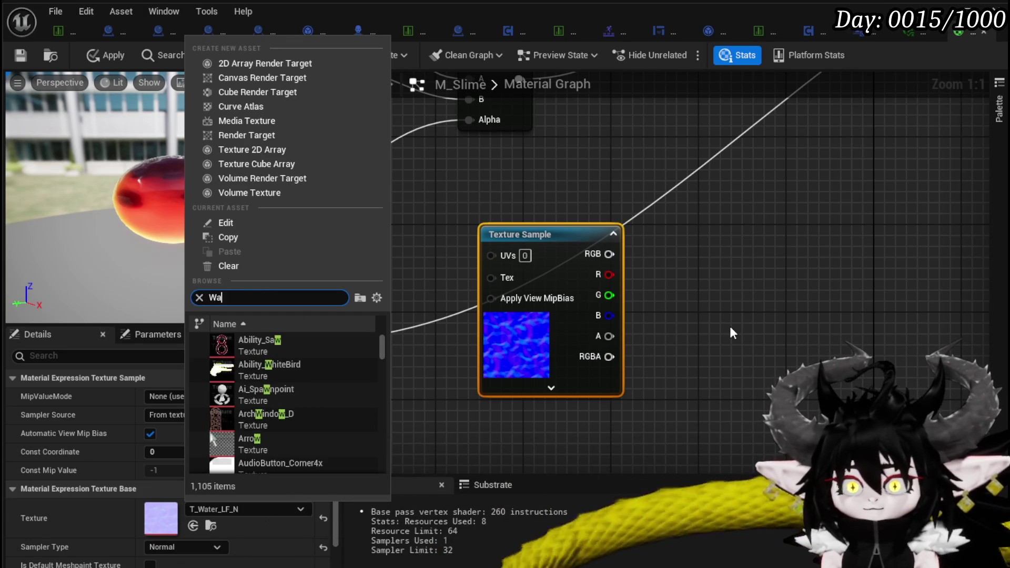
click(326, 400)
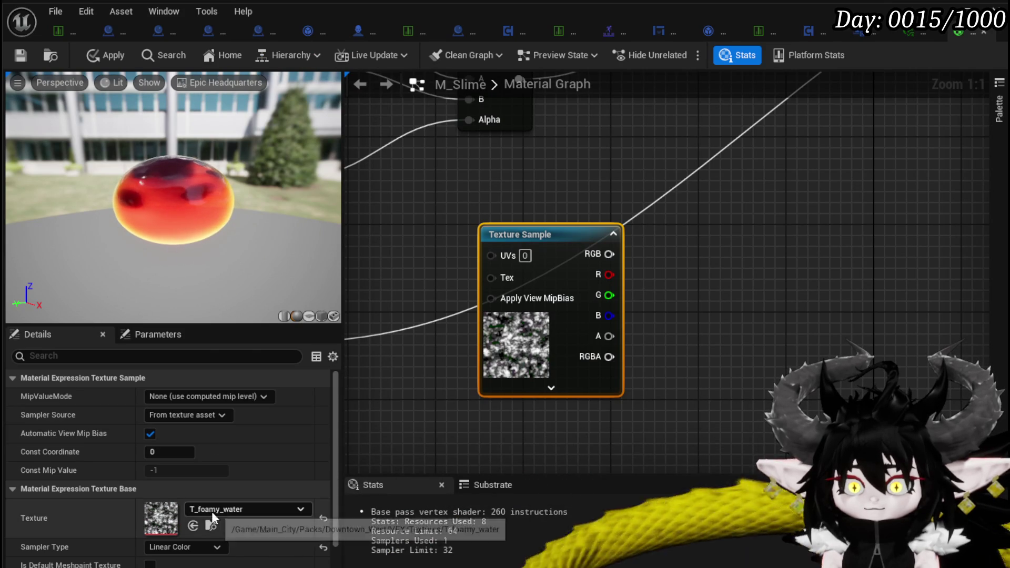
Step: Move the new T_foamy_water sample beside the Texture parameter node
scroll(555, 387, down, 4)
scroll(458, 413, down, 3)
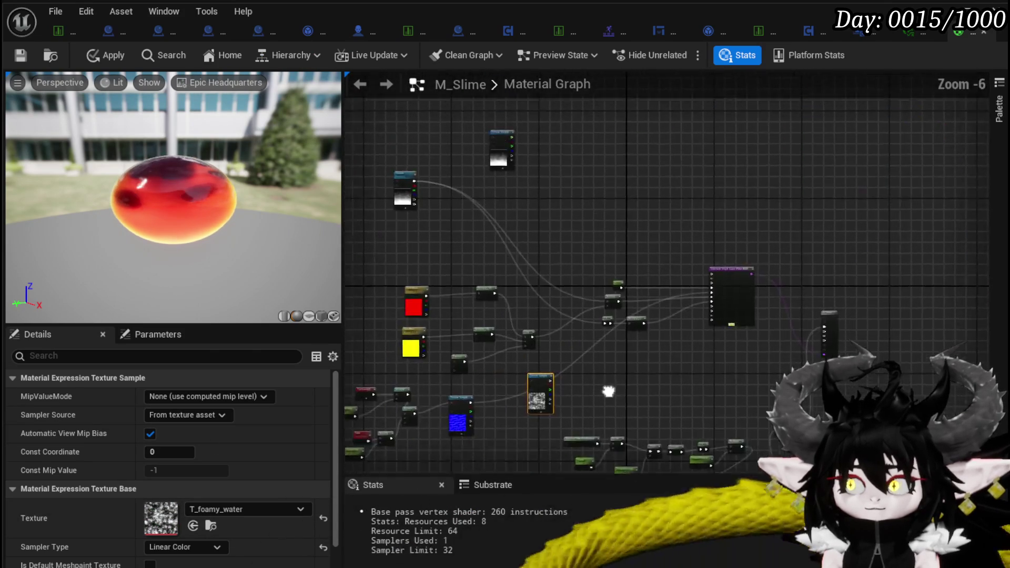
scroll(642, 357, up, 3)
mouse_move(643, 357)
mouse_down()
mouse_move(495, 179)
mouse_move(620, 224)
mouse_move(645, 211)
mouse_up()
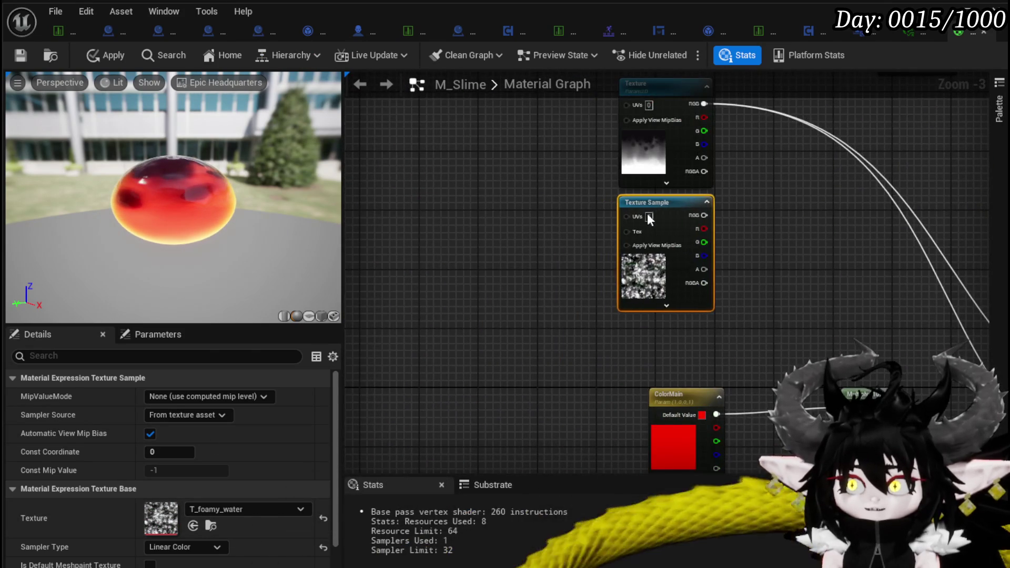
right_click(435, 265)
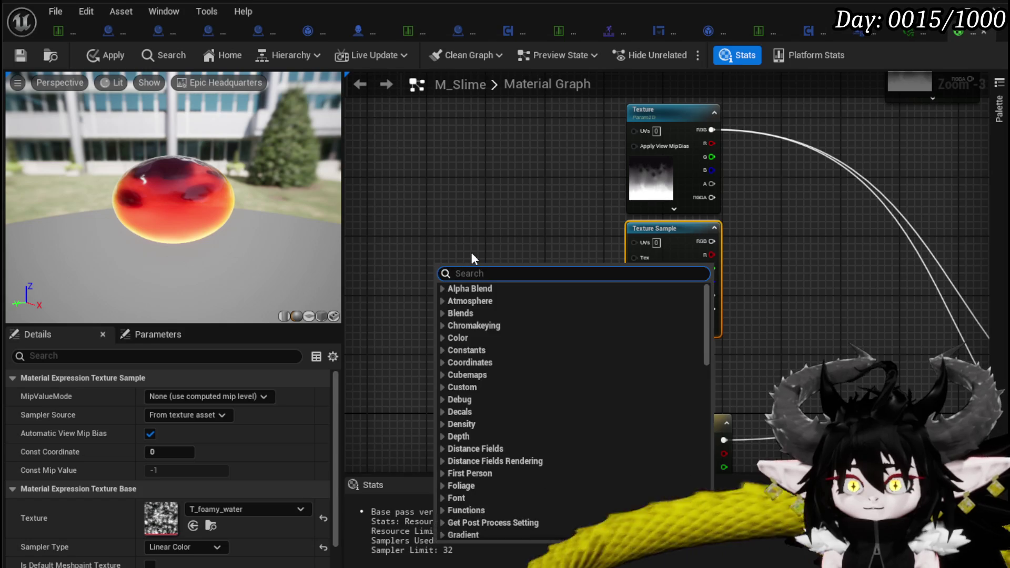
Step: Add a Panner node wired into the foamy Texture Sample's UVs and position it beside the texture
text(Panner)
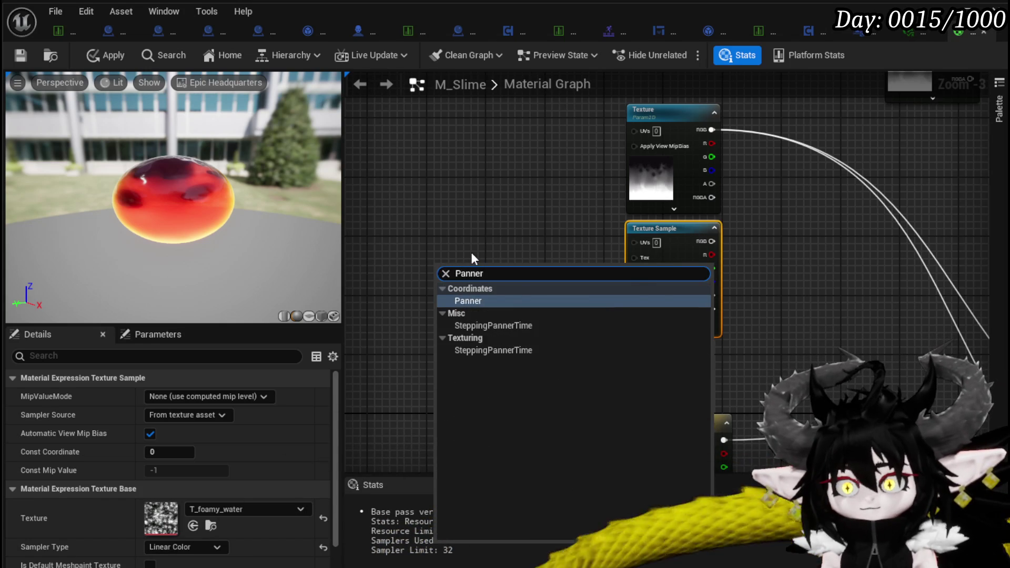
key(Return)
scroll(488, 241, up, 2)
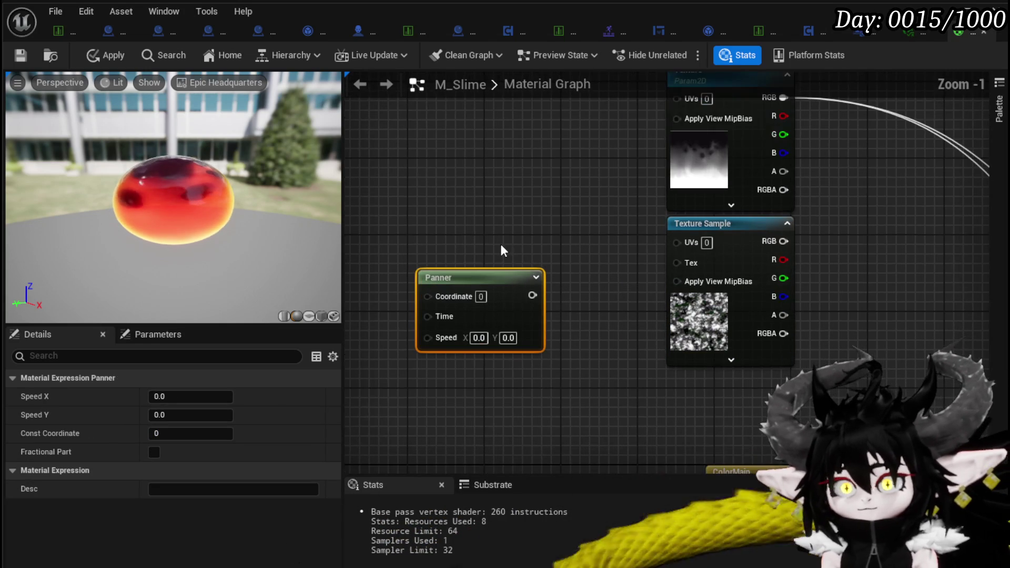
mouse_move(532, 295)
mouse_down()
mouse_move(684, 263)
mouse_move(678, 242)
mouse_up()
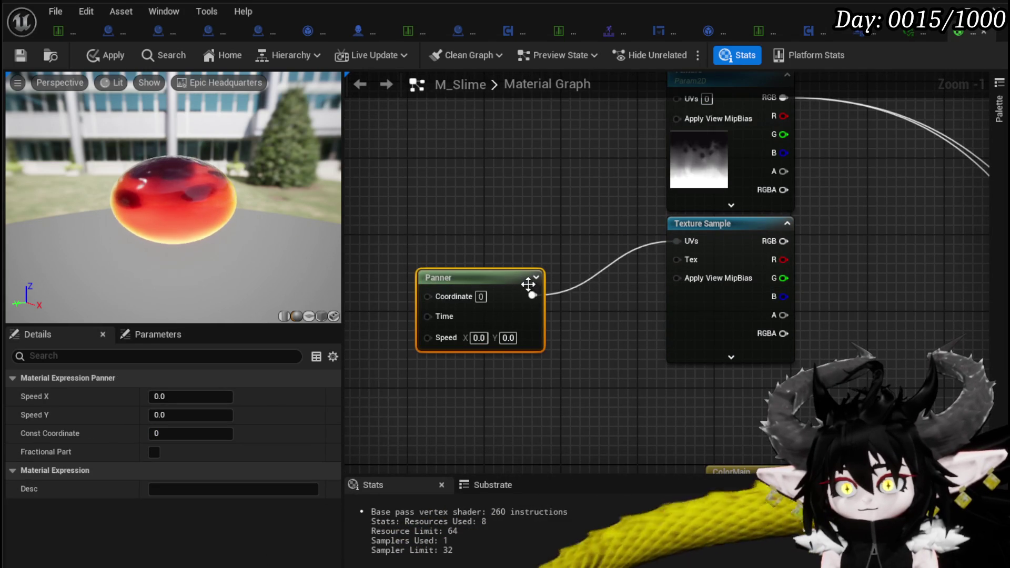
drag(528, 285, 519, 250)
click(577, 331)
mouse_move(577, 331)
mouse_down()
mouse_move(419, 352)
mouse_move(635, 287)
mouse_move(536, 290)
mouse_move(598, 282)
mouse_up()
Step: Add a trial Multiply combining the Texture parameter with the foamy Texture Sample RGB
text(multiply)
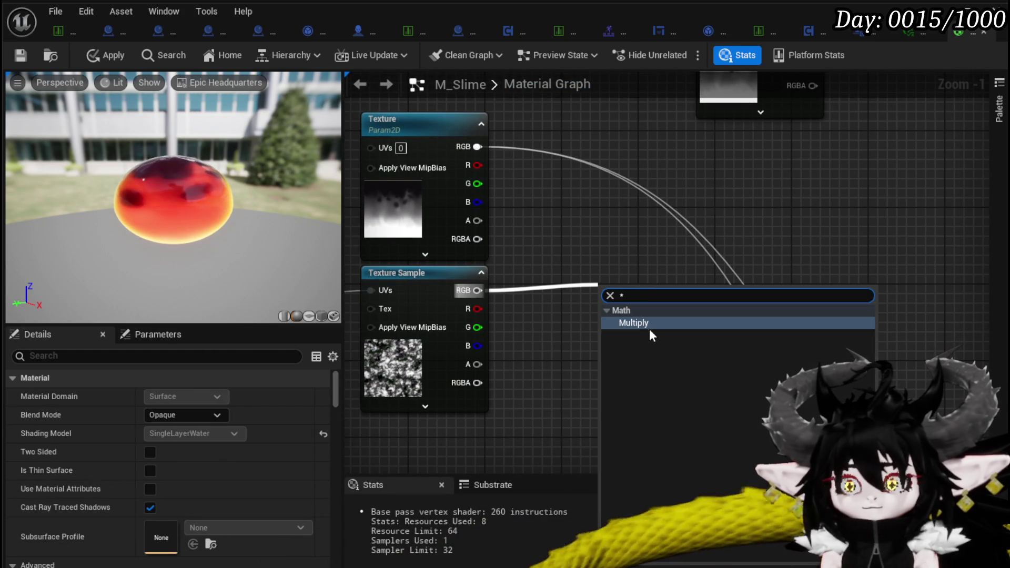
click(626, 323)
drag(626, 293, 599, 234)
drag(477, 290, 592, 273)
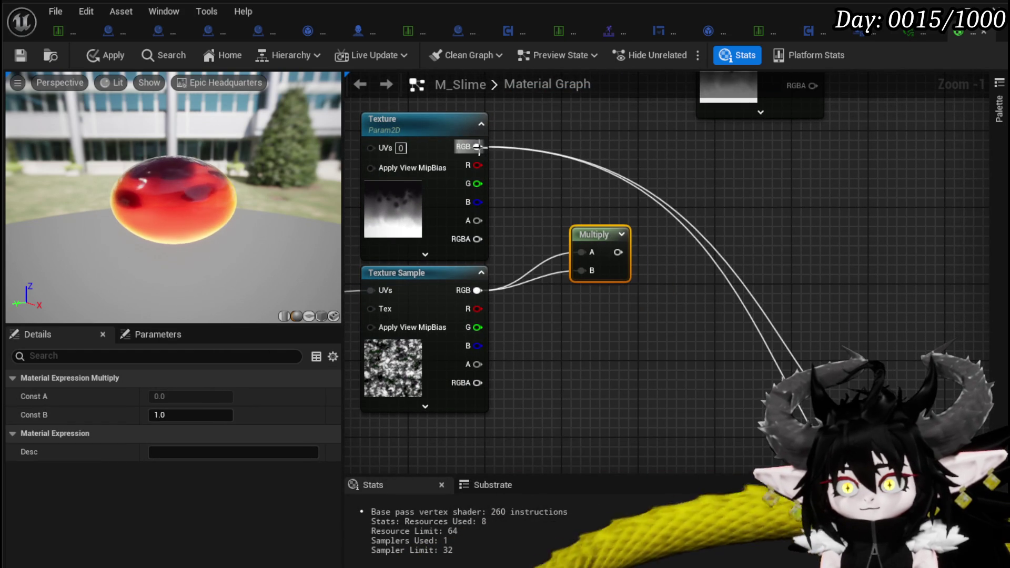
mouse_move(484, 154)
mouse_down()
mouse_move(525, 170)
mouse_move(614, 251)
mouse_up()
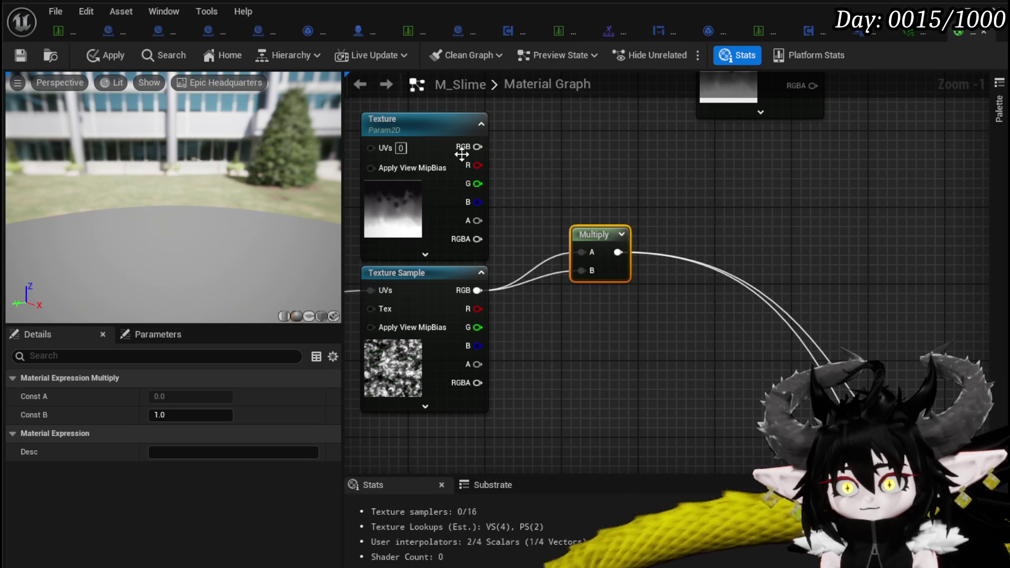
mouse_move(477, 147)
mouse_down()
mouse_move(580, 261)
mouse_move(581, 252)
mouse_up()
Step: Return the outgoing wires to the Texture parameter and delete the Multiply node
scroll(604, 191, down, 1)
mouse_move(604, 191)
mouse_down()
mouse_move(703, 202)
mouse_move(710, 181)
mouse_up()
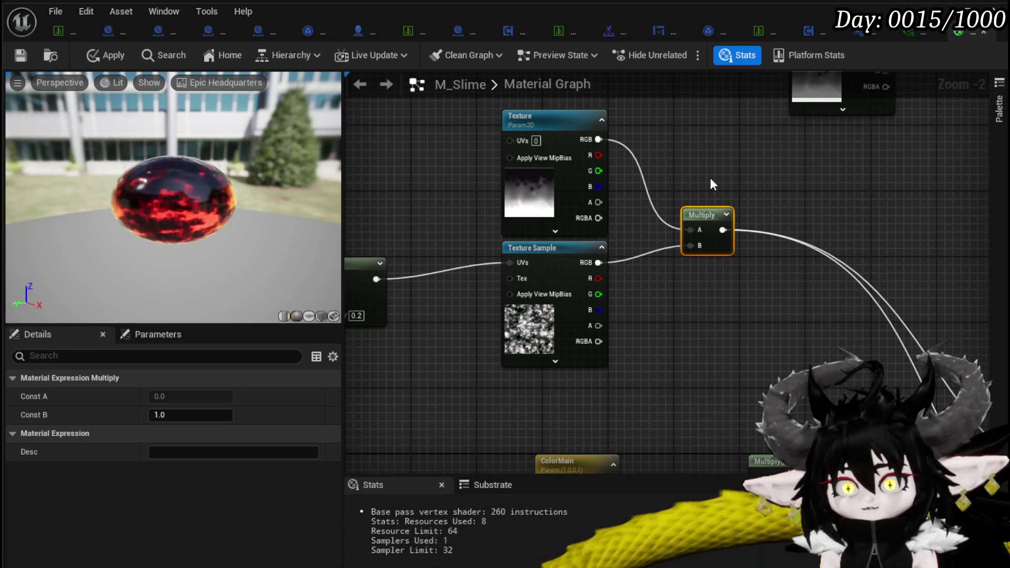
drag(705, 314, 734, 282)
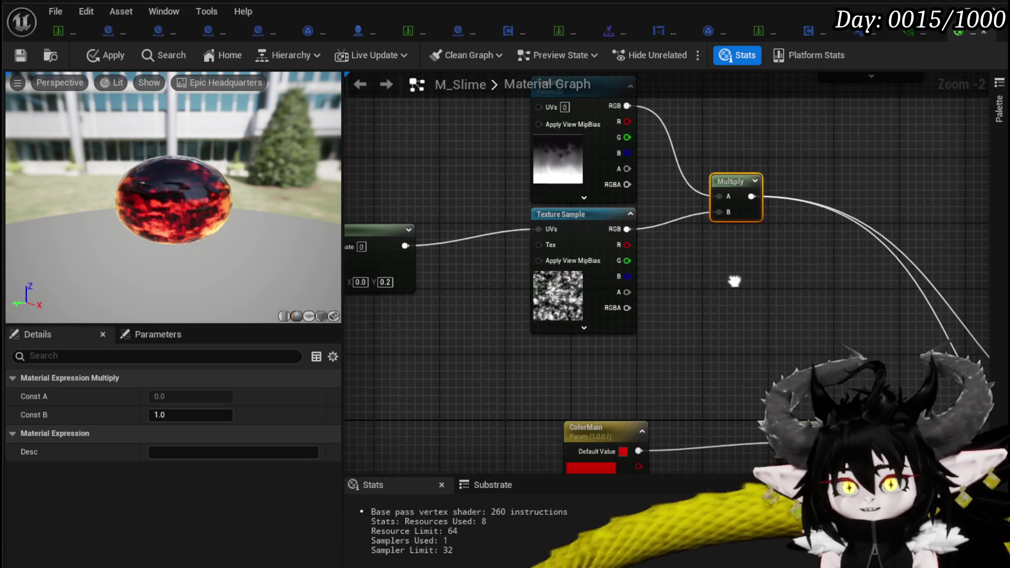
mouse_move(588, 221)
mouse_down()
mouse_move(557, 238)
mouse_move(524, 231)
mouse_up()
mouse_move(661, 218)
mouse_down()
mouse_move(660, 118)
mouse_move(677, 111)
mouse_move(630, 235)
mouse_up()
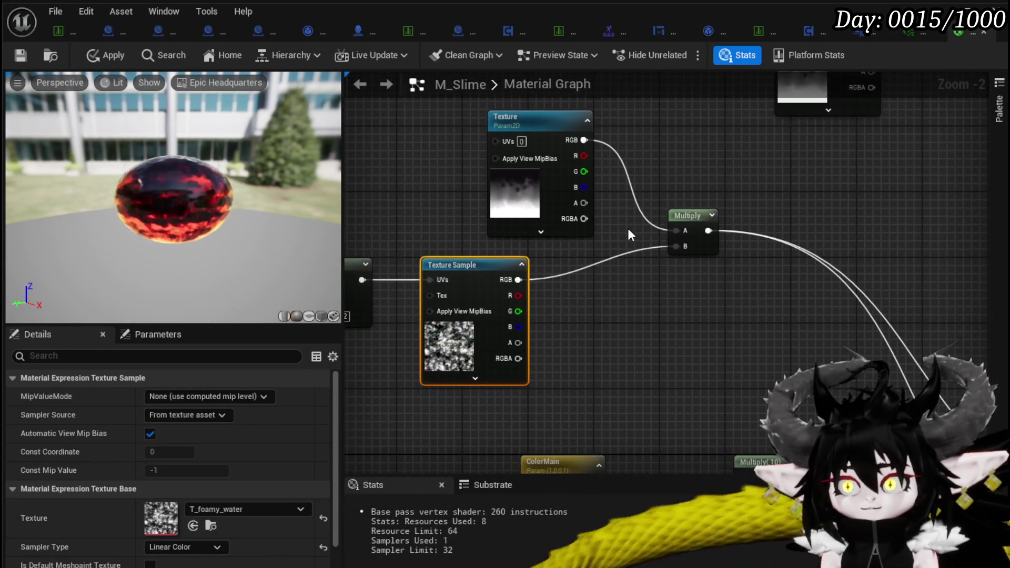
mouse_move(720, 237)
mouse_down()
mouse_move(639, 162)
mouse_move(585, 140)
mouse_up()
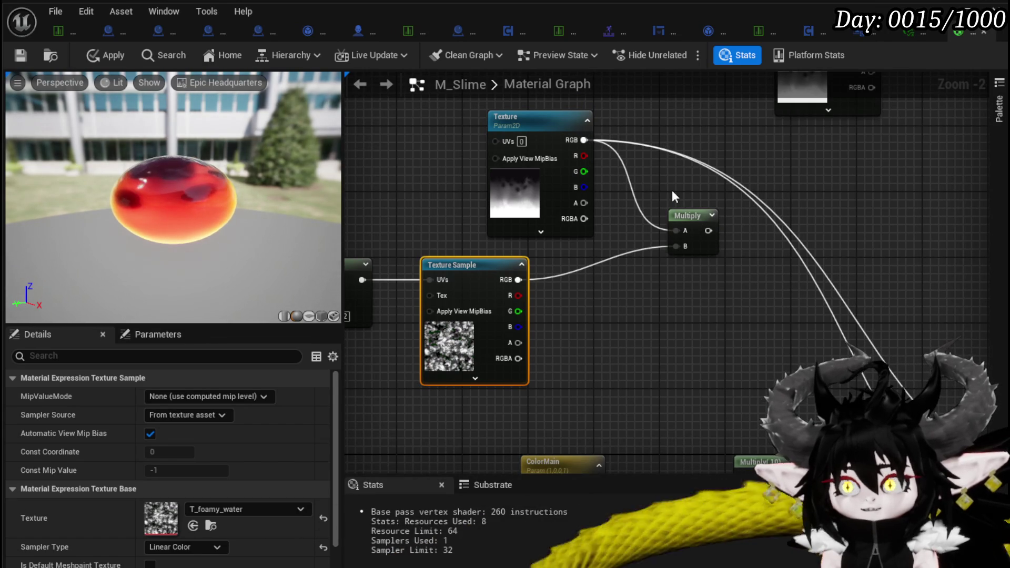
click(691, 247)
key(Delete)
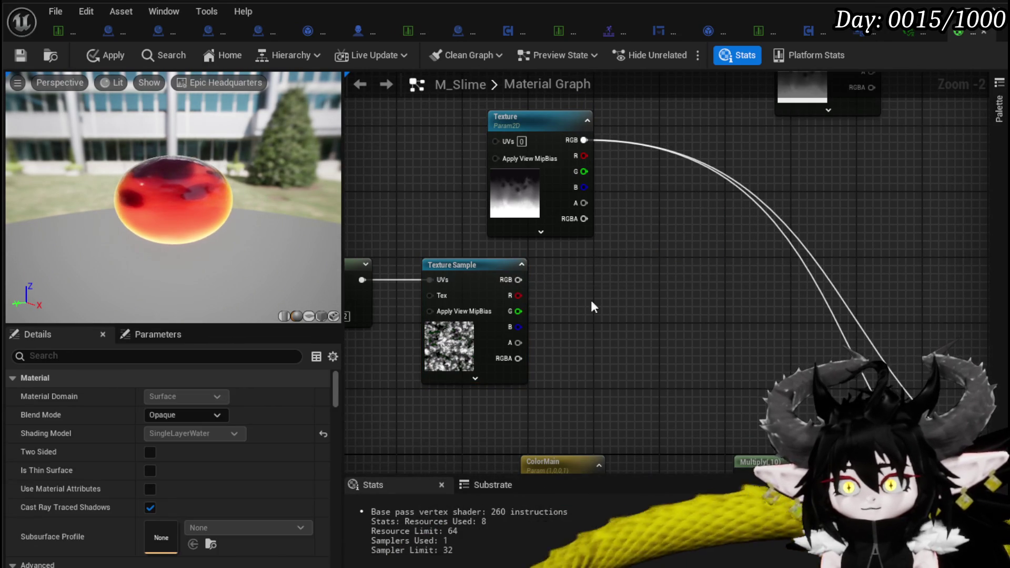
scroll(552, 289, down, 1)
scroll(686, 308, up, 3)
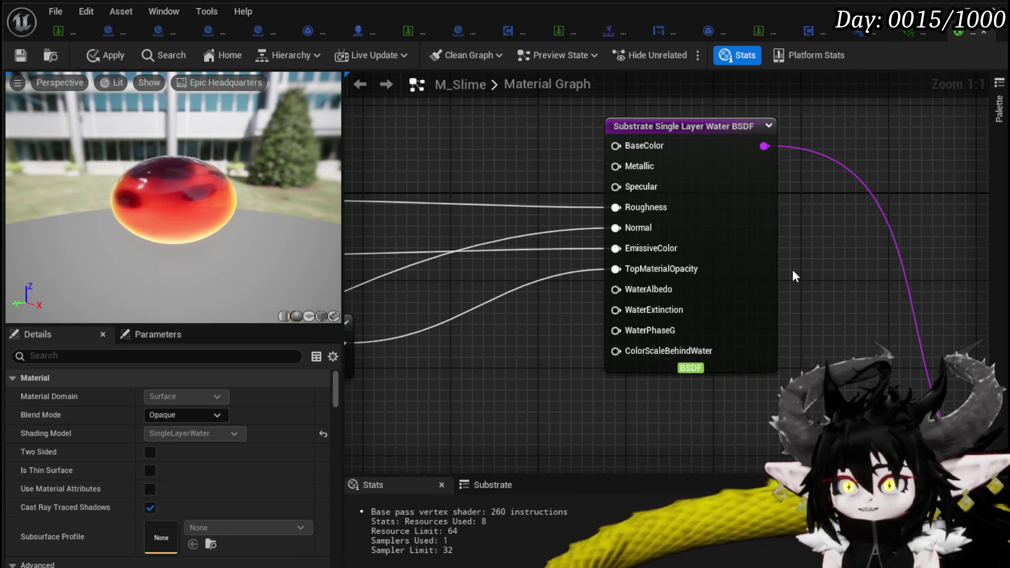
mouse_move(819, 276)
mouse_down()
mouse_move(685, 248)
mouse_move(667, 202)
mouse_move(791, 205)
mouse_move(931, 377)
mouse_up()
mouse_move(774, 394)
mouse_down()
mouse_move(599, 282)
mouse_move(613, 195)
mouse_up()
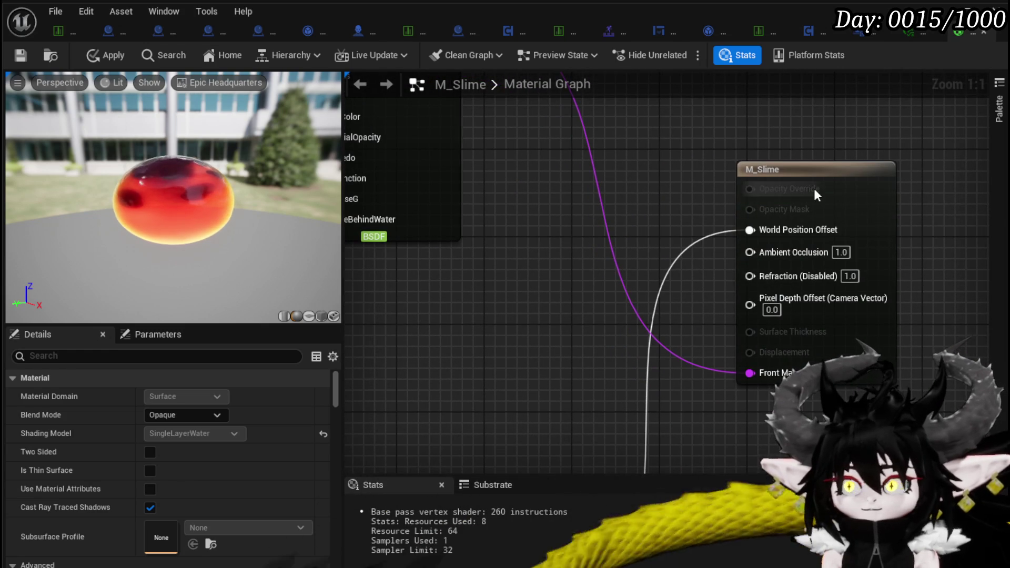
mouse_move(801, 210)
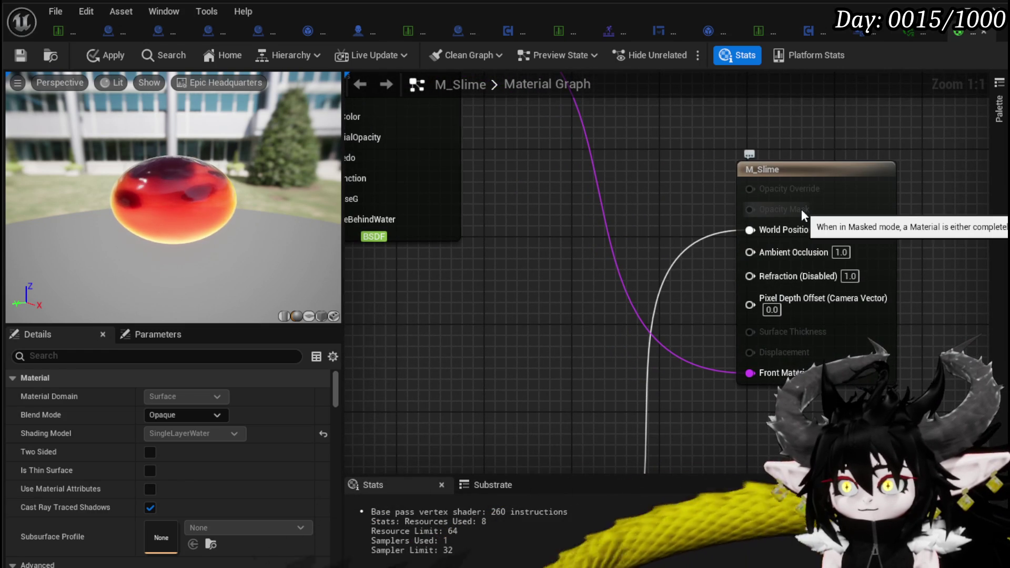
click(854, 218)
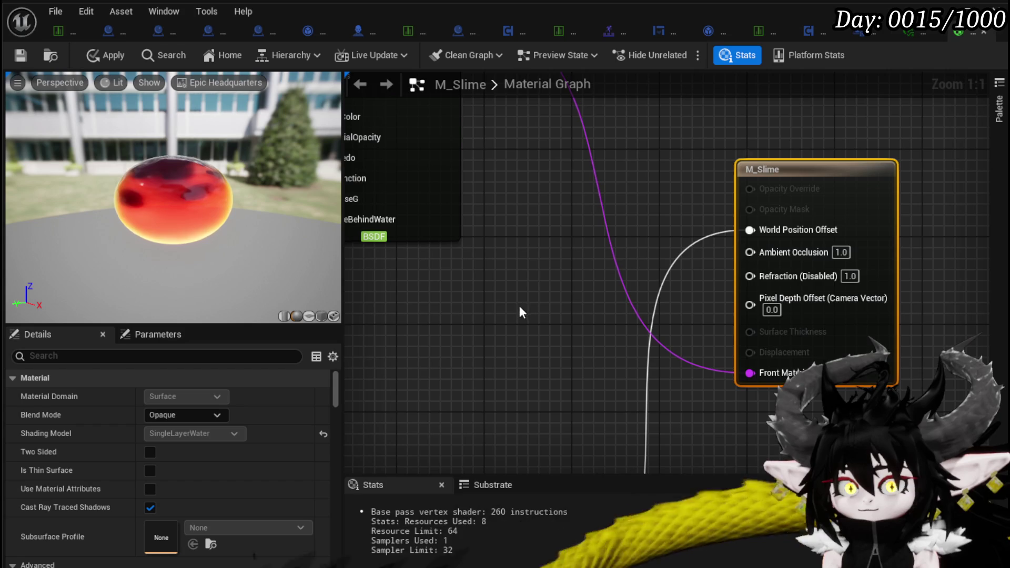
mouse_move(543, 295)
mouse_down()
mouse_move(693, 413)
mouse_move(699, 371)
mouse_move(707, 413)
mouse_up()
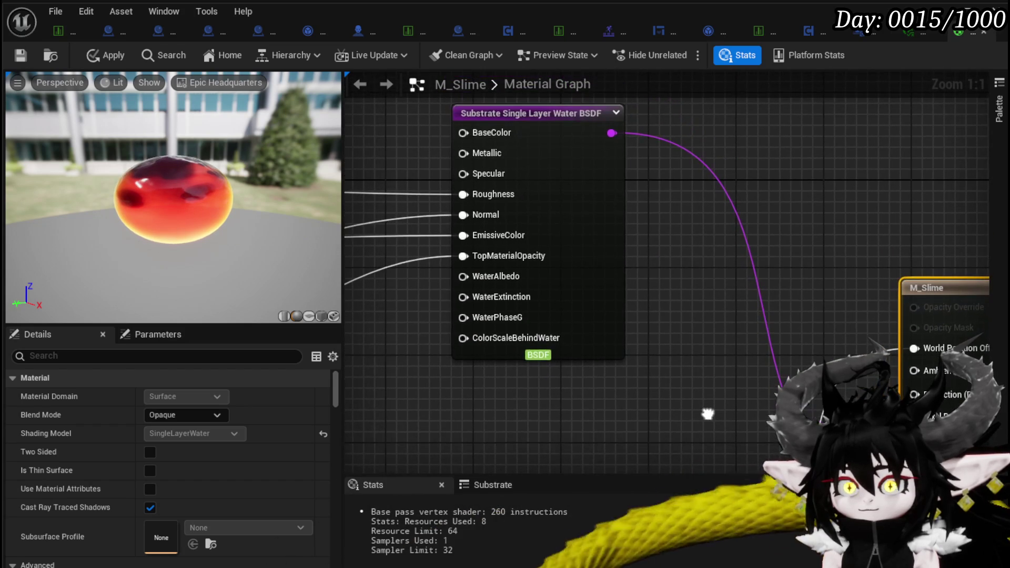
drag(390, 327, 579, 351)
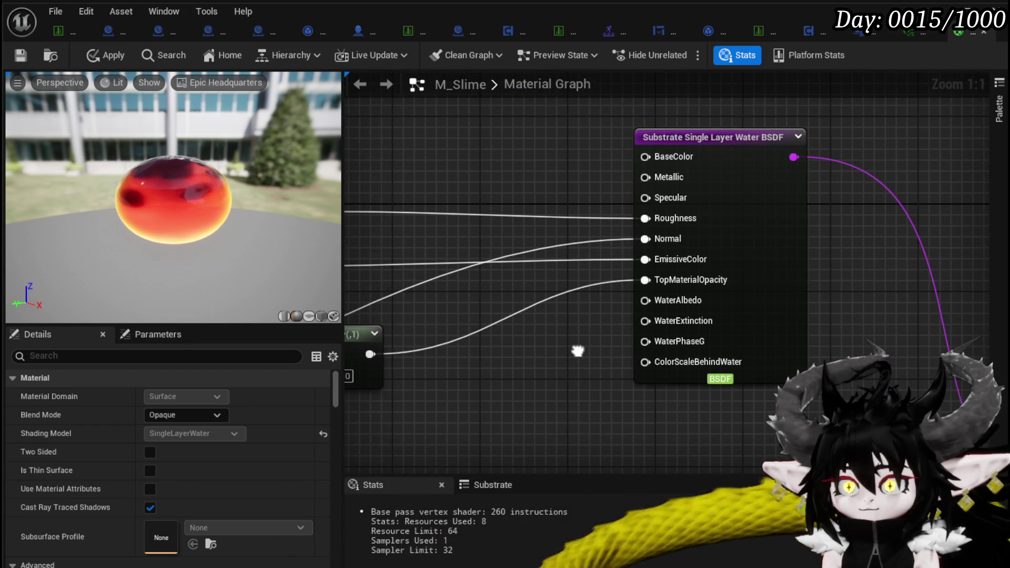
scroll(579, 150, down, 2)
mouse_move(673, 226)
mouse_down()
mouse_move(693, 238)
mouse_move(706, 323)
mouse_up()
mouse_move(393, 310)
mouse_down()
mouse_move(552, 307)
mouse_move(758, 228)
mouse_move(567, 199)
mouse_move(328, 200)
mouse_move(791, 206)
mouse_move(520, 132)
mouse_up()
scroll(617, 133, up, 2)
drag(617, 132, 655, 99)
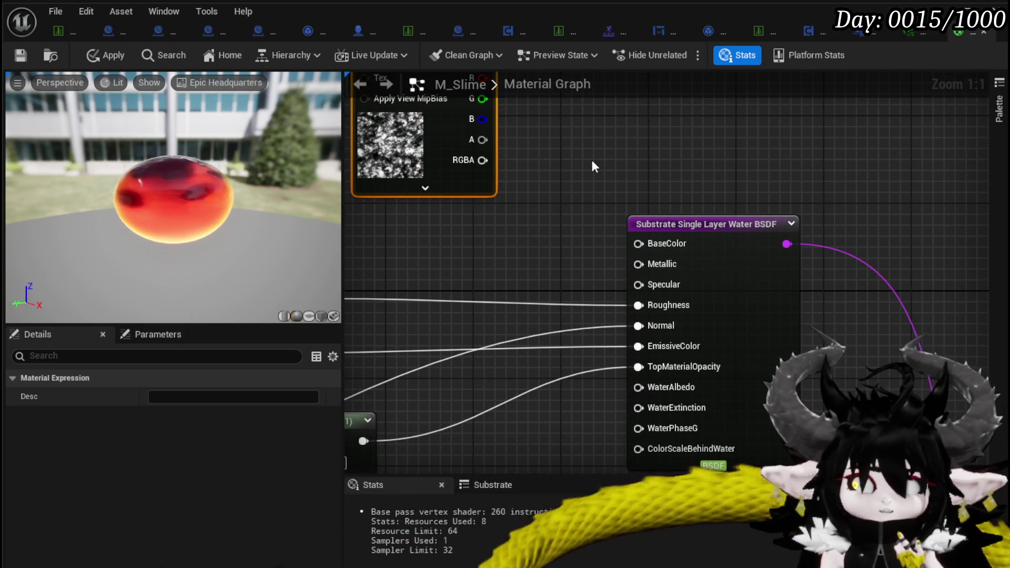
Step: Add a new Multiply node fed by Multiply(1)'s output using the '*' search
mouse_move(600, 185)
mouse_down()
mouse_move(665, 153)
mouse_move(693, 206)
mouse_move(676, 255)
mouse_up()
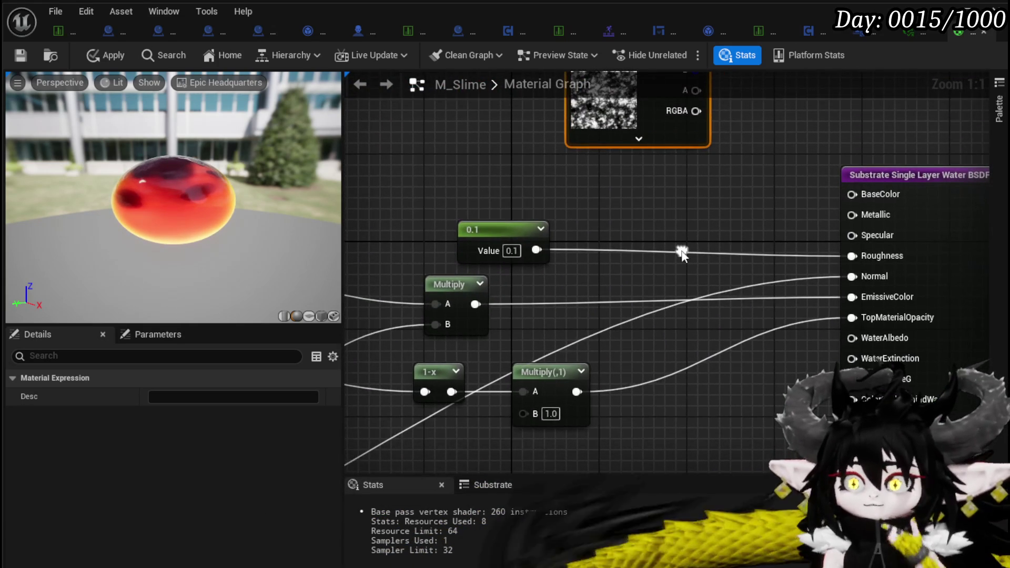
scroll(510, 216, down, 2)
drag(506, 197, 672, 130)
mouse_move(605, 255)
mouse_down()
mouse_move(731, 373)
mouse_move(412, 197)
mouse_up()
drag(545, 271, 607, 267)
text(*)
click(652, 306)
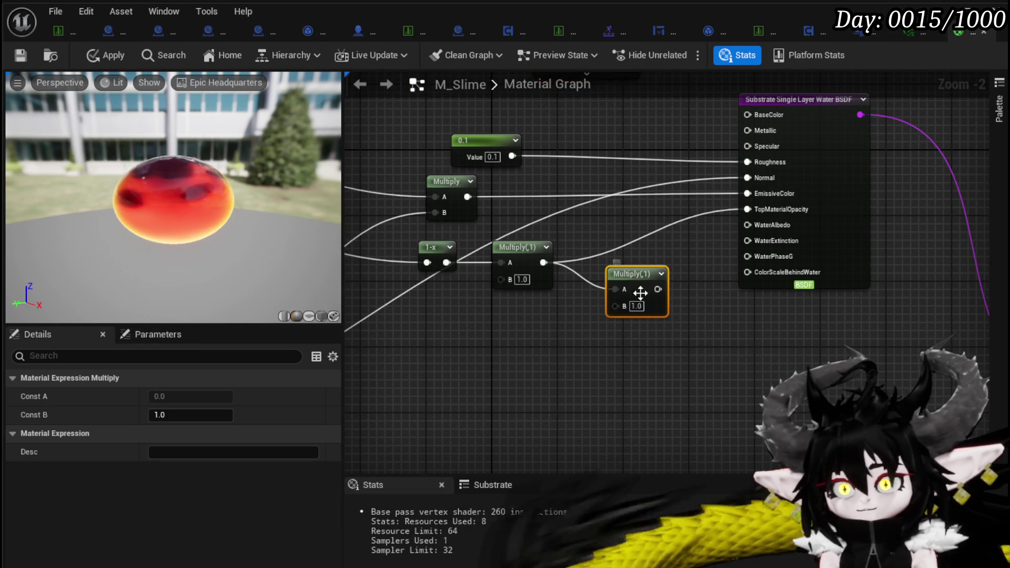
Step: Wire the panning texture's RGB into the new Multiply's B input and check the preview sphere
mouse_move(579, 326)
mouse_down()
mouse_move(634, 239)
mouse_move(652, 158)
mouse_up()
mouse_move(623, 112)
mouse_down()
mouse_move(565, 428)
mouse_move(620, 418)
mouse_move(747, 340)
mouse_up()
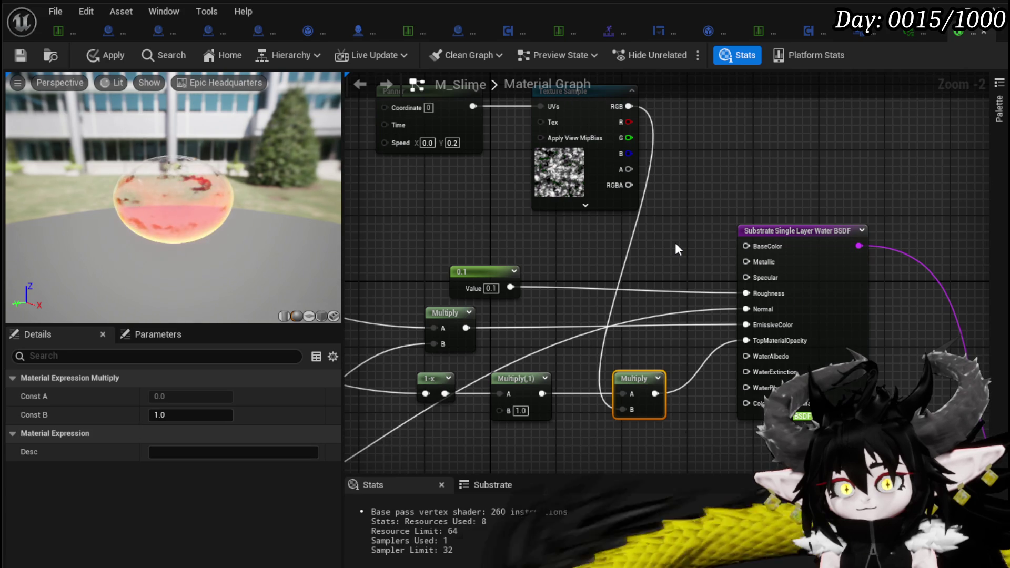
scroll(115, 220, up, 5)
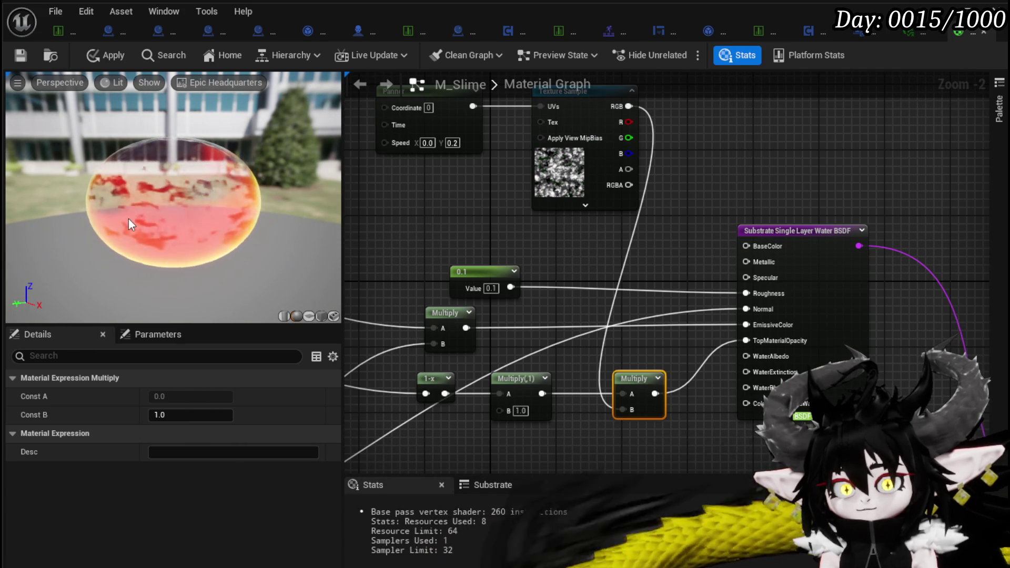
mouse_move(128, 219)
mouse_down()
mouse_move(134, 247)
mouse_move(147, 220)
mouse_move(221, 213)
mouse_up()
drag(634, 112, 722, 124)
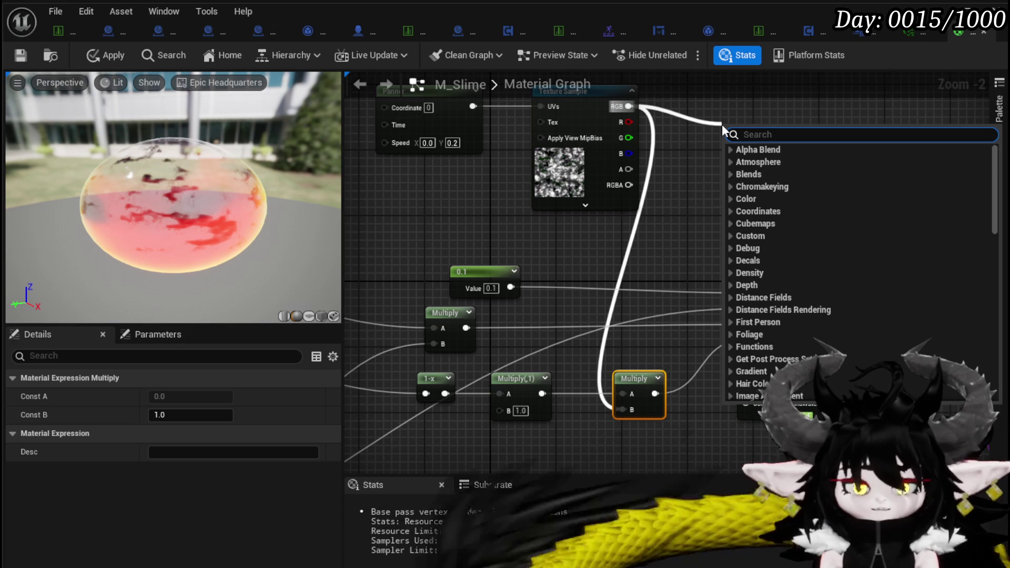
Step: Insert a 1-x (OneMinus) node so the inverted texture feeds the Multiply's B input
text(one)
key(Return)
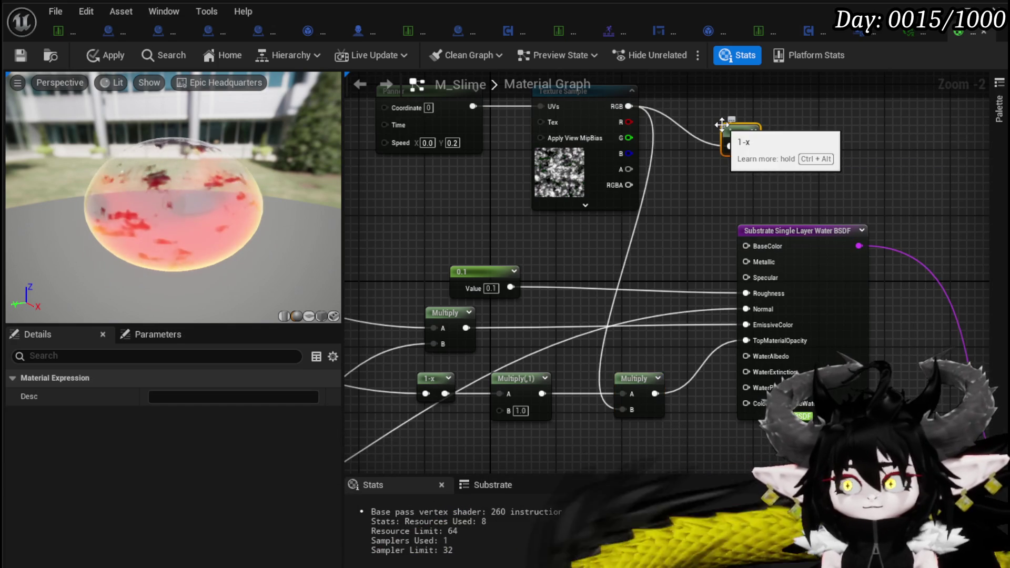
drag(750, 146, 630, 408)
drag(753, 134, 694, 112)
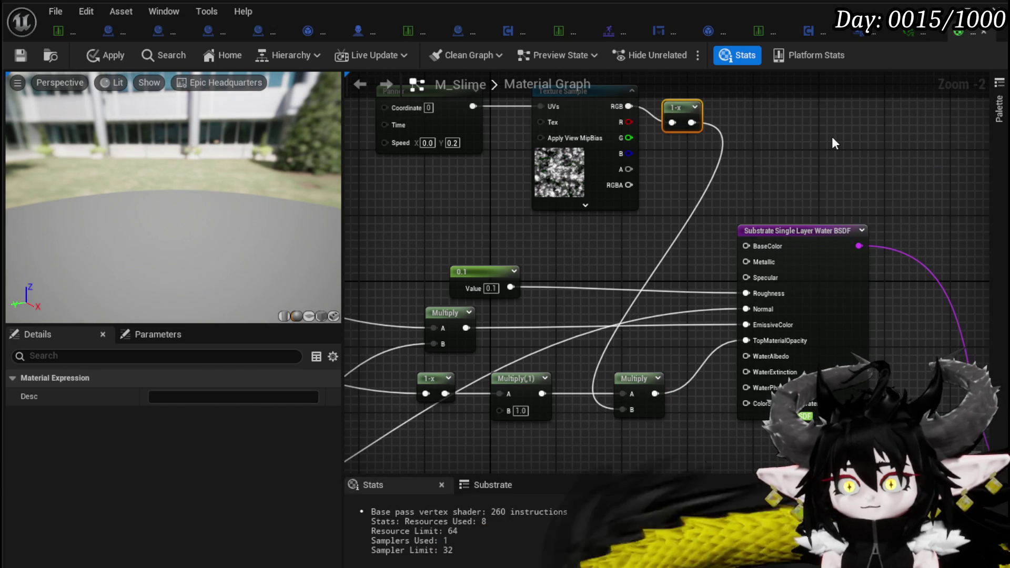
drag(221, 234, 221, 211)
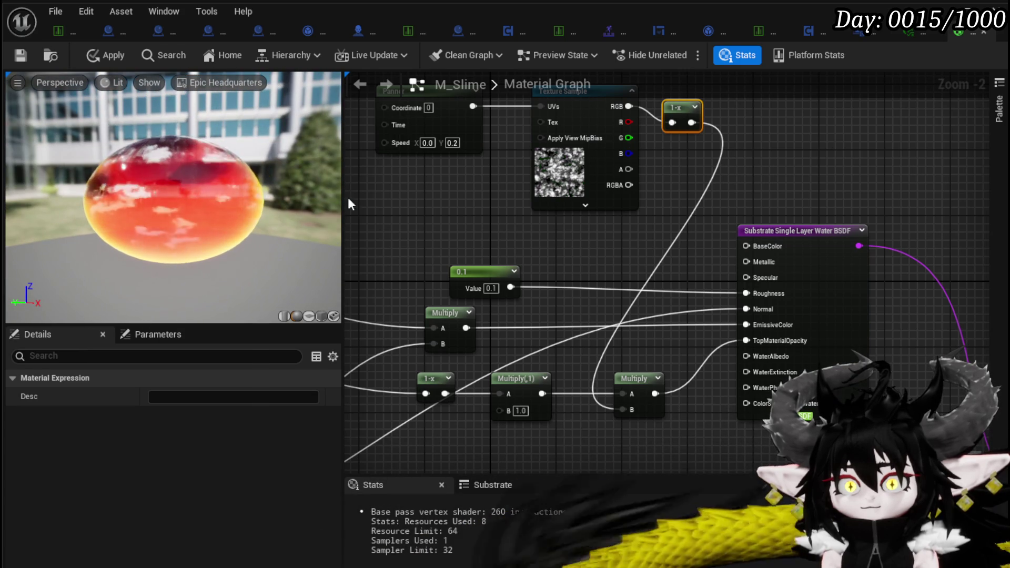
Step: Wire Multiply(1) straight to TopMaterialOpacity, delete the Panner, Texture Sample and 1-x nodes, then apply
mouse_move(542, 394)
mouse_down()
mouse_move(561, 402)
mouse_move(611, 381)
mouse_up()
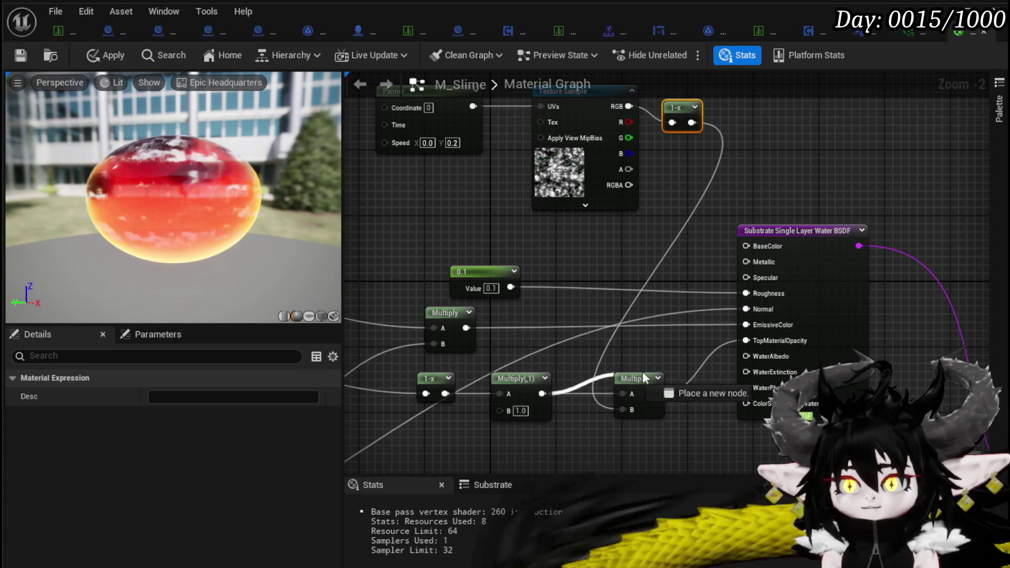
drag(772, 341, 772, 340)
drag(728, 188, 733, 281)
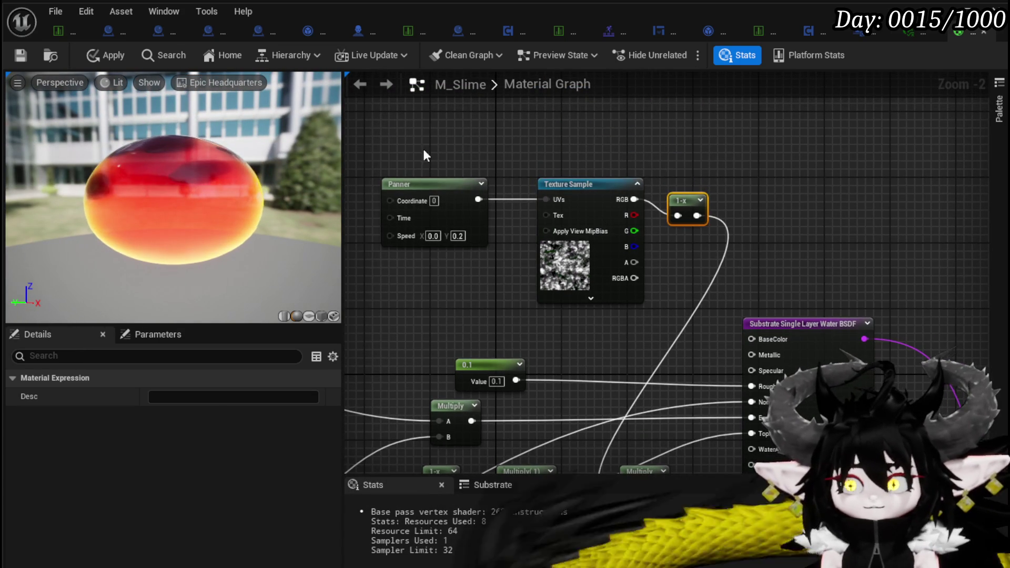
key(Delete)
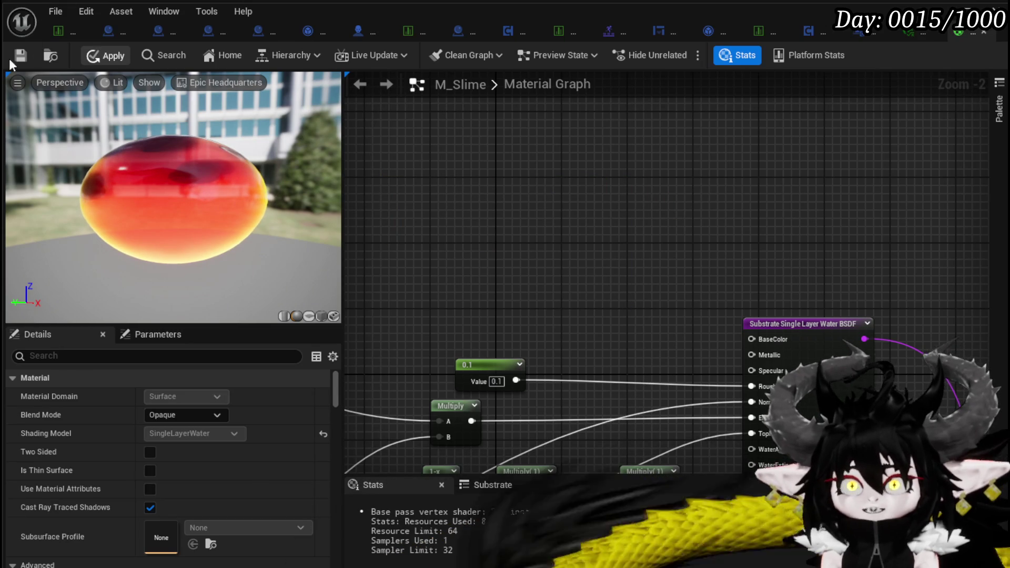
click(21, 55)
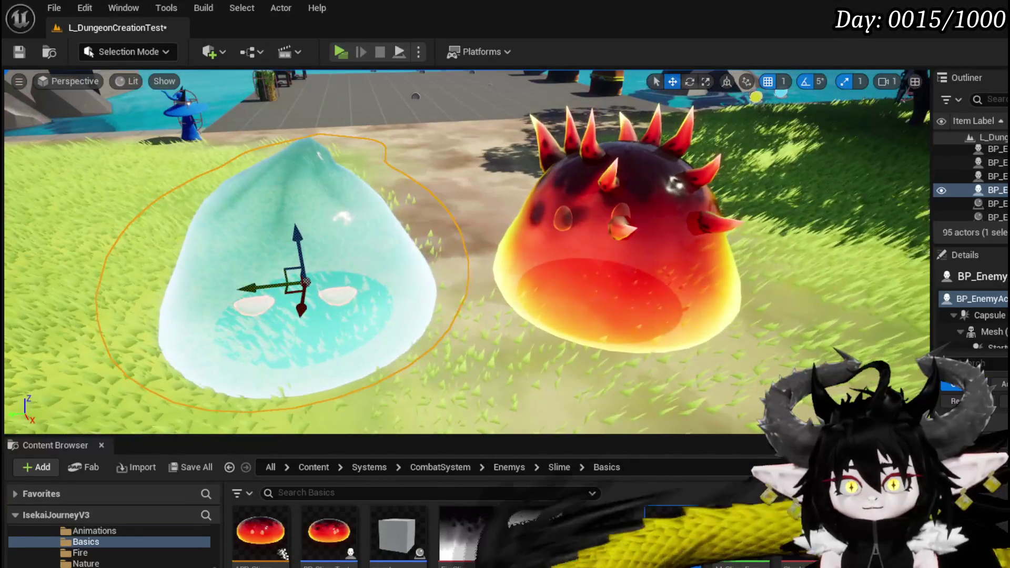
Step: Save the modified assets and the L_DungeonCreationTest level with Ctrl+S
key(ctrl+s)
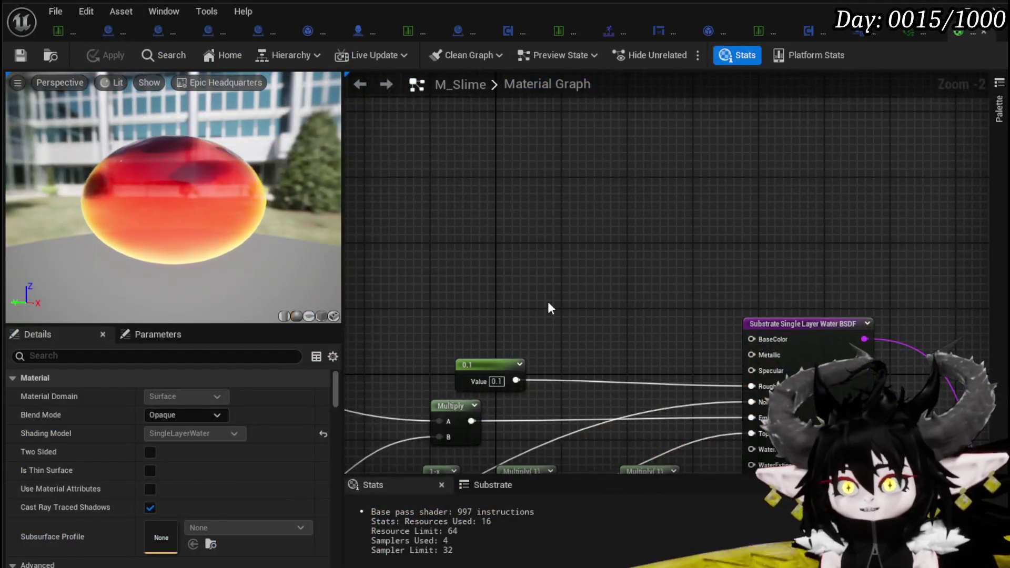
Step: Clear out the leftover unconnected Multiply(,1) node and apply the M_Slime material
drag(547, 301, 581, 160)
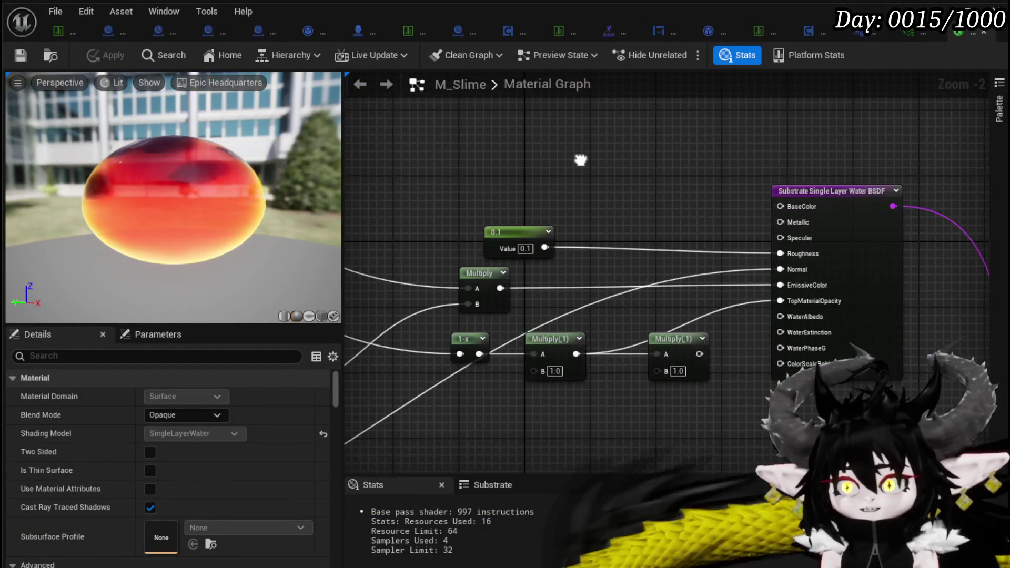
drag(704, 417, 553, 383)
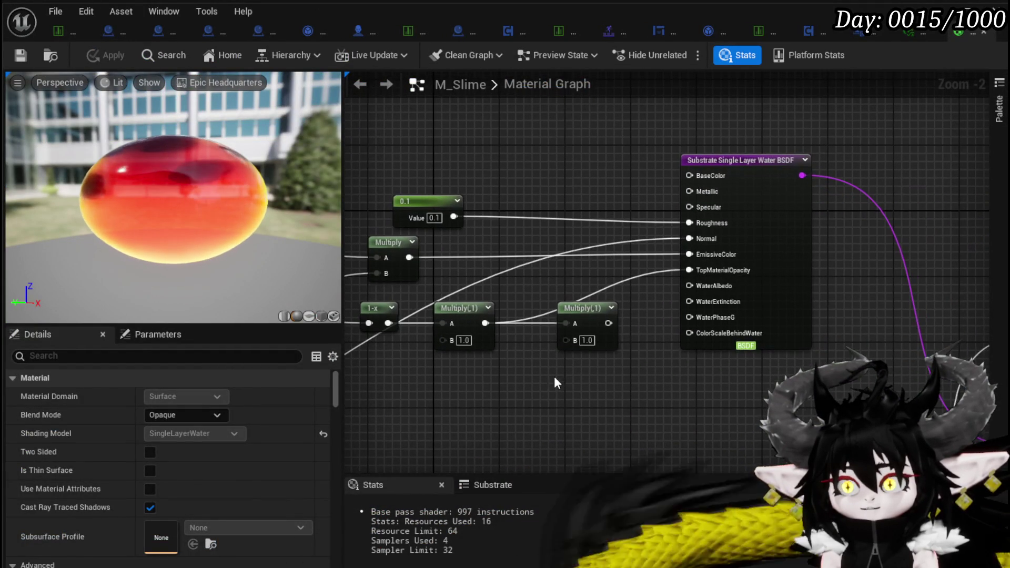
click(589, 315)
click(634, 366)
mouse_move(634, 367)
mouse_down()
mouse_move(717, 354)
mouse_move(543, 383)
mouse_up()
scroll(543, 383, down, 2)
mouse_move(676, 361)
mouse_down()
mouse_move(674, 308)
mouse_move(636, 248)
mouse_up()
scroll(653, 289, up, 2)
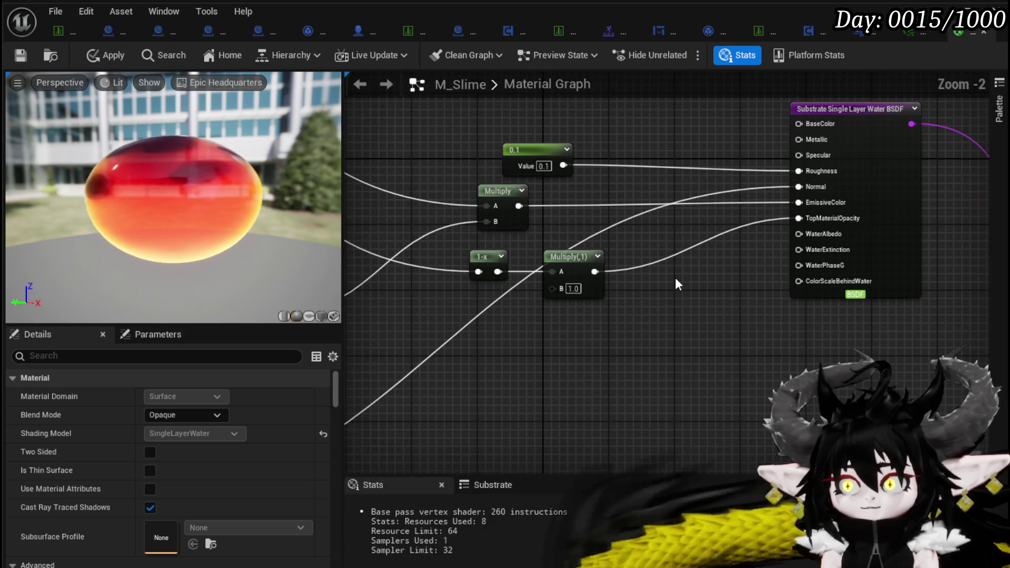
scroll(676, 284, down, 1)
mouse_move(676, 284)
mouse_down()
mouse_move(741, 259)
mouse_move(712, 250)
mouse_move(775, 246)
mouse_up()
click(104, 56)
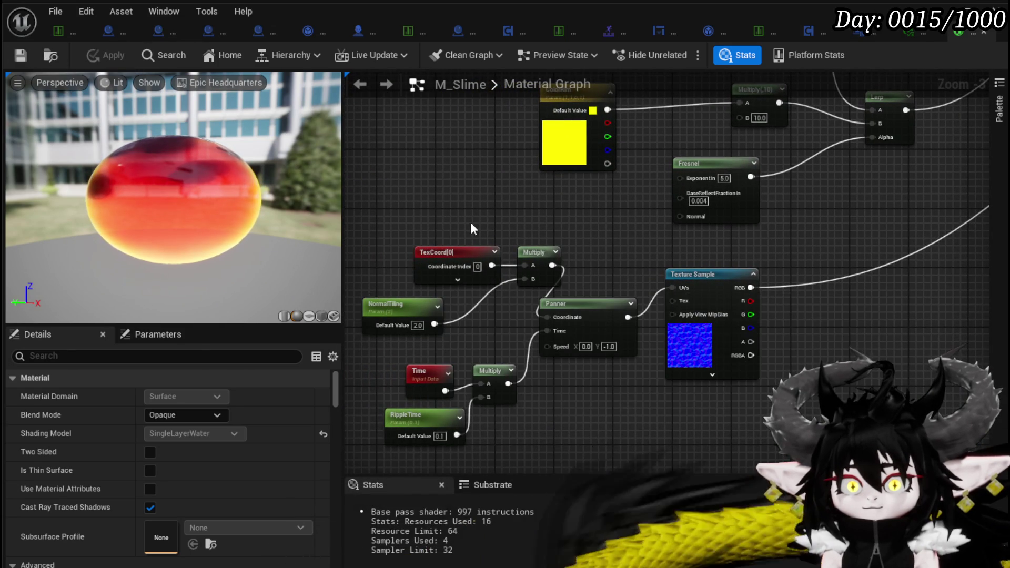
Step: Pan and zoom the graph around the water BSDF and M_Slime output nodes
scroll(469, 230, down, 2)
mouse_move(816, 259)
mouse_down()
mouse_move(676, 117)
mouse_move(361, 293)
mouse_up()
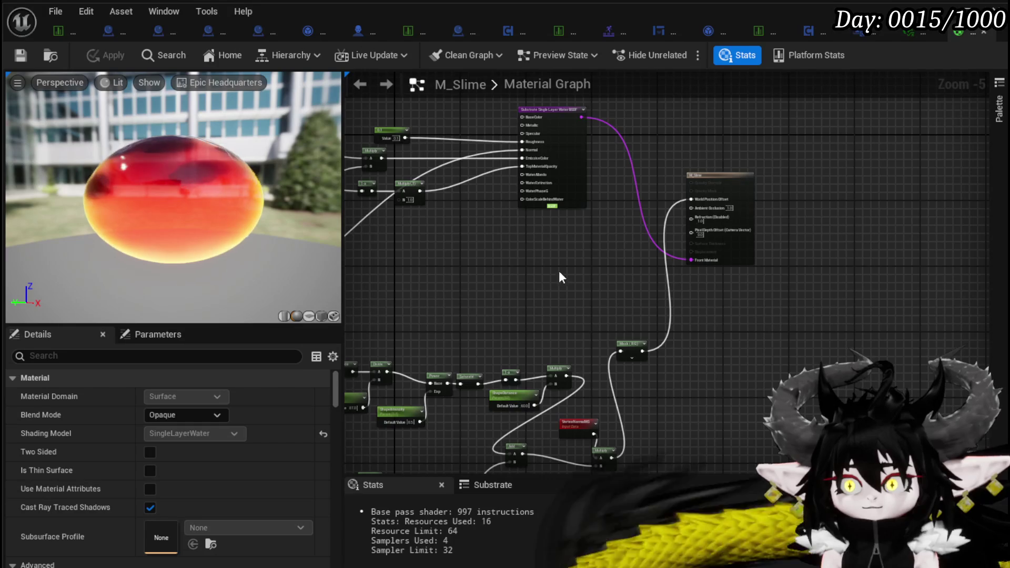
scroll(556, 280, up, 1)
mouse_move(541, 279)
mouse_down()
mouse_move(712, 193)
mouse_move(789, 168)
mouse_up()
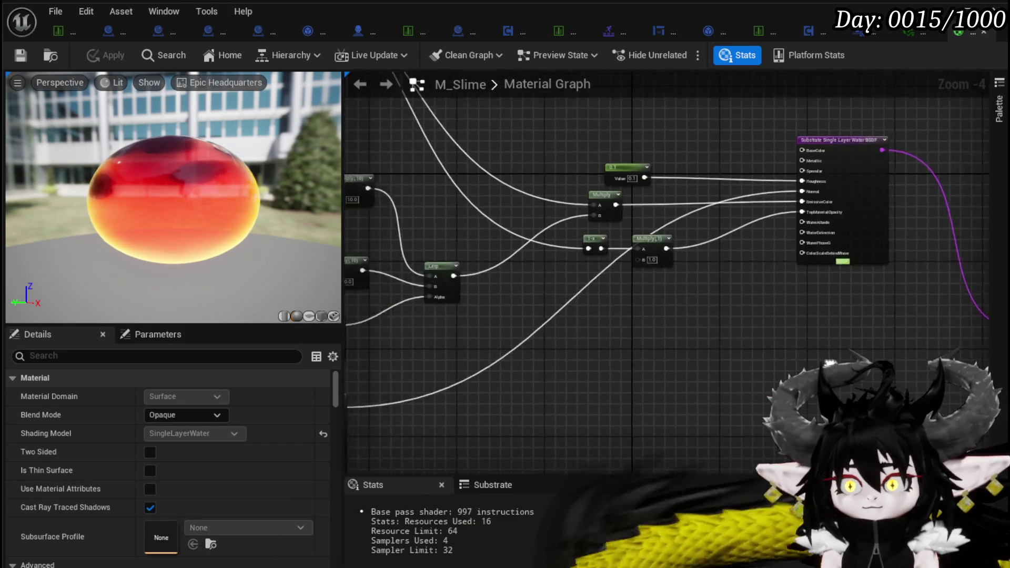
scroll(760, 286, up, 3)
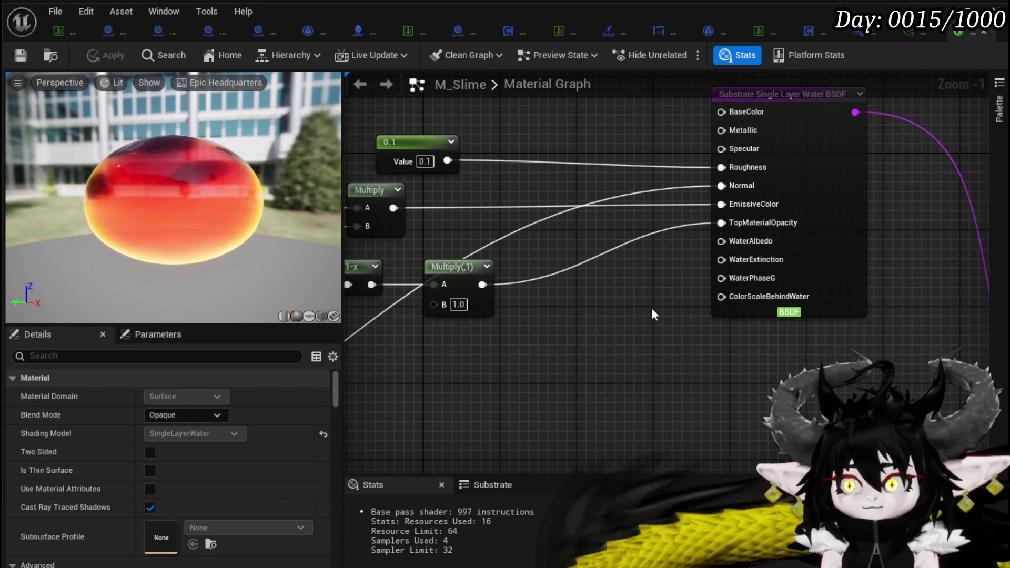
mouse_move(652, 309)
mouse_down()
mouse_move(630, 339)
mouse_move(635, 322)
mouse_up()
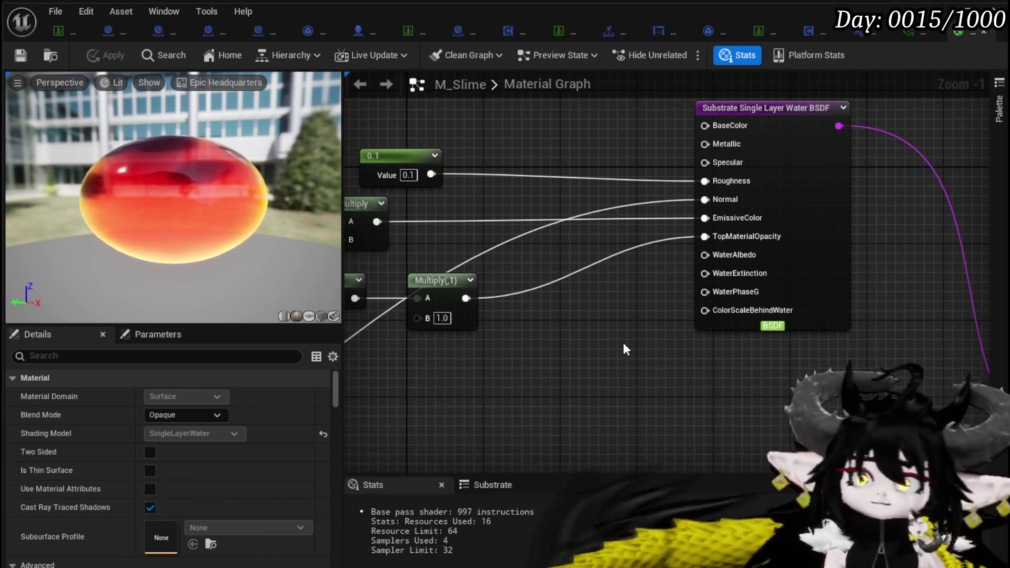
drag(624, 344, 608, 343)
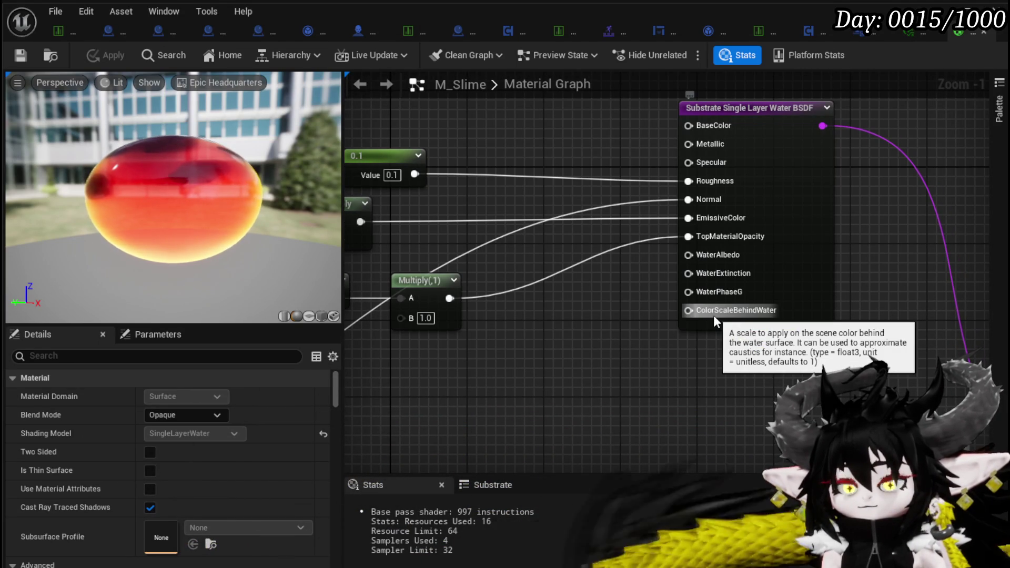
scroll(624, 325, down, 4)
drag(647, 247, 589, 272)
Step: Place the new Texture Sample above the water node and drive ColorScaleBehindWater with its RGB
drag(620, 135, 979, 410)
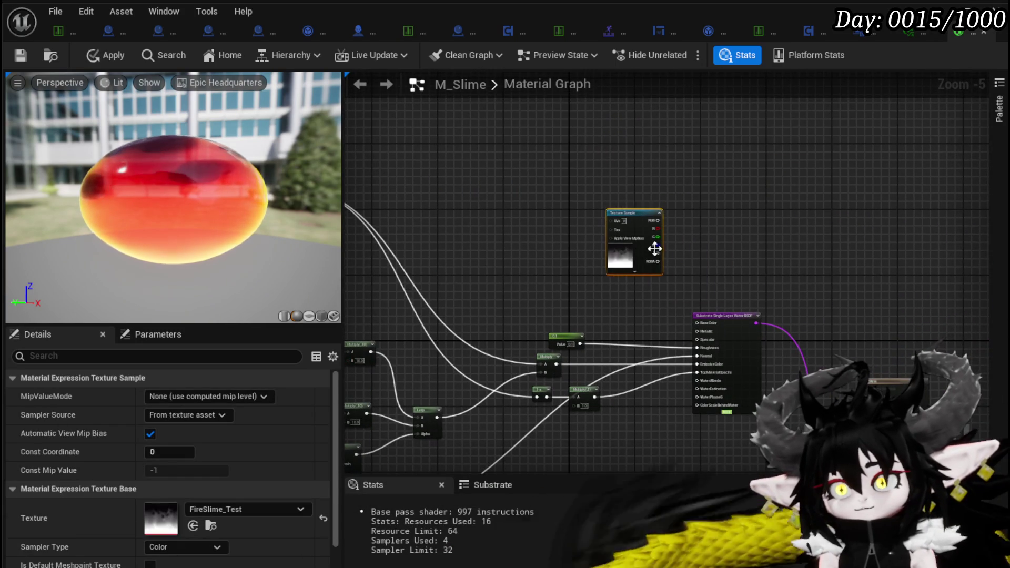
scroll(597, 93, up, 1)
drag(603, 111, 640, 187)
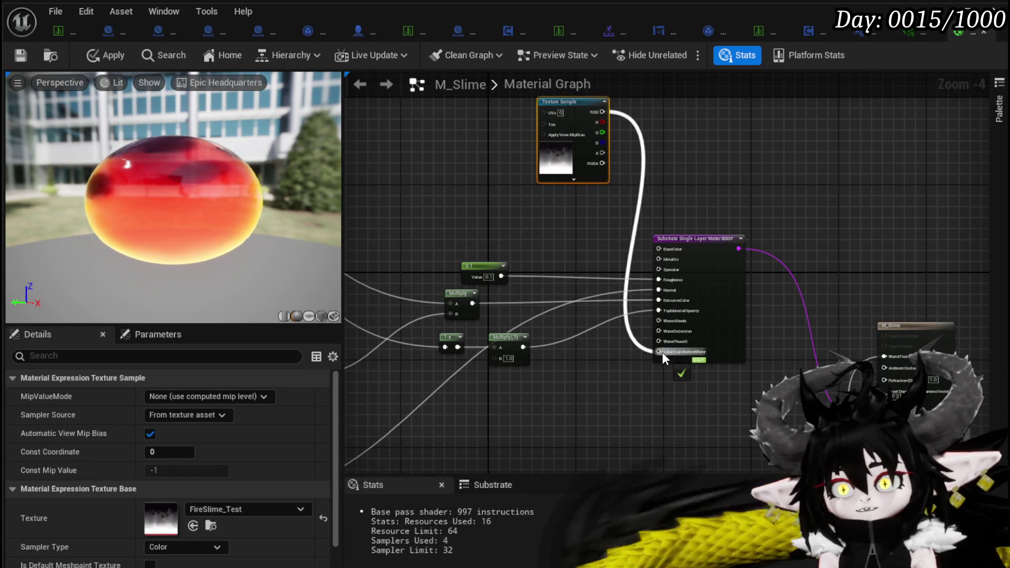
drag(662, 353, 661, 353)
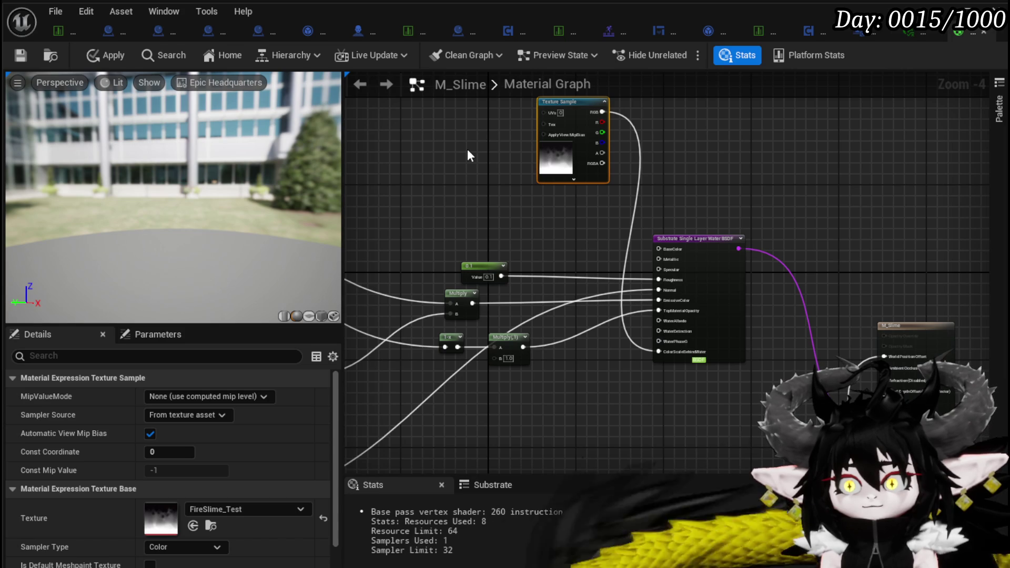
scroll(476, 184, up, 3)
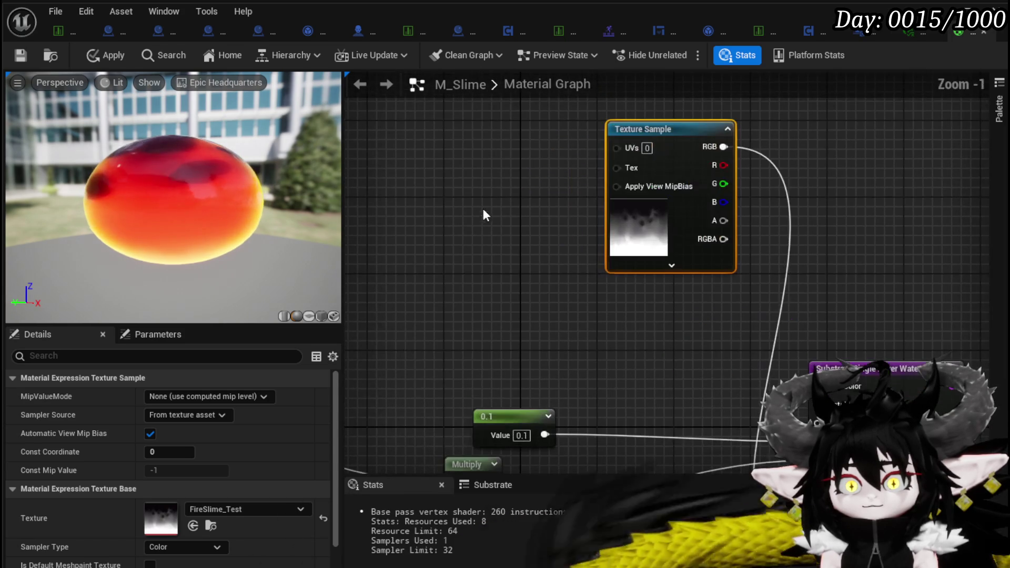
Step: Add a Panner feeding the texture's UVs with Speed Y 0.3 and apply the material
drag(614, 148, 501, 140)
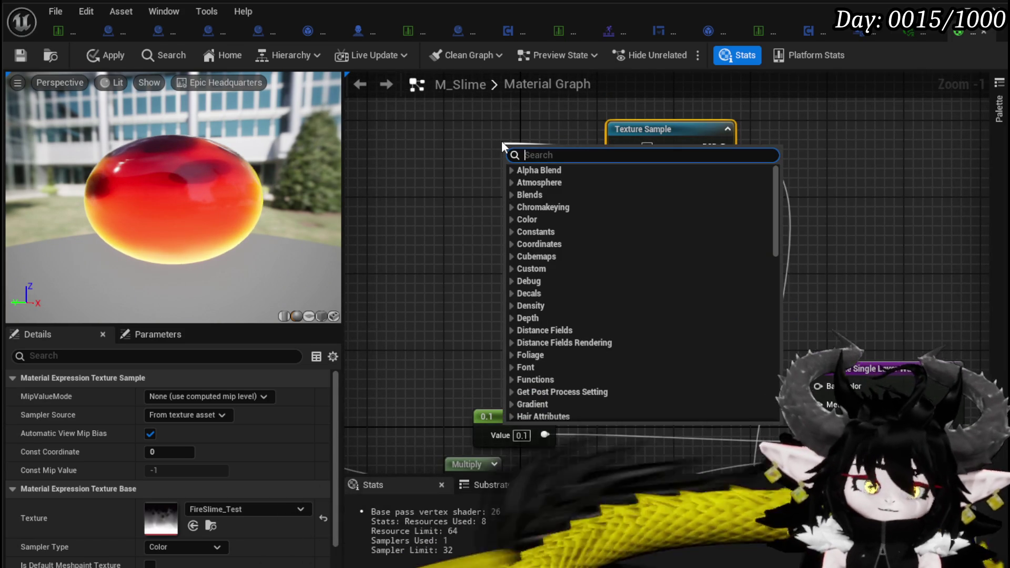
text(Panner)
key(Return)
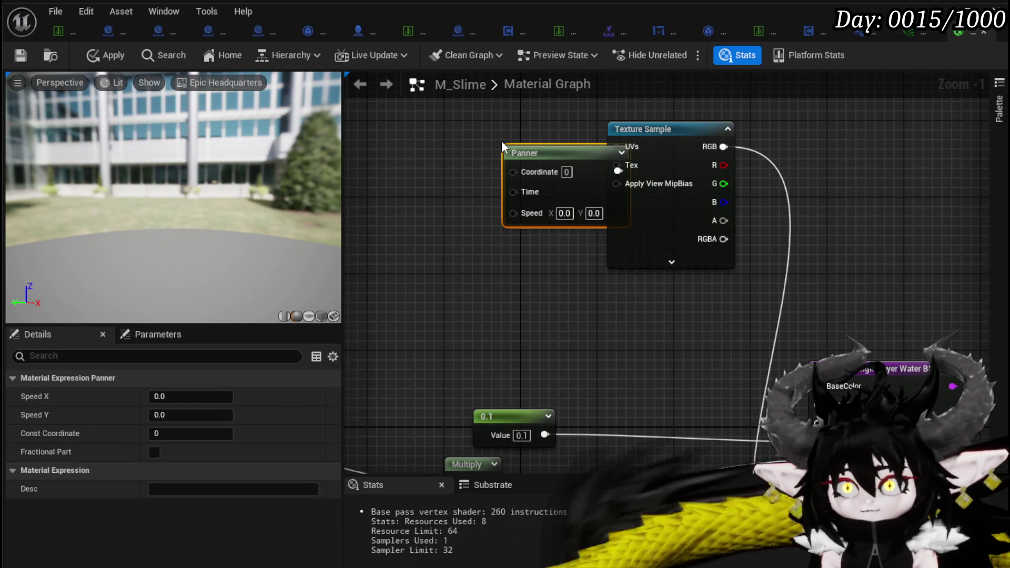
click(543, 144)
drag(545, 157, 476, 136)
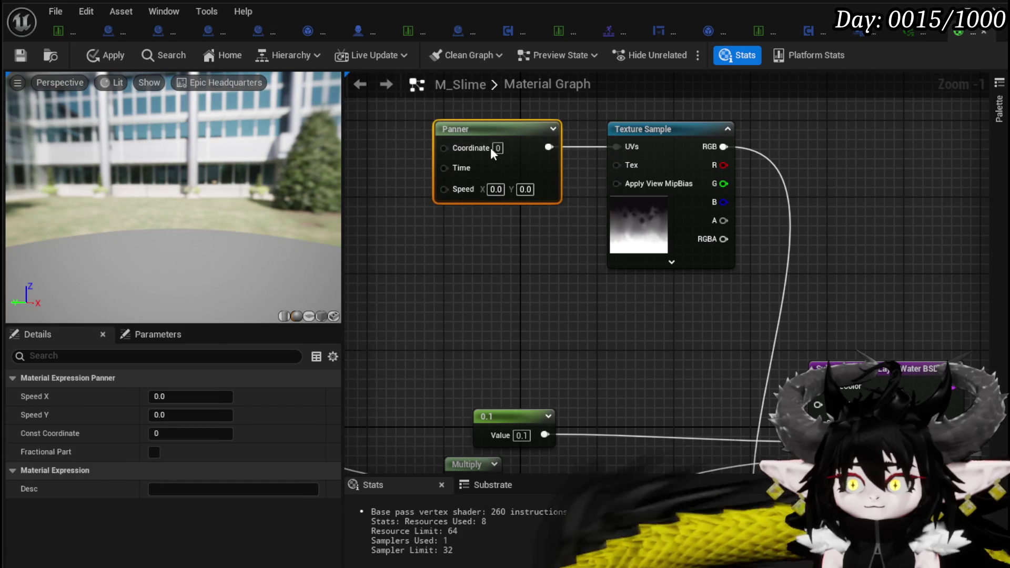
click(532, 190)
text(0.3)
click(464, 218)
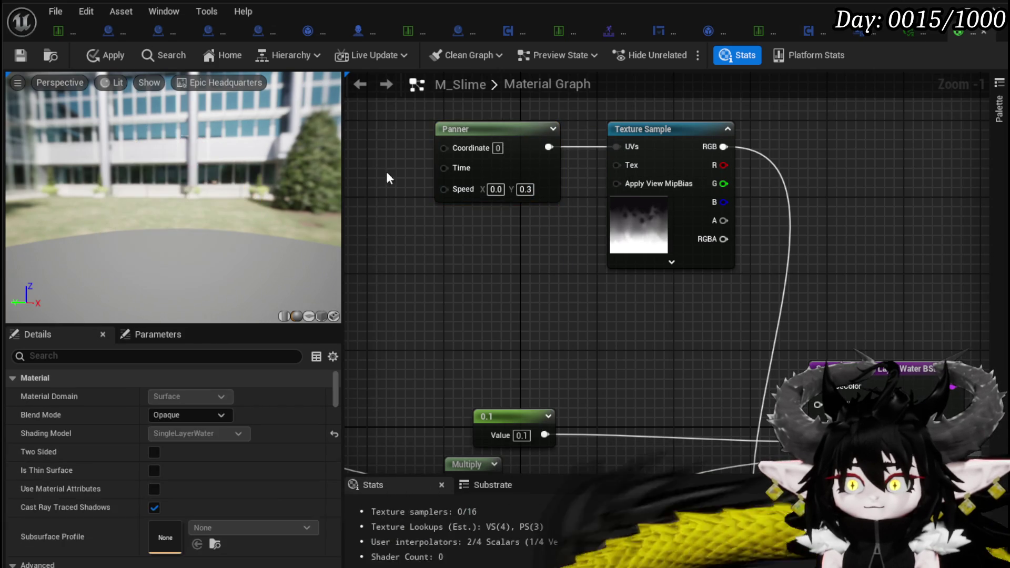
click(100, 56)
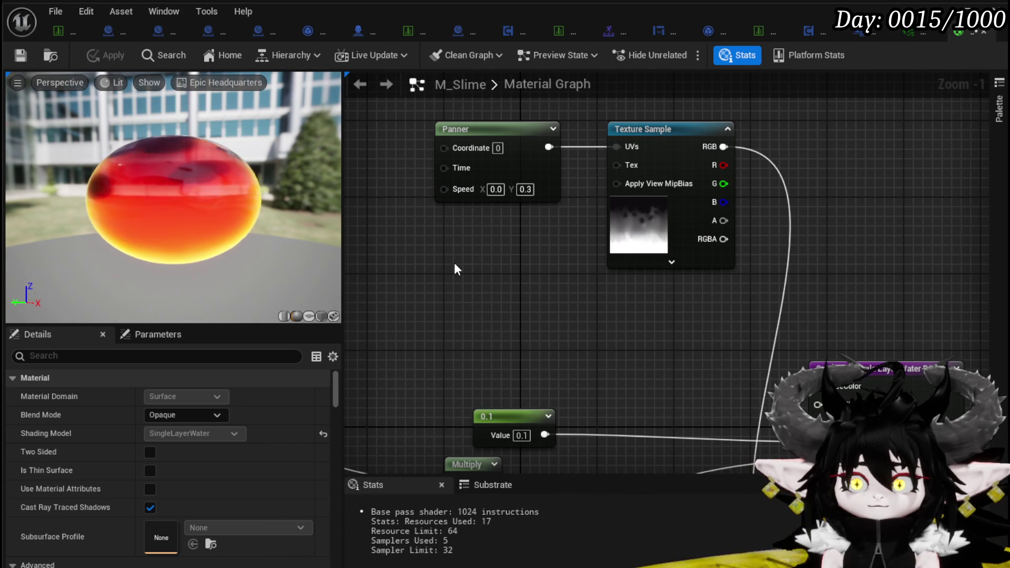
Step: Orbit and zoom the preview to inspect the scrolling red-to-yellow slime sphere
mouse_move(129, 219)
mouse_down()
mouse_move(148, 221)
mouse_move(139, 220)
mouse_up()
scroll(141, 219, down, 5)
scroll(144, 221, up, 5)
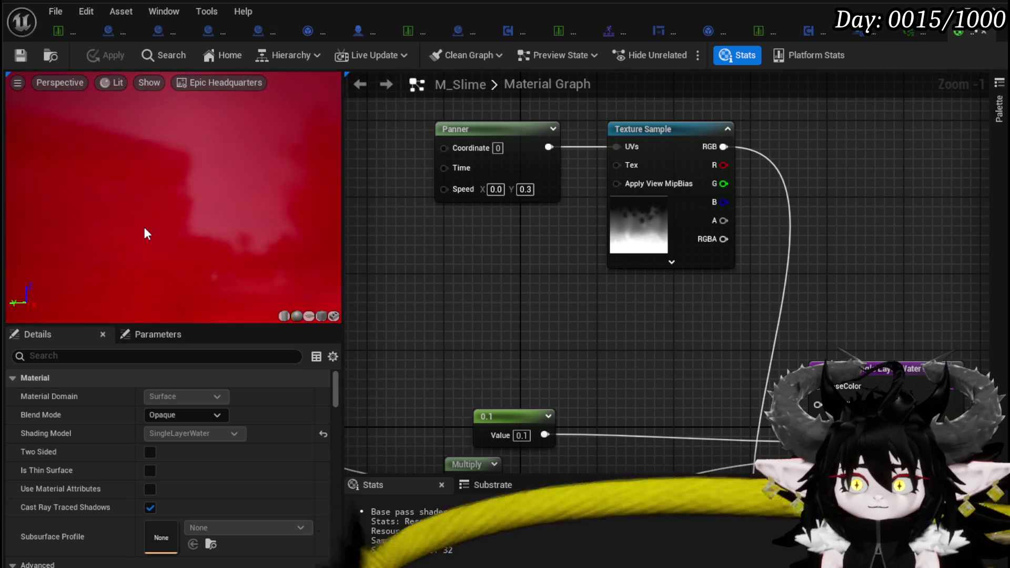
scroll(144, 226, down, 4)
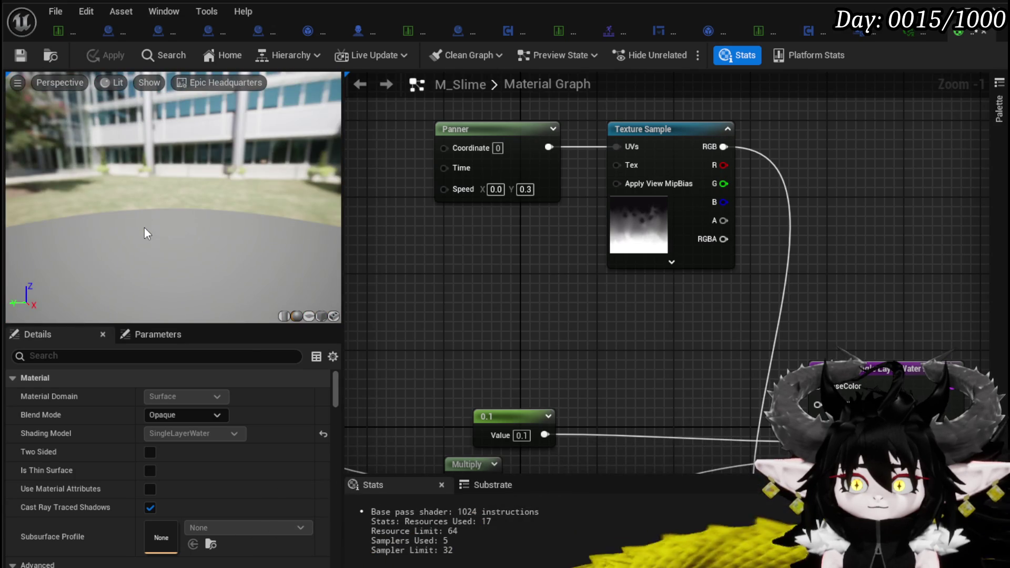
scroll(145, 227, up, 4)
scroll(144, 226, down, 4)
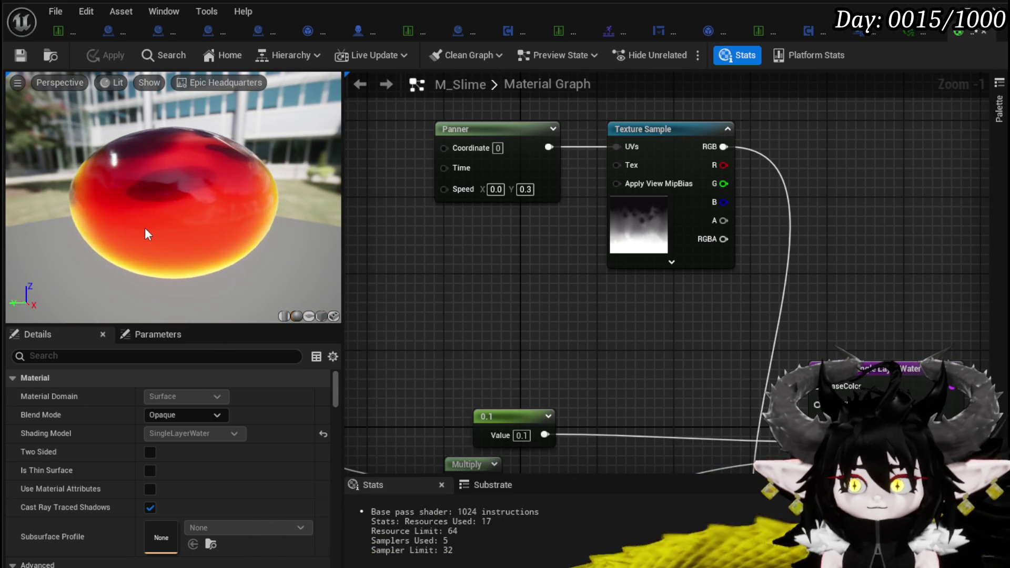
drag(144, 227, 263, 226)
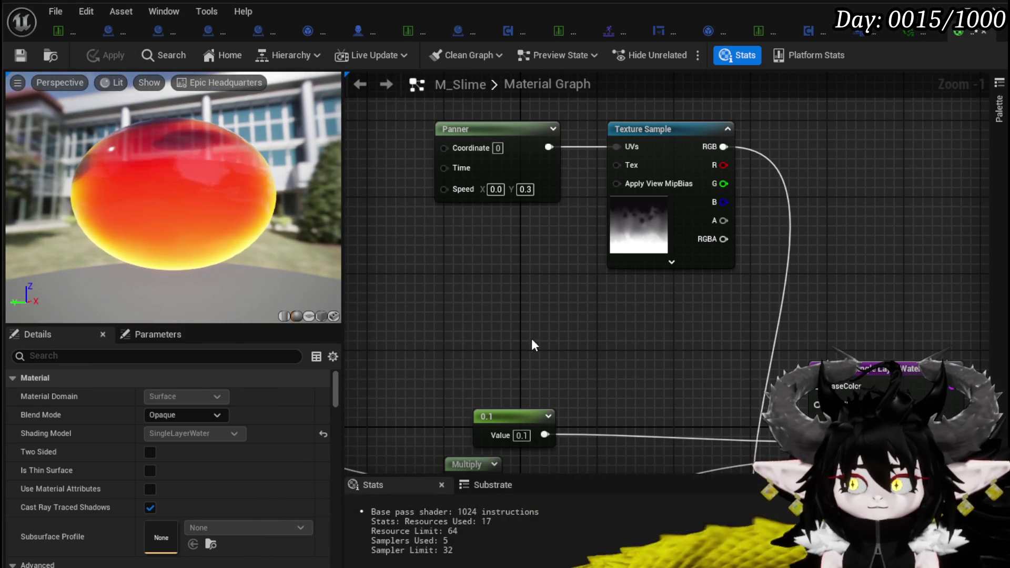
drag(531, 344, 406, 237)
click(527, 182)
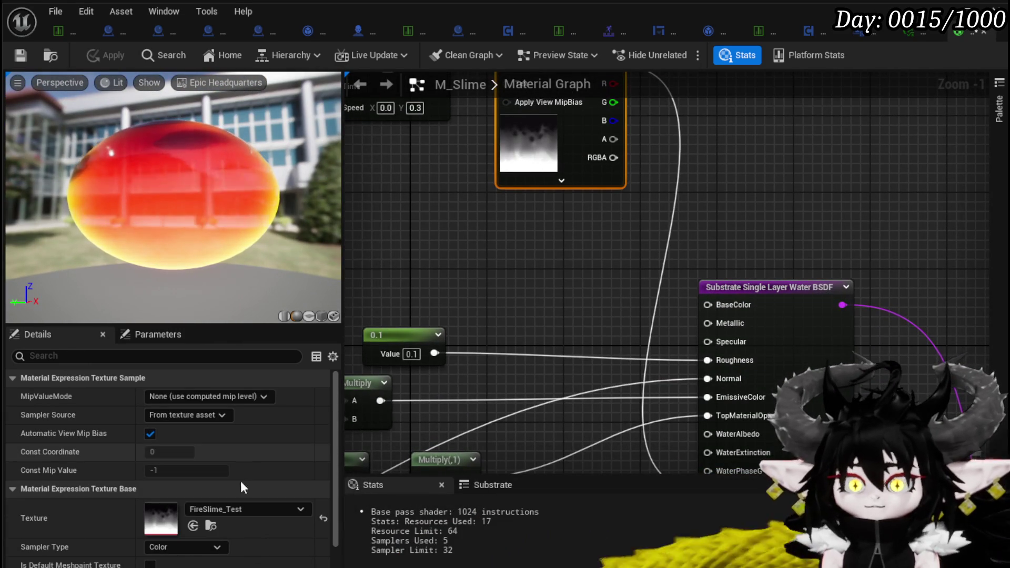
Step: Switch the Texture Sample from FireSlime_Test to Bubbles_Tex and orbit the preview to see the bubbles
click(231, 509)
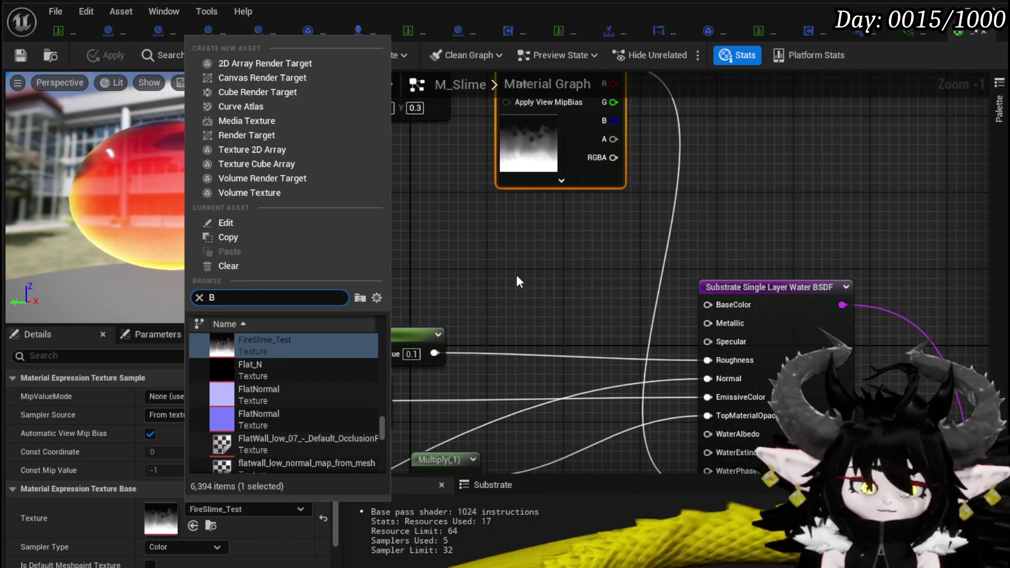
text(ubble)
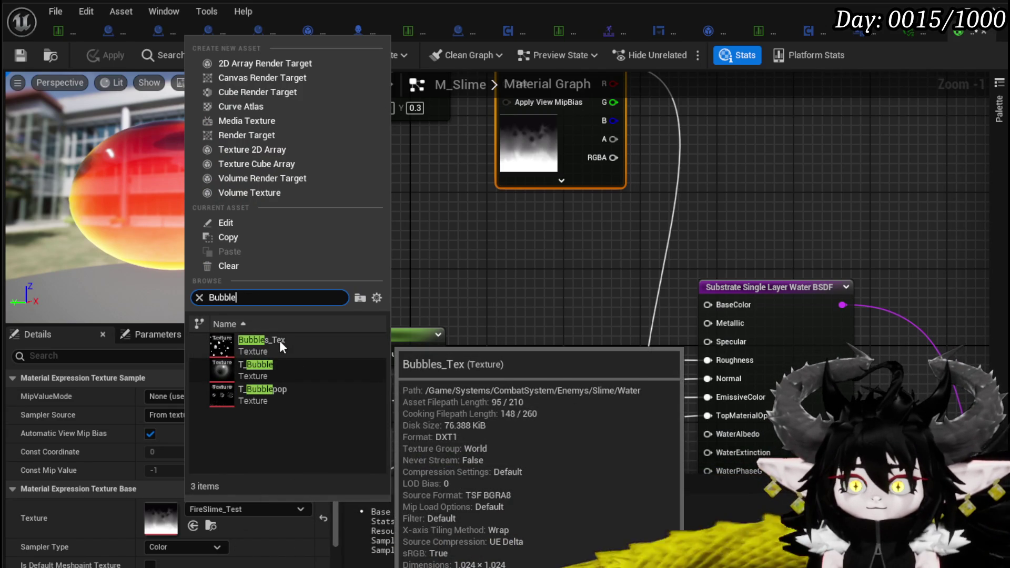
click(280, 340)
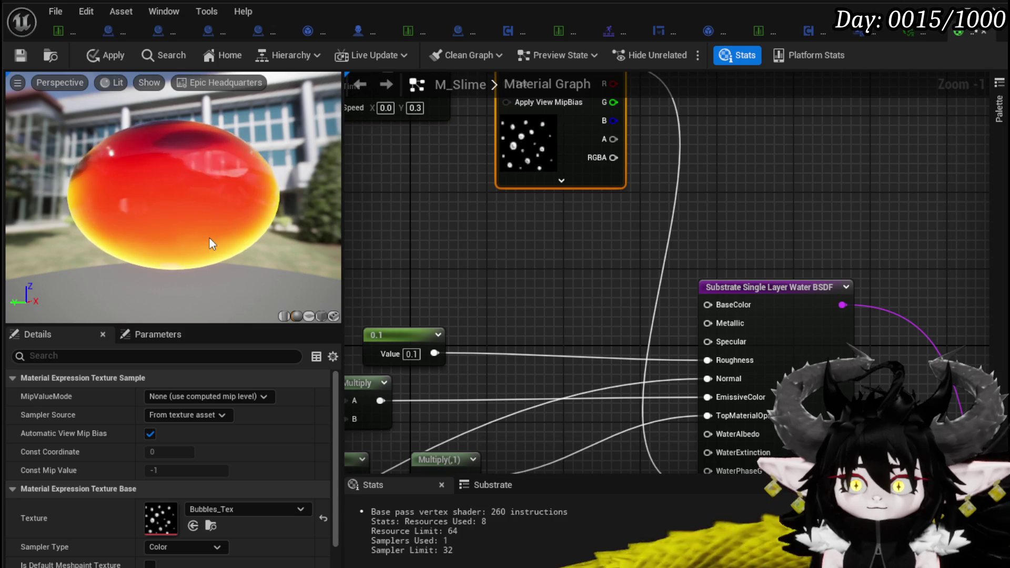
mouse_move(211, 237)
mouse_down()
mouse_move(186, 223)
mouse_move(191, 238)
mouse_up()
scroll(235, 232, up, 5)
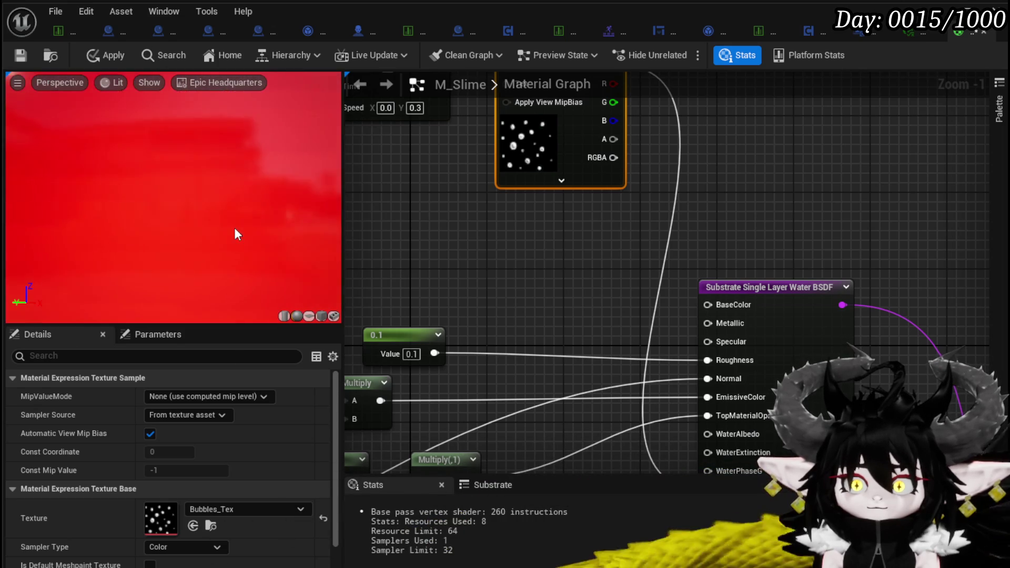
scroll(235, 233, down, 3)
drag(234, 229, 205, 233)
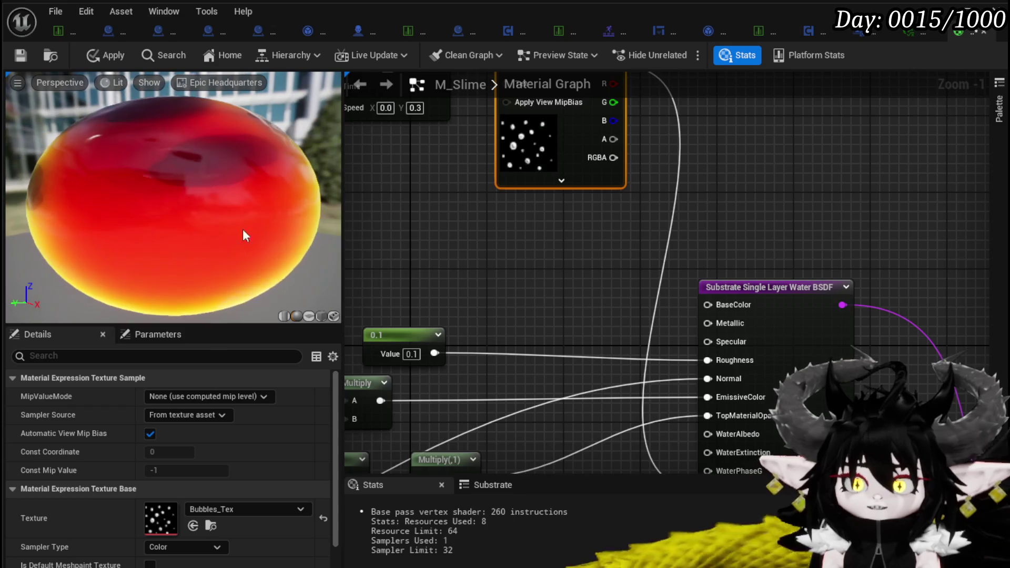
scroll(498, 244, down, 3)
scroll(448, 186, up, 3)
right_click(412, 180)
Step: Add a TextureCoordinate node tiled 12 by 12 and feed it into the Panner's Coordinate input
text(Texc)
click(477, 242)
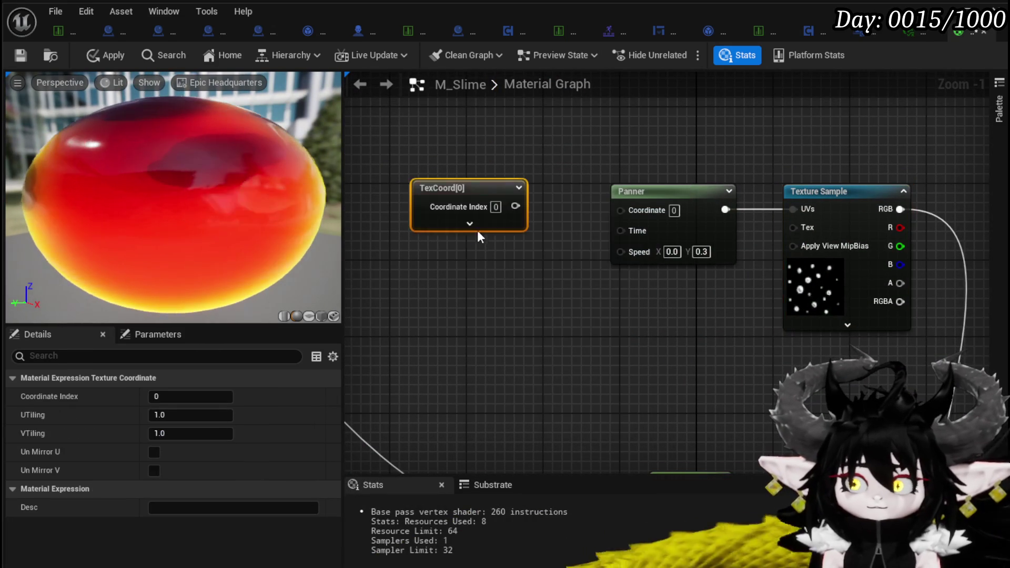
drag(516, 206, 619, 210)
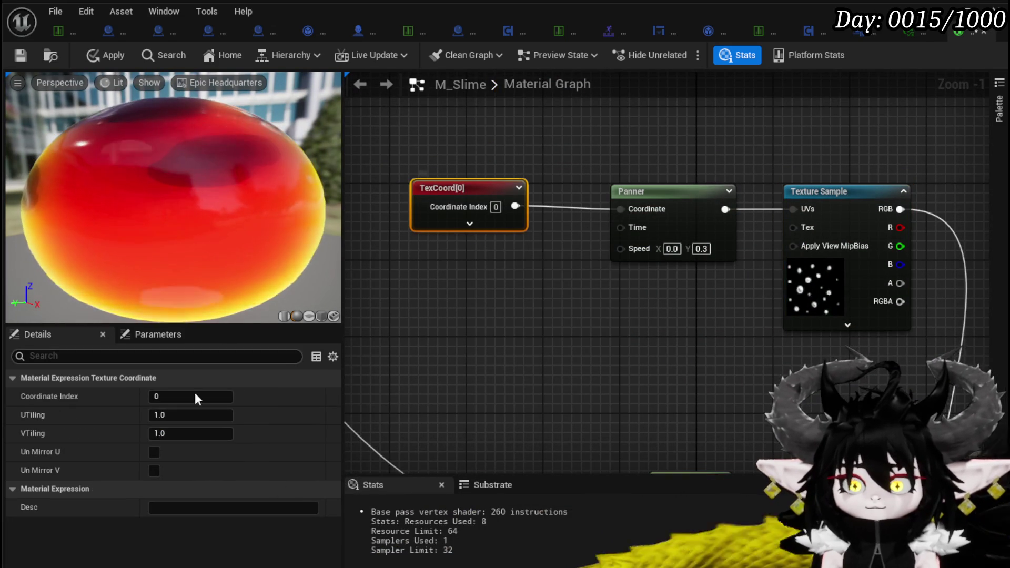
click(174, 415)
text(12)
click(182, 434)
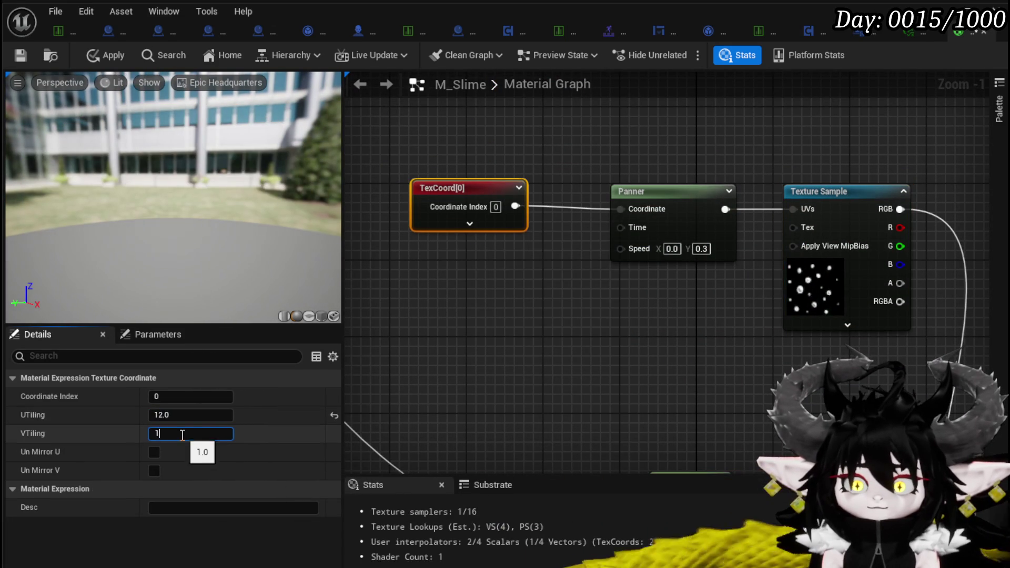
text(2)
click(538, 338)
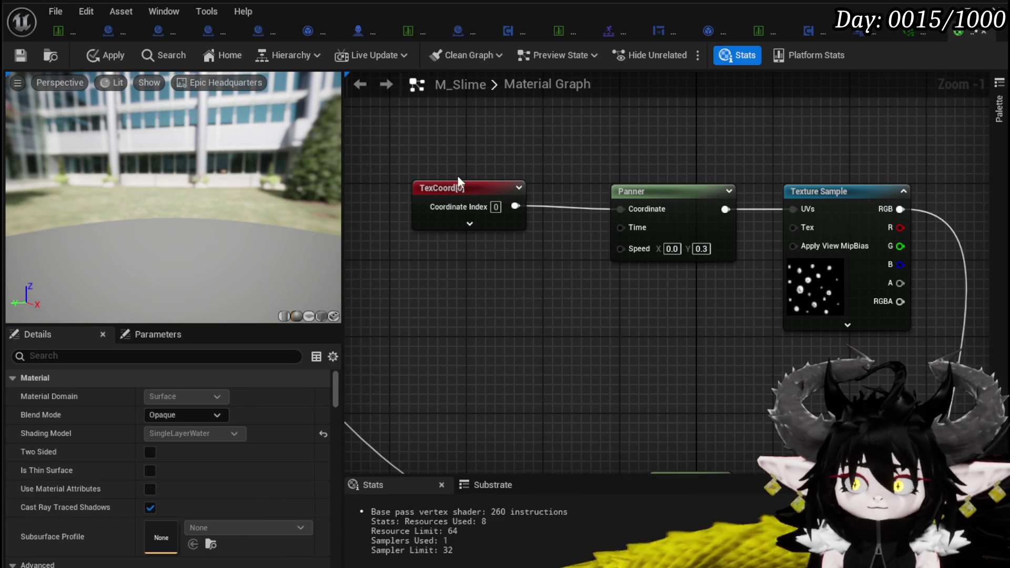
drag(455, 188, 462, 191)
click(517, 151)
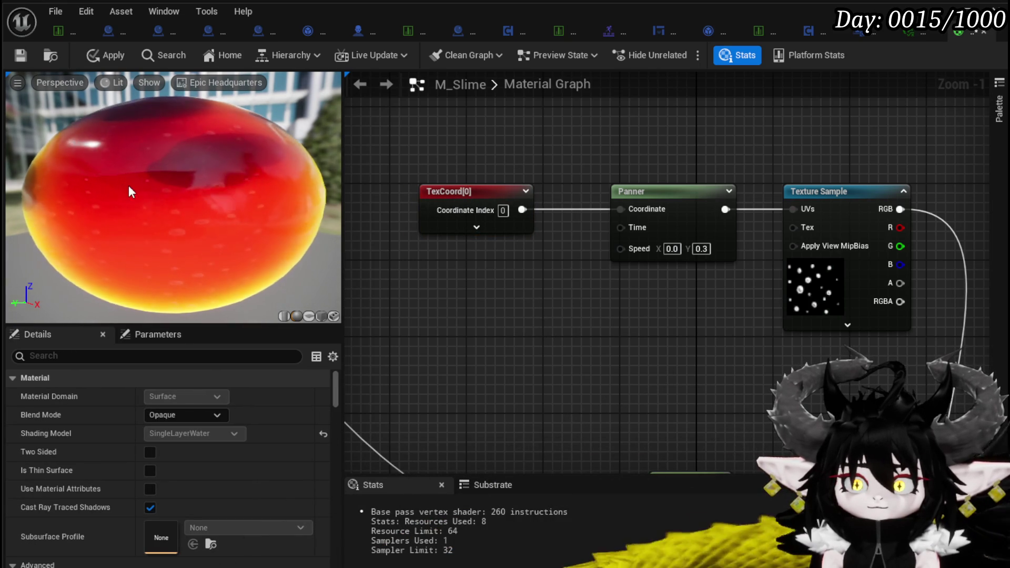
Step: Raise the Panner's Speed Y to 2.0, apply M_Slime, and close the material editor
double_click(701, 248)
text(2)
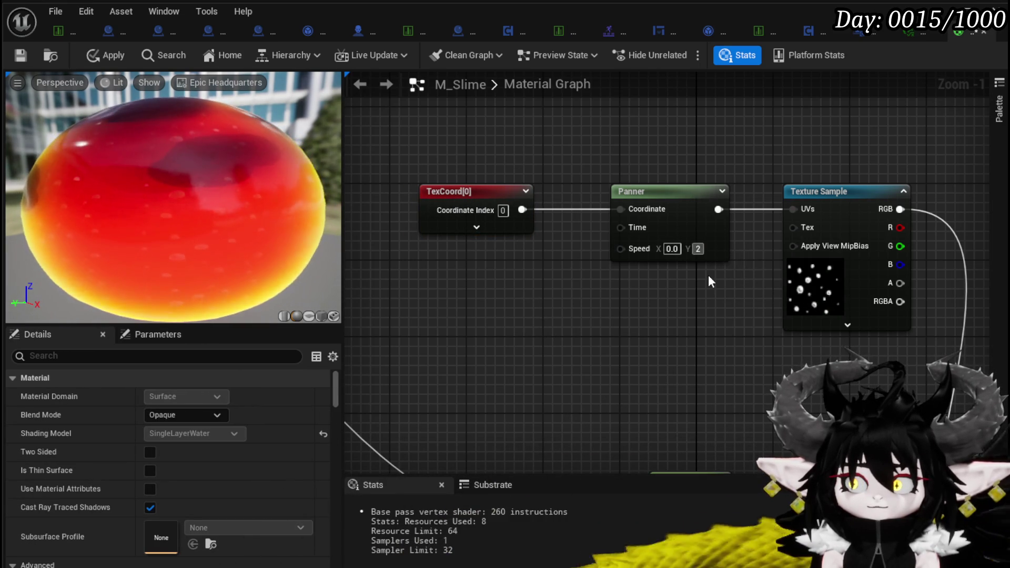
key(Return)
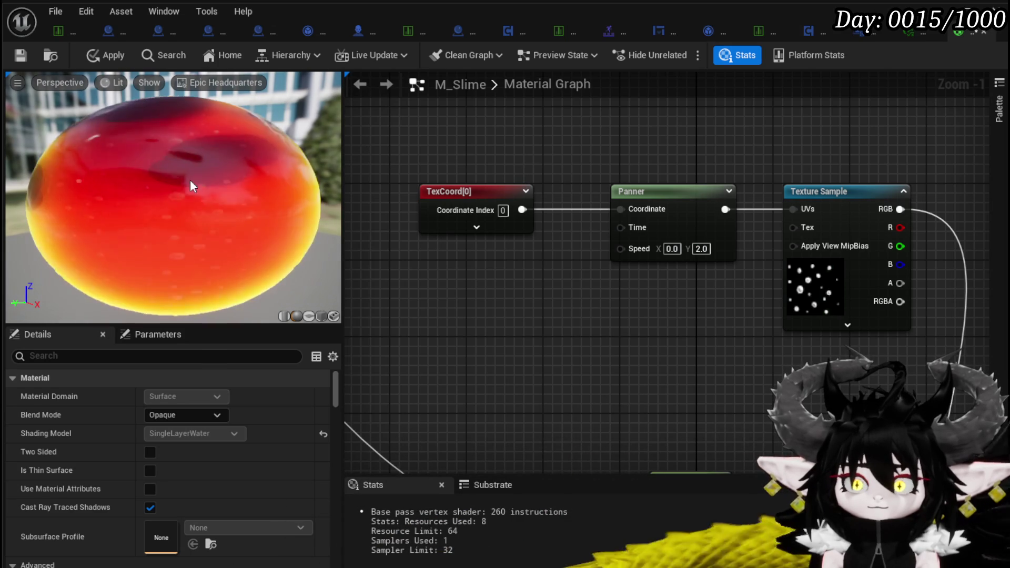
mouse_move(190, 179)
mouse_down()
mouse_move(158, 185)
mouse_move(188, 190)
mouse_up()
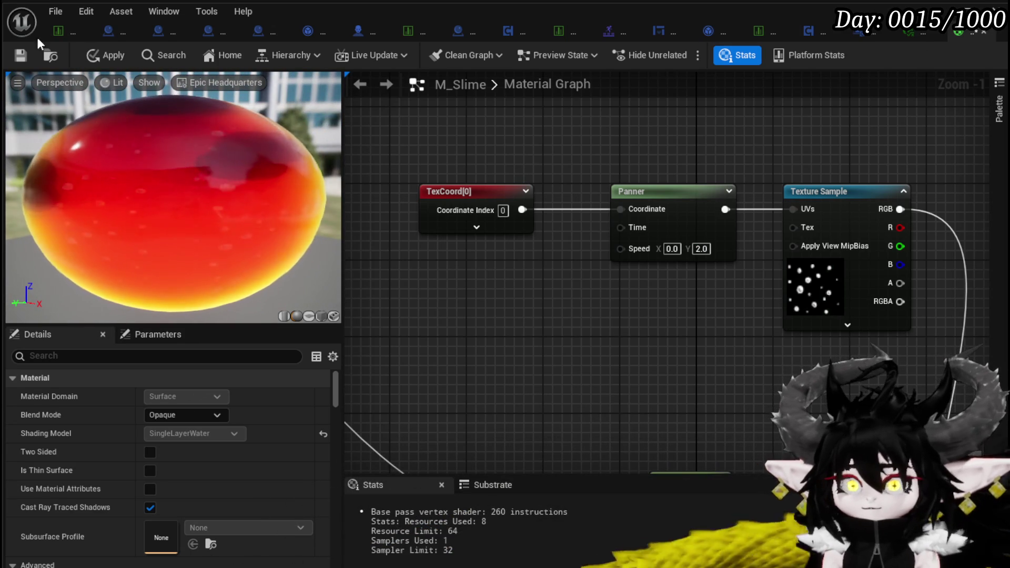
click(96, 55)
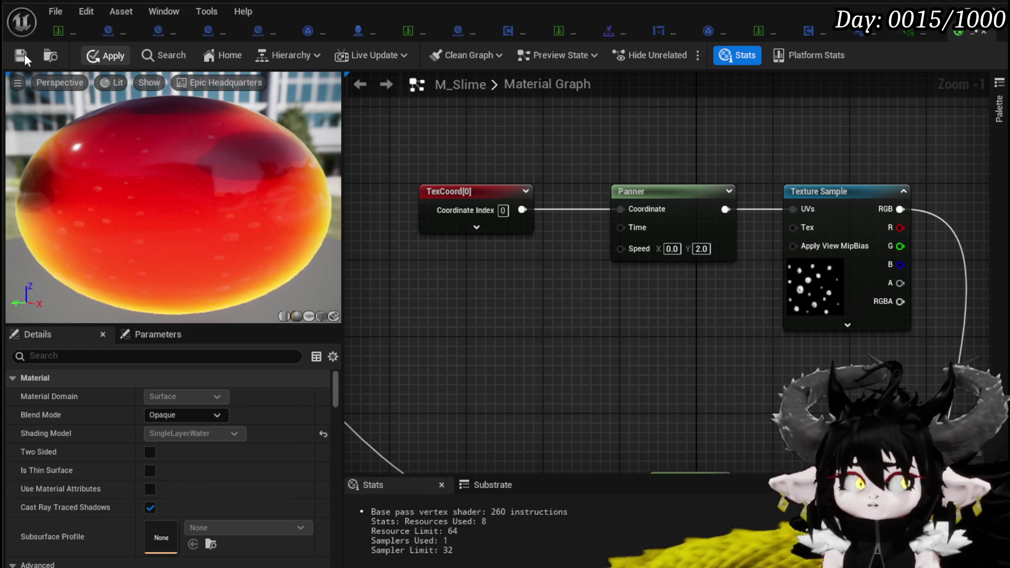
click(930, 34)
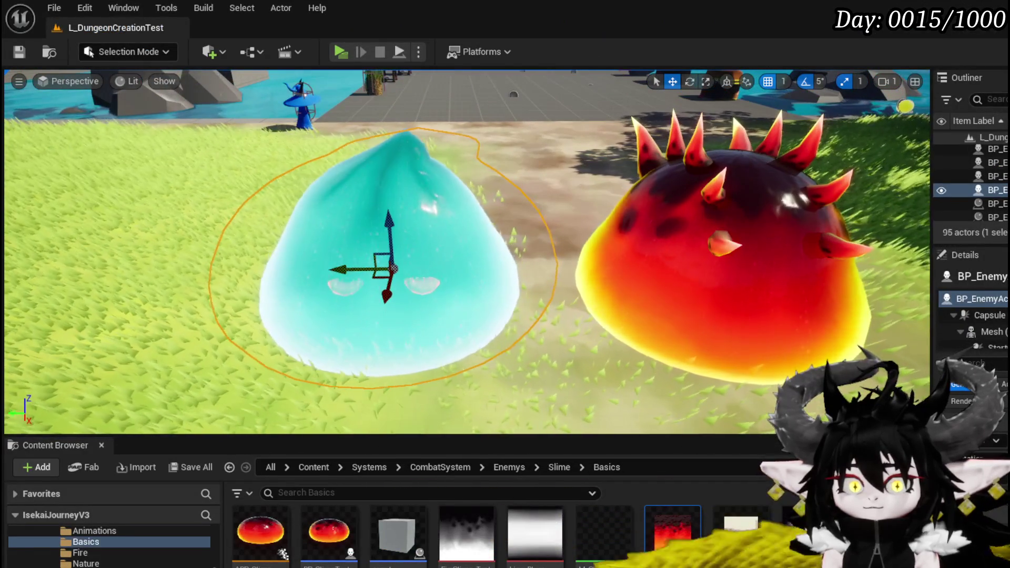
Step: Zoom the viewport in and frame the cyan slime to inspect its drifting white bubble specks
scroll(467, 251, up, 10)
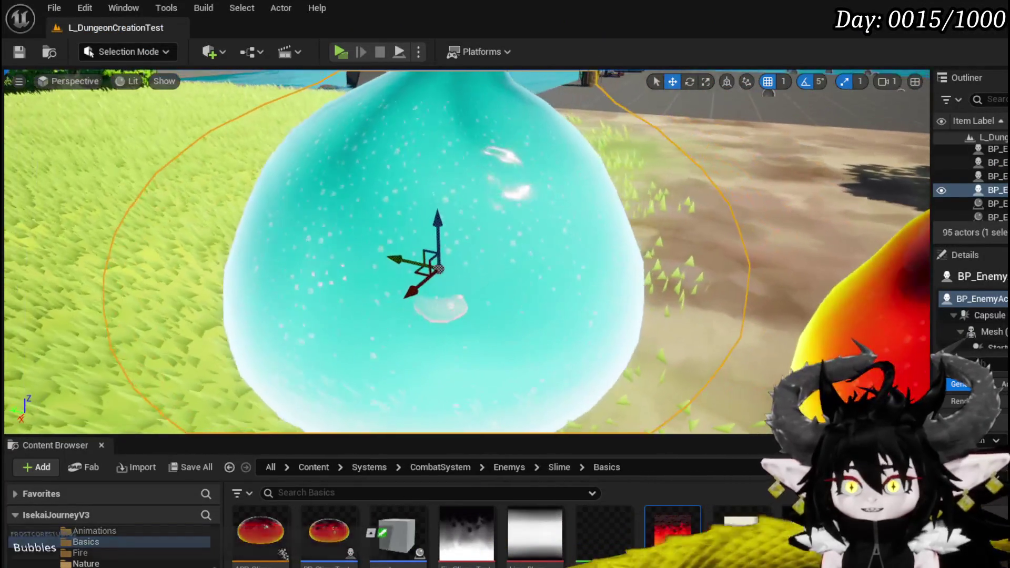
scroll(467, 251, up, 10)
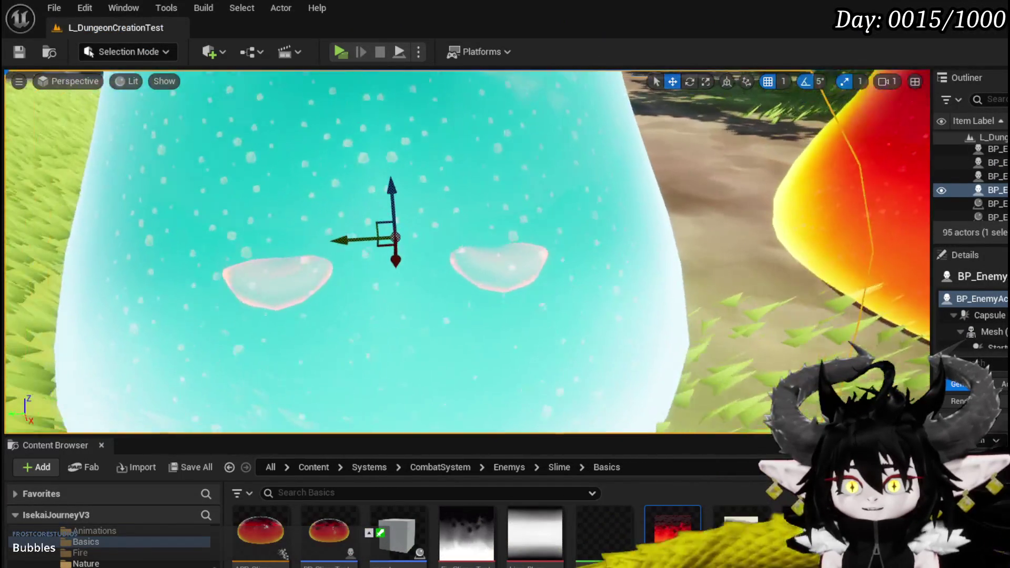
scroll(466, 252, up, 10)
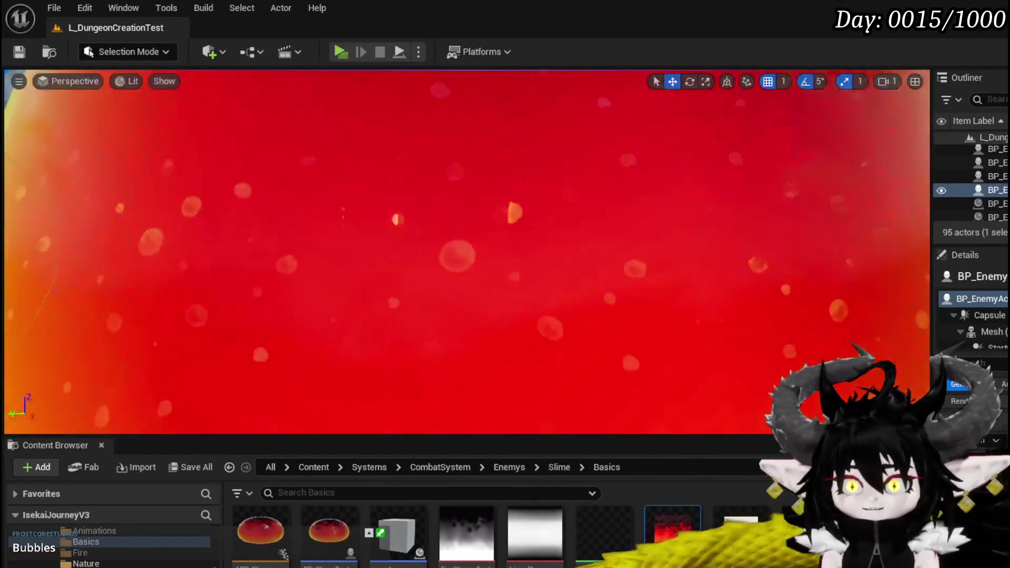
scroll(467, 251, down, 10)
key(f)
scroll(467, 252, up, 5)
scroll(467, 251, down, 5)
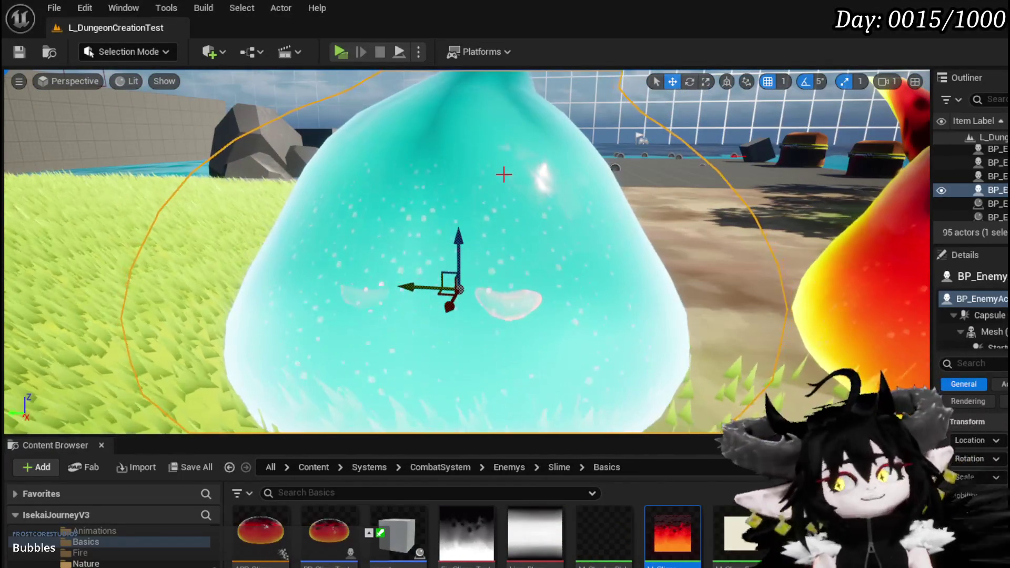
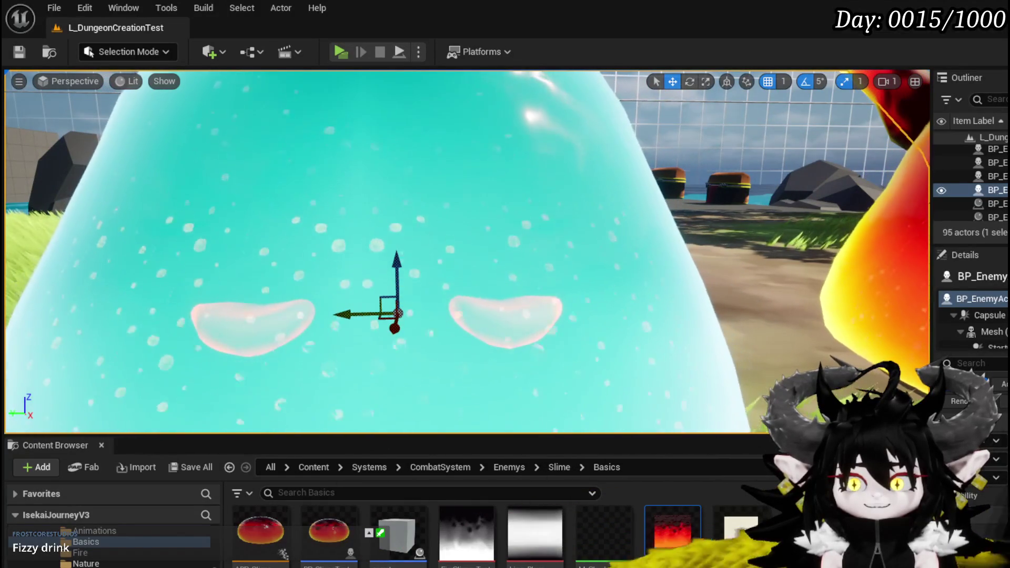
Step: Frame the cyan water slime and save the level and changed assets
key(f)
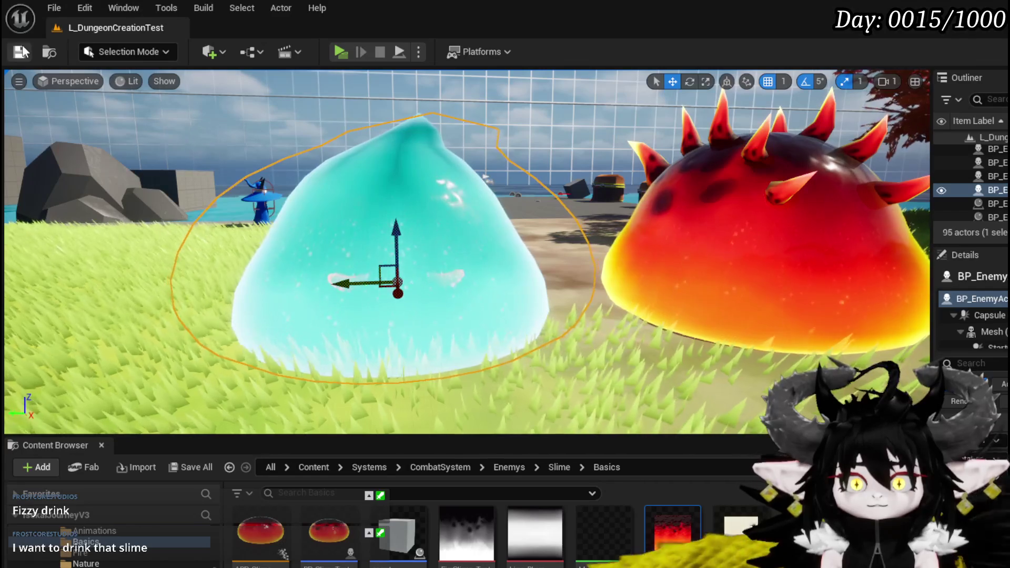
key(ctrl+s)
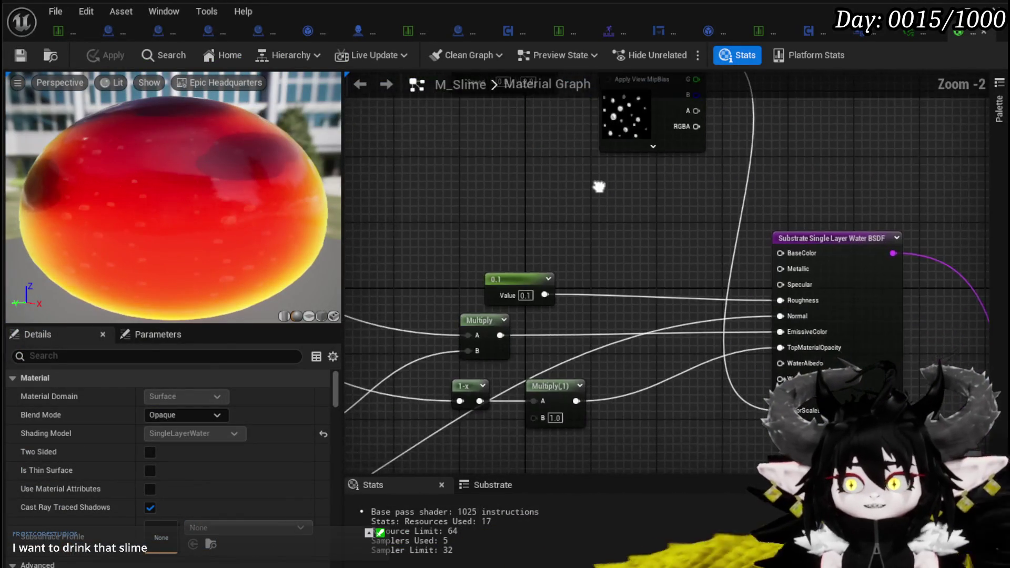
Step: Add a trial DynamicBranch node, try wiring the texture RGB into it, then delete it
mouse_move(364, 273)
mouse_down()
mouse_move(697, 171)
mouse_move(640, 138)
mouse_up()
click(507, 297)
mouse_move(507, 296)
mouse_down()
mouse_move(589, 268)
mouse_move(461, 283)
mouse_up()
right_click(461, 283)
text(bra)
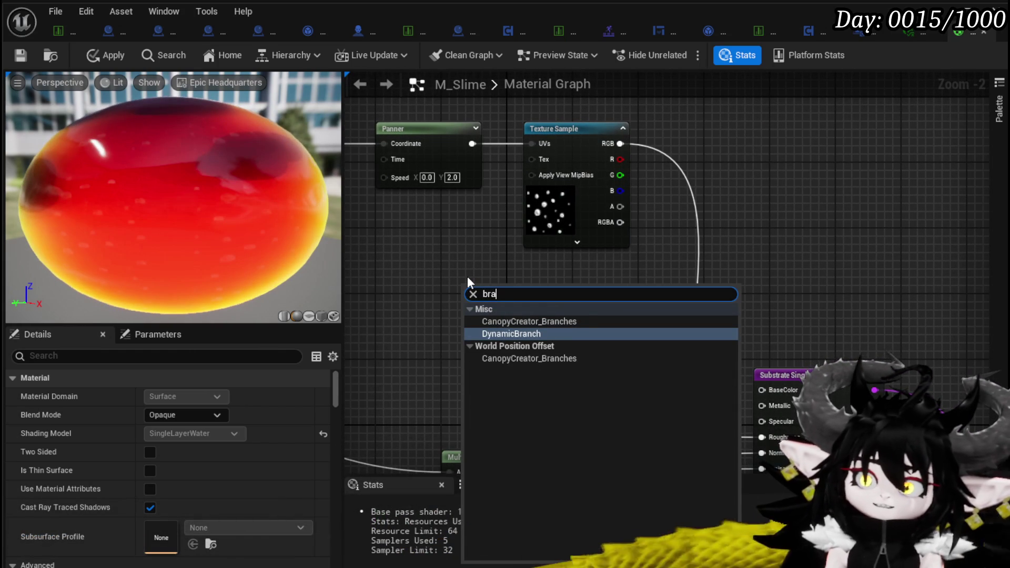
click(526, 328)
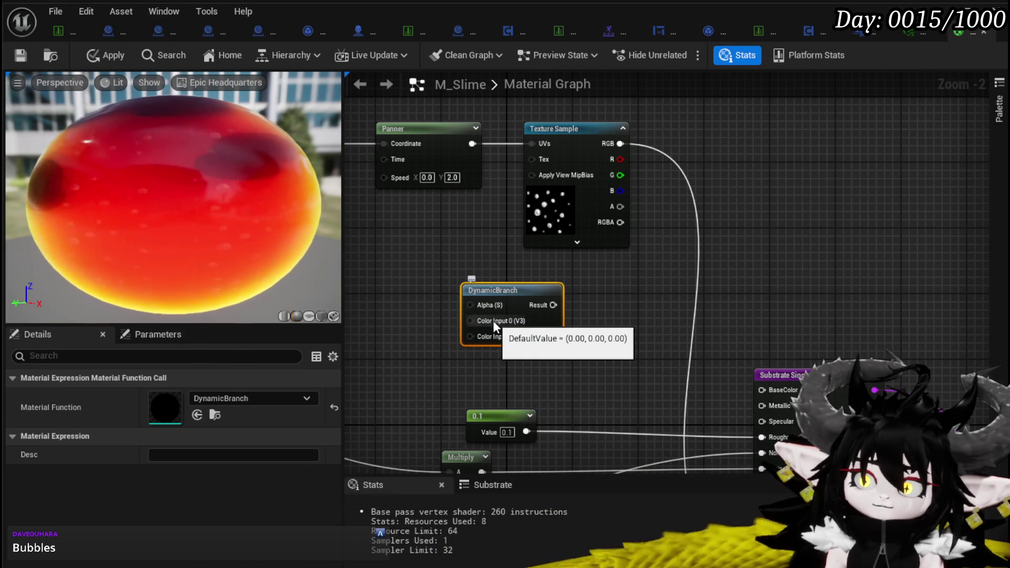
drag(472, 355, 510, 354)
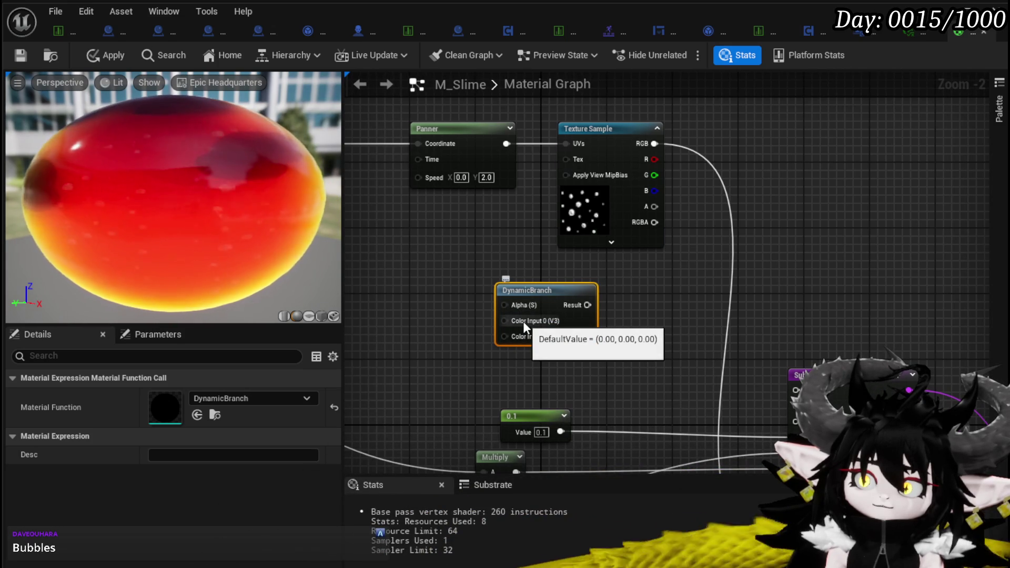
drag(469, 322, 421, 331)
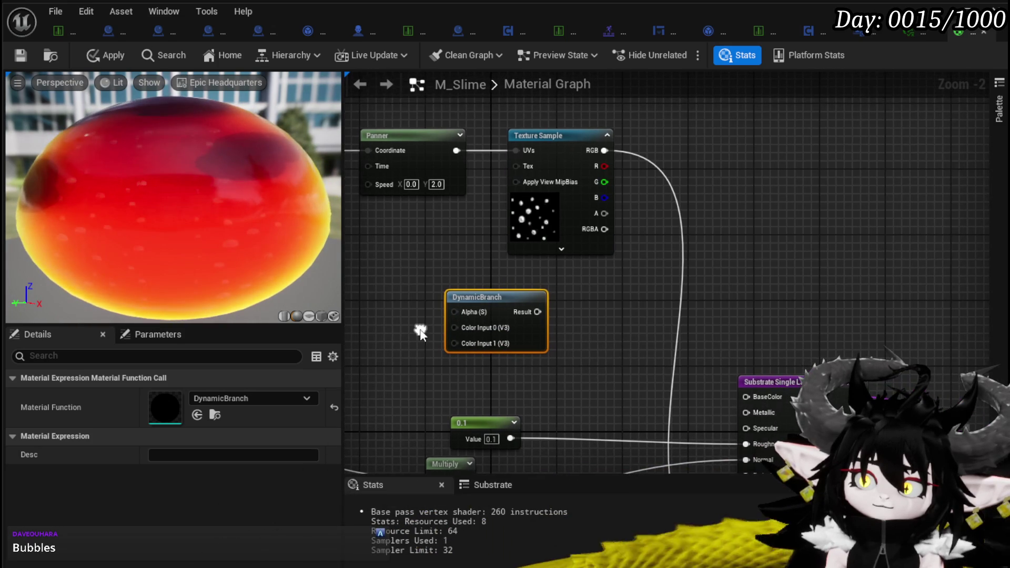
drag(511, 306, 707, 144)
drag(605, 150, 680, 151)
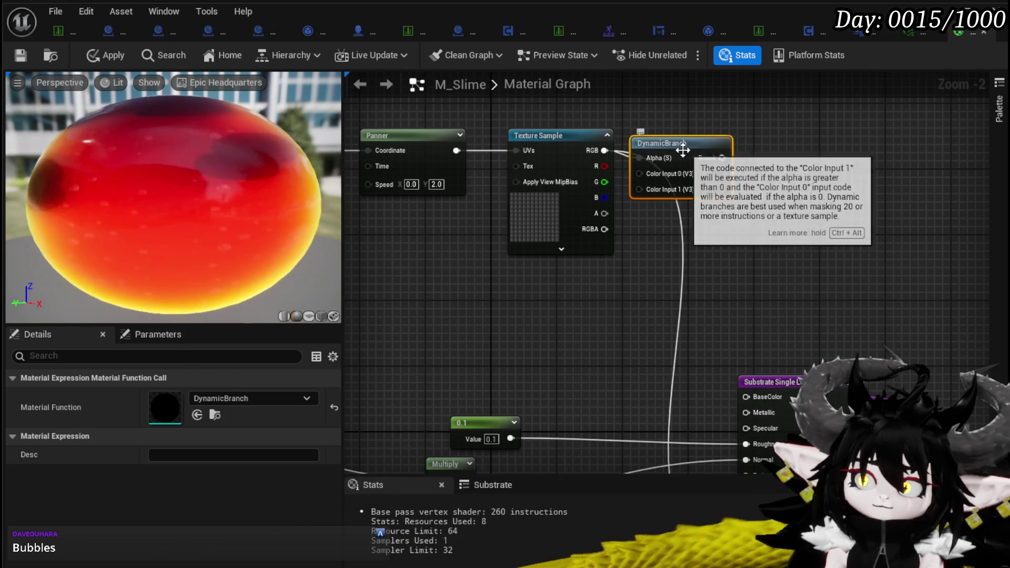
key(Delete)
Step: Add a fresh DynamicBranch node and place it beside the Texture Sample
right_click(523, 350)
text(Bra)
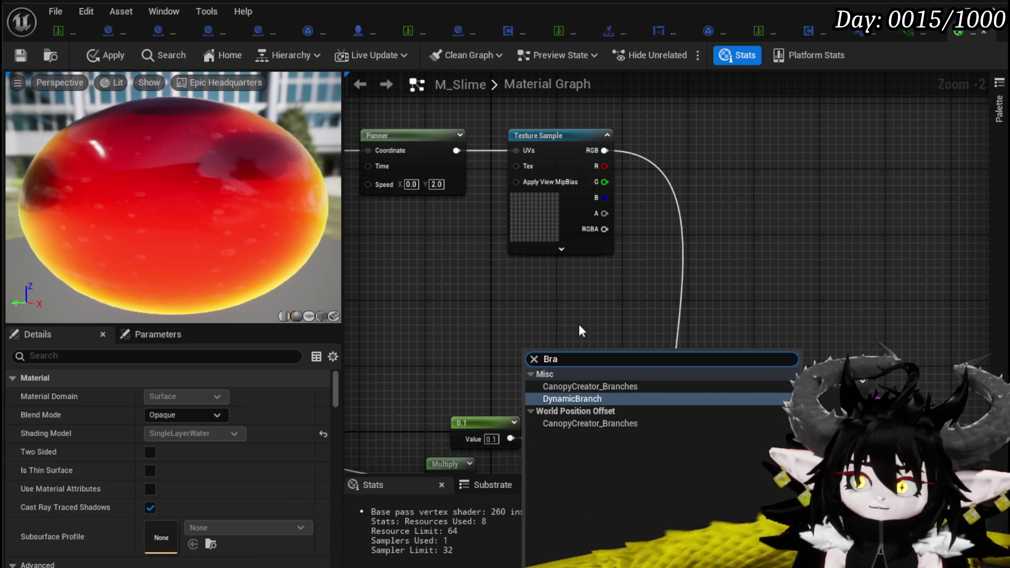
click(564, 398)
mouse_move(564, 397)
mouse_down()
mouse_move(706, 194)
mouse_move(672, 175)
mouse_up()
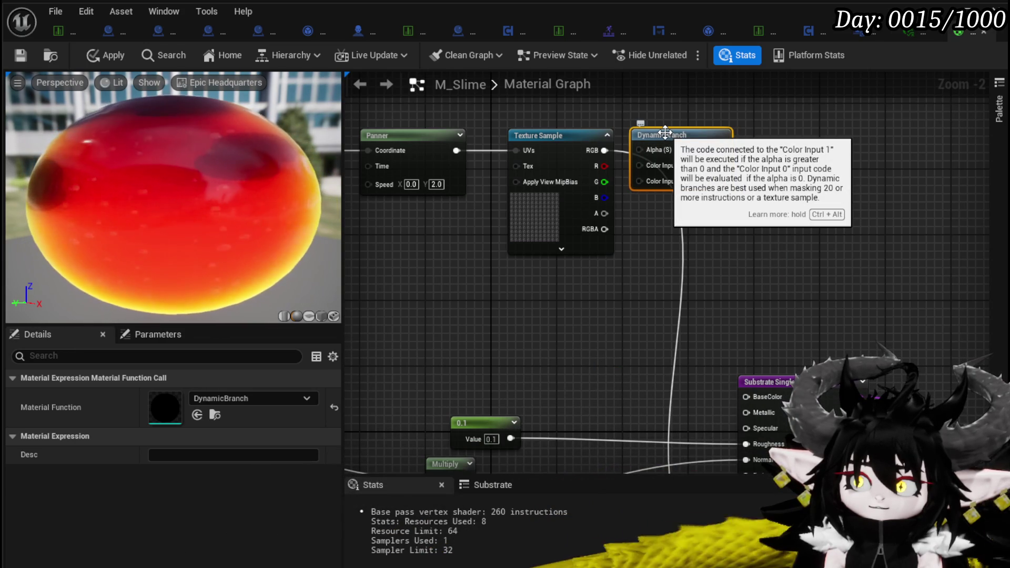
drag(587, 103, 593, 156)
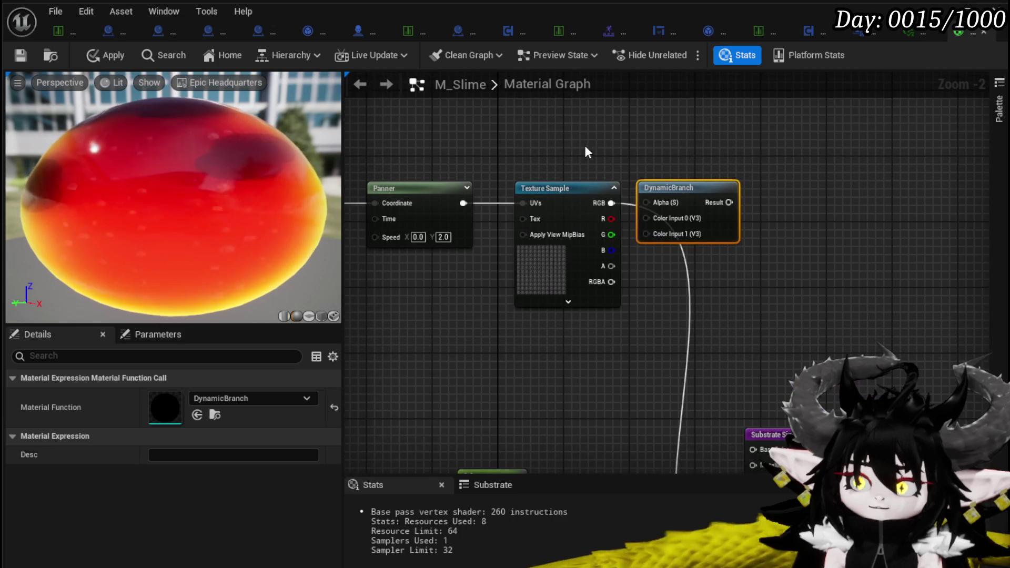
Step: Add a Constant 0 and wire RGB, Result to ColorScaleBehindWater, and constant into the branch Alpha
click(555, 137)
click(554, 137)
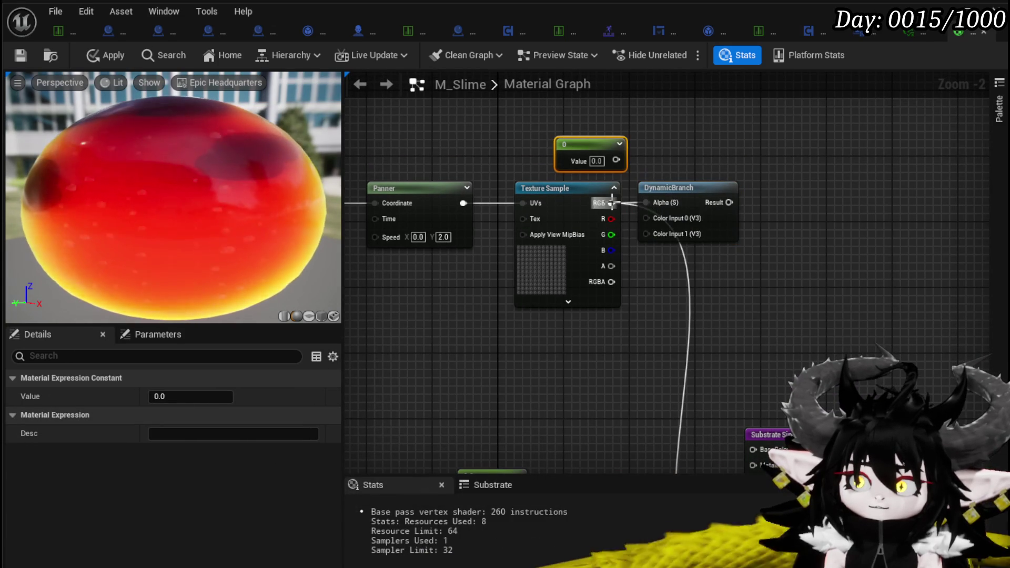
mouse_move(646, 218)
mouse_down()
mouse_move(613, 203)
mouse_move(659, 245)
mouse_move(652, 232)
mouse_up()
mouse_move(731, 204)
mouse_down()
mouse_move(737, 462)
mouse_move(759, 340)
mouse_up()
mouse_move(727, 308)
mouse_down()
mouse_move(647, 300)
mouse_move(675, 376)
mouse_up()
mouse_move(631, 202)
mouse_down()
mouse_move(656, 242)
mouse_move(677, 246)
mouse_up()
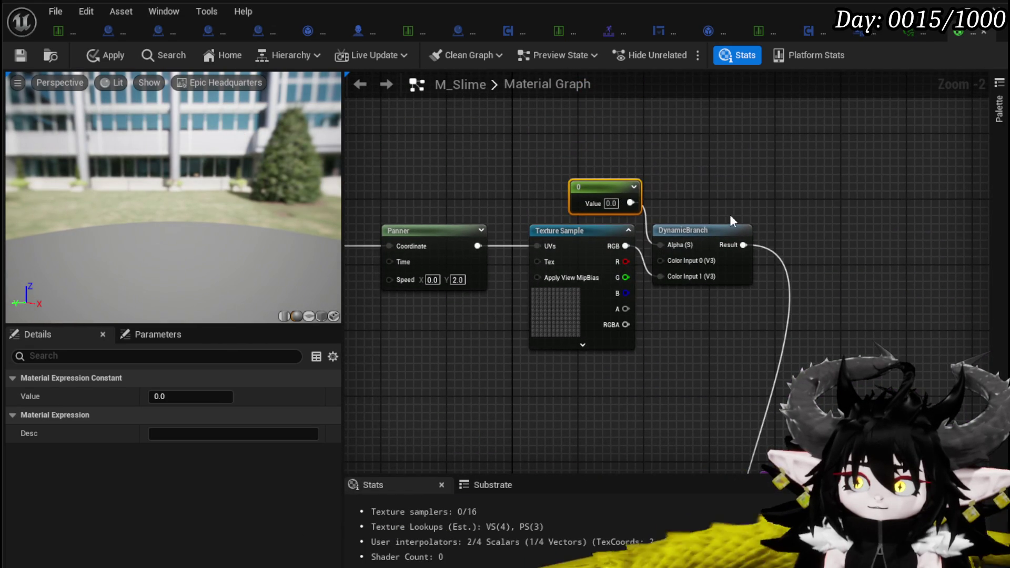
click(731, 215)
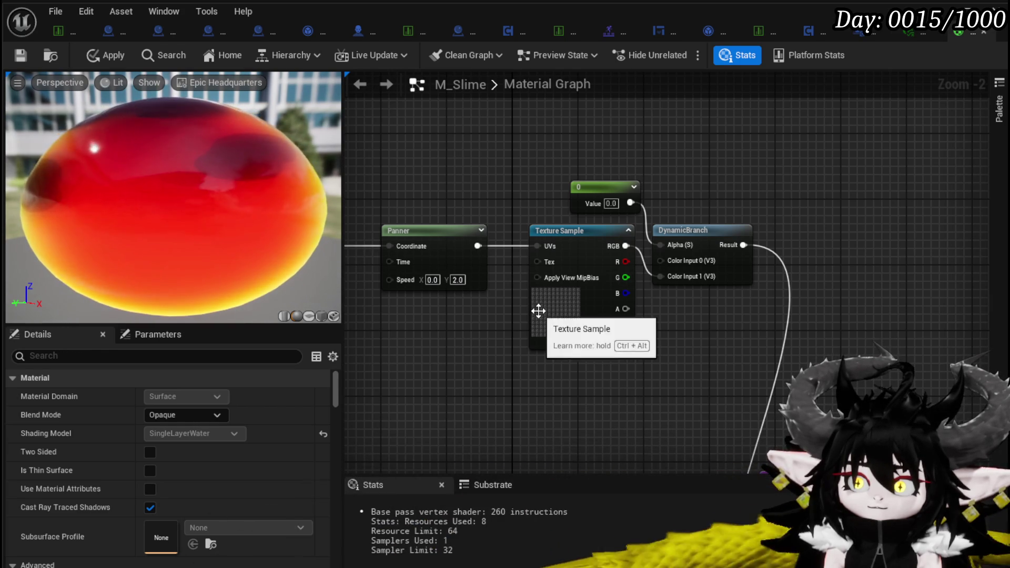
Step: Check the Texture Sample's texture and inspect the constant 0 node's actions
click(636, 294)
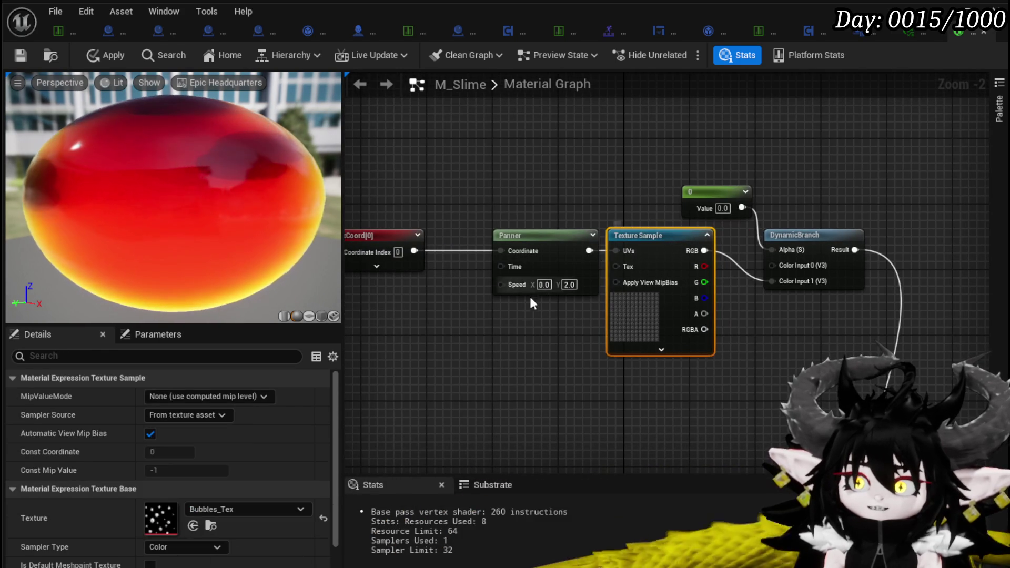
click(672, 223)
click(699, 203)
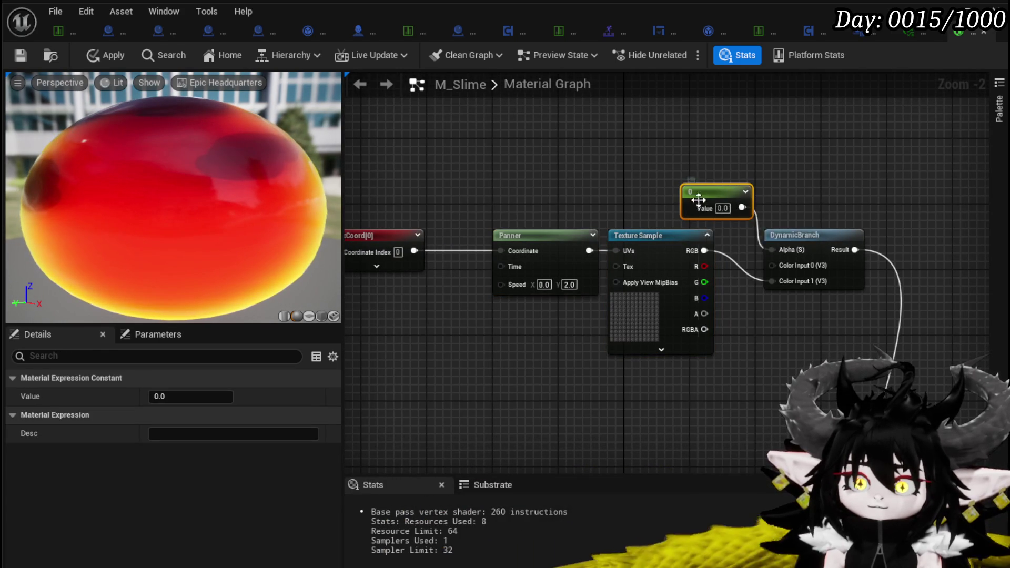
right_click(699, 205)
drag(631, 181, 535, 184)
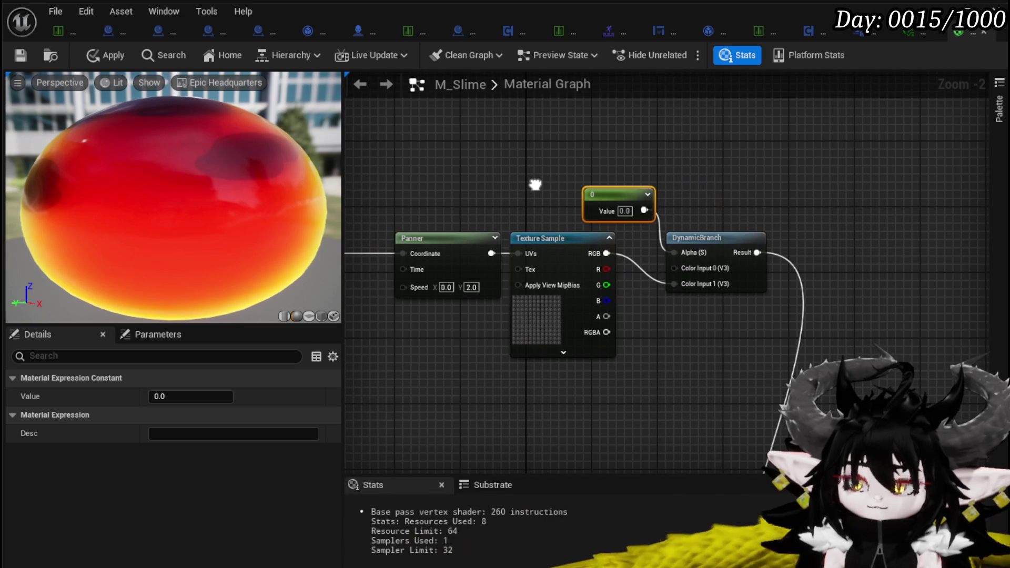
click(539, 158)
Step: Try a Static Bool as the branch Alpha, delete it as incompatible, and reposition the constant 0
right_click(540, 158)
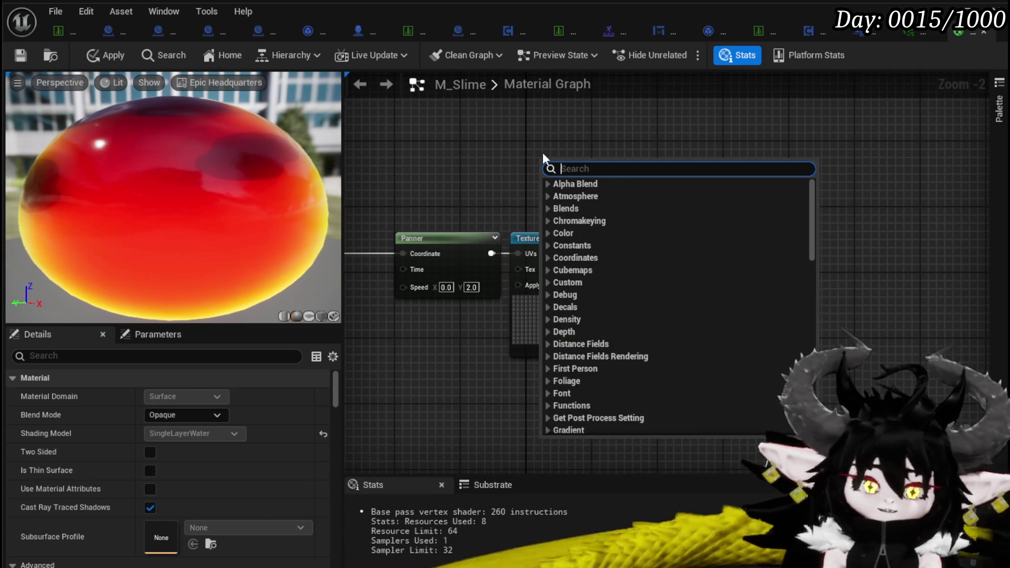
text(bool)
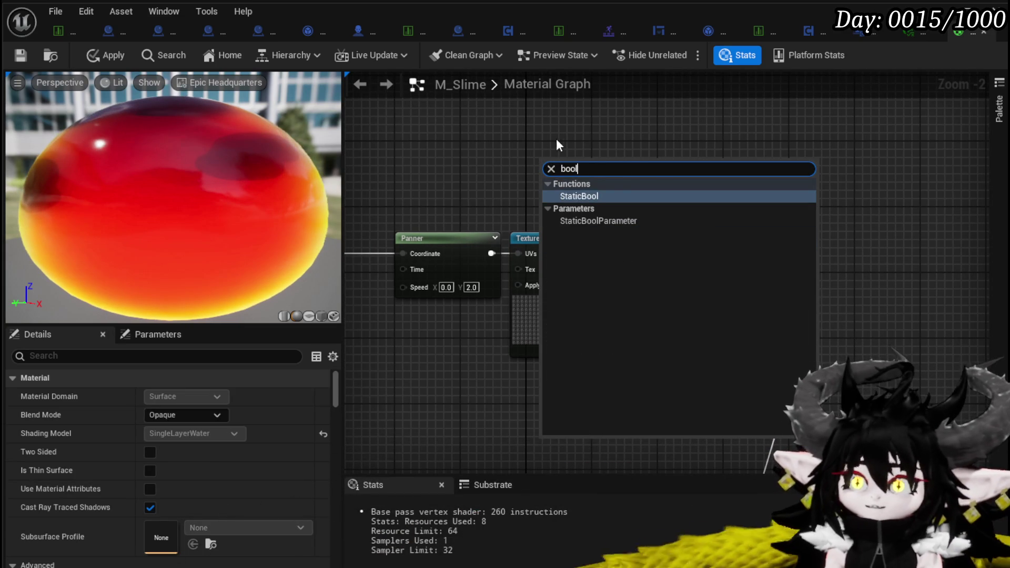
click(580, 194)
scroll(541, 160, up, 2)
drag(540, 163, 486, 153)
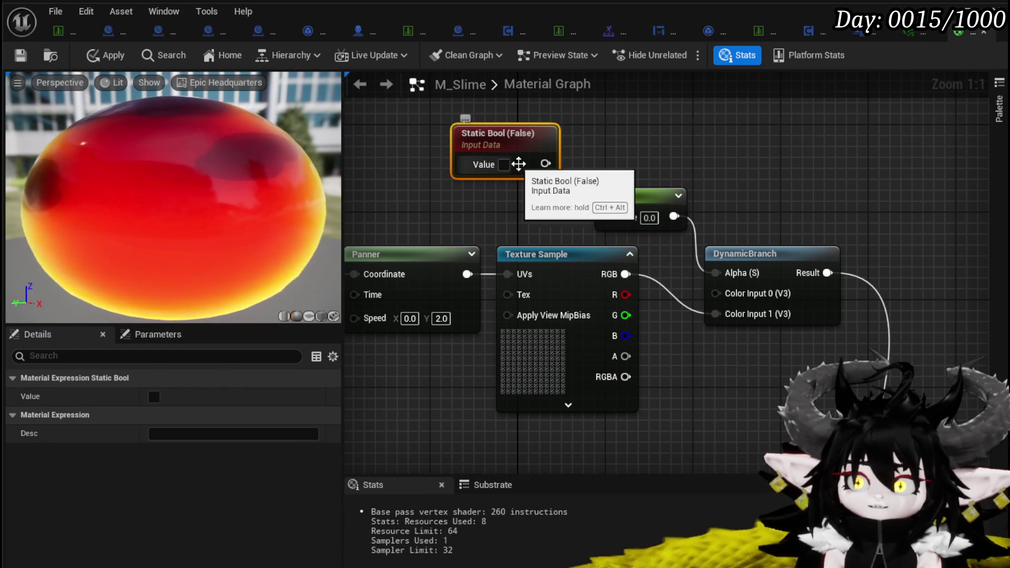
mouse_move(547, 165)
mouse_down()
mouse_move(717, 272)
mouse_move(726, 238)
mouse_up()
mouse_move(546, 164)
mouse_down()
mouse_move(722, 277)
mouse_move(730, 272)
mouse_up()
key(Delete)
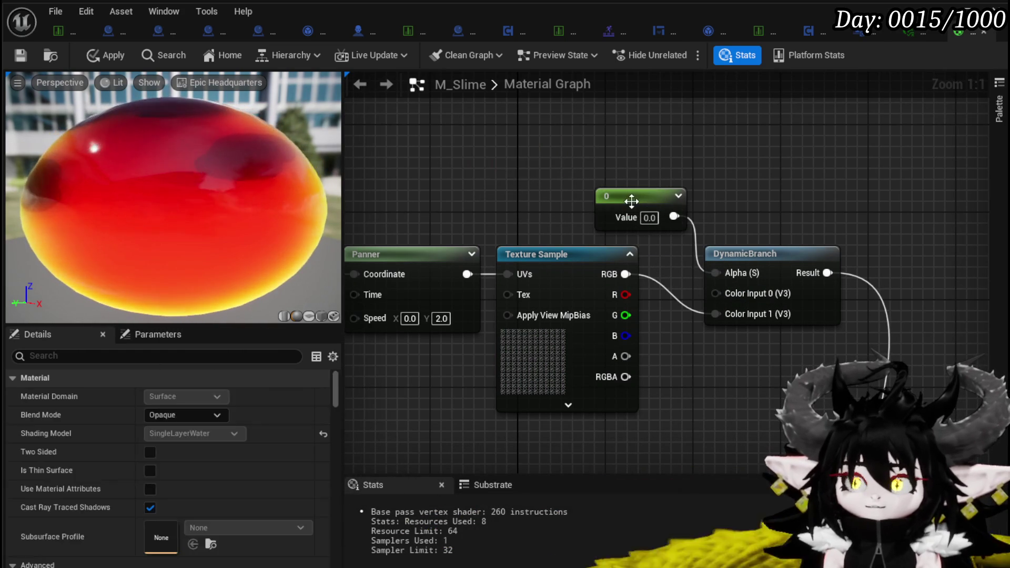
drag(631, 201, 521, 182)
right_click(629, 157)
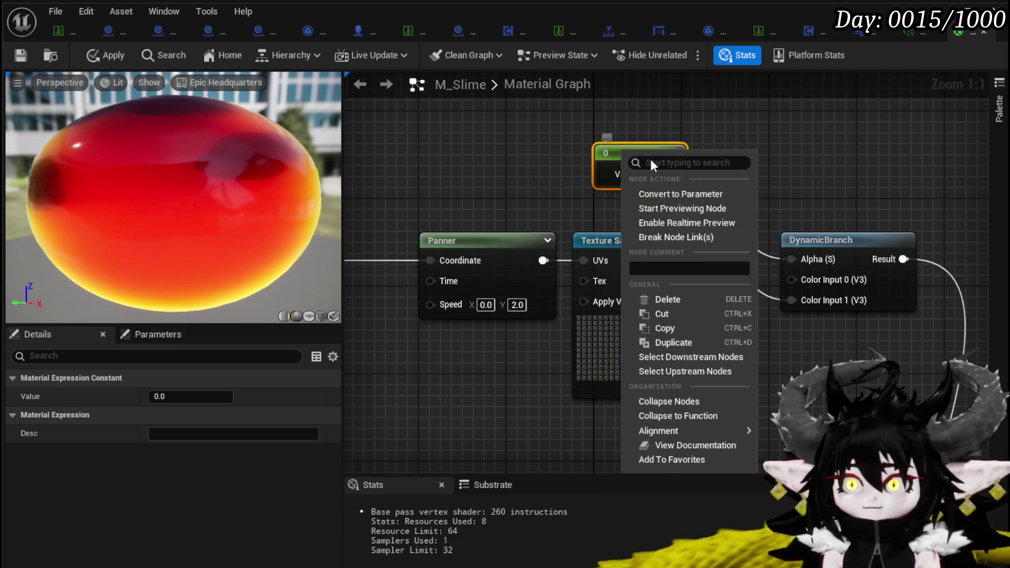
Step: Convert the constant into scalar parameter PanningTextureActive(1) and save the M_Slime material
click(683, 195)
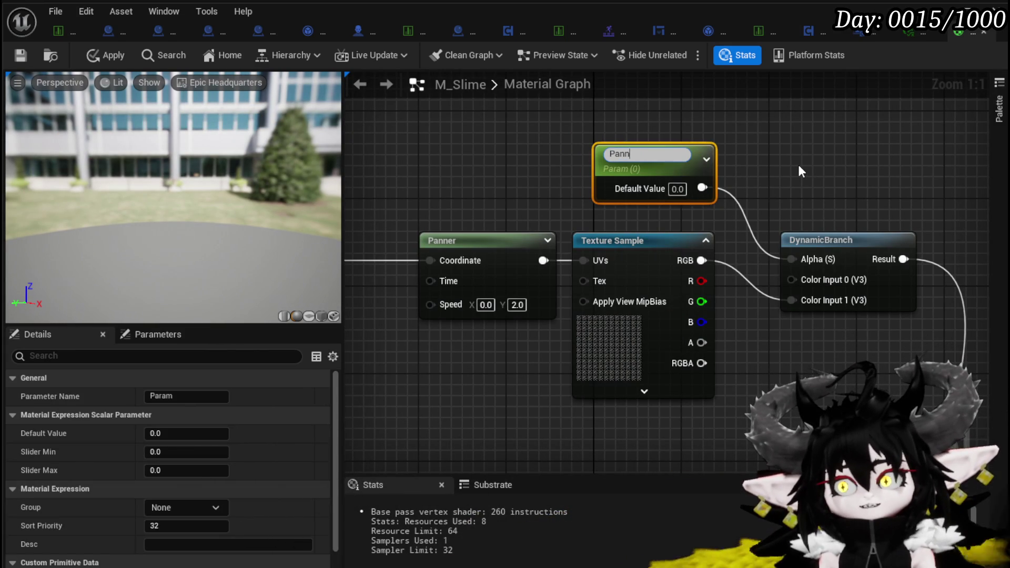
text(ningTex)
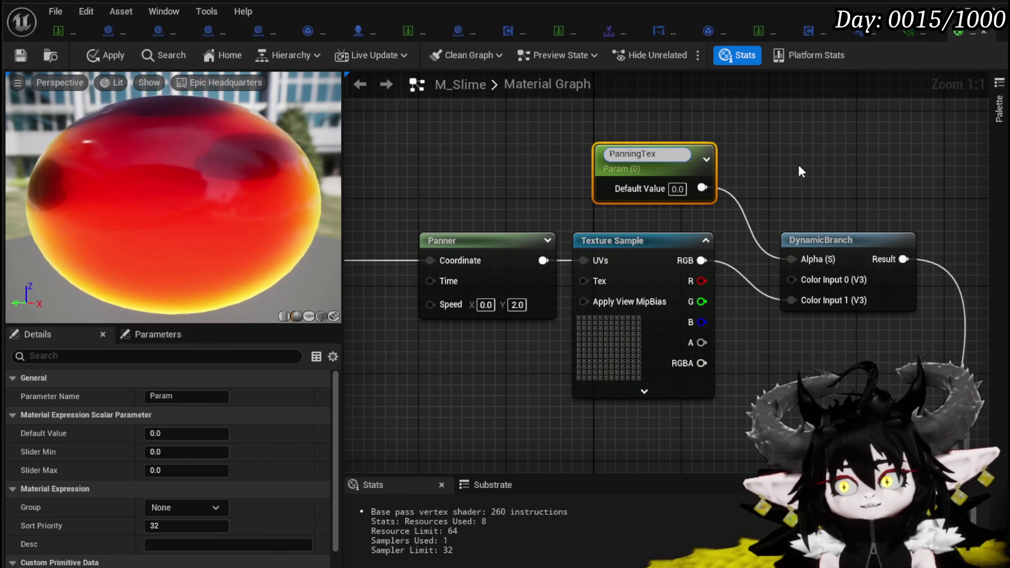
text(tureActi)
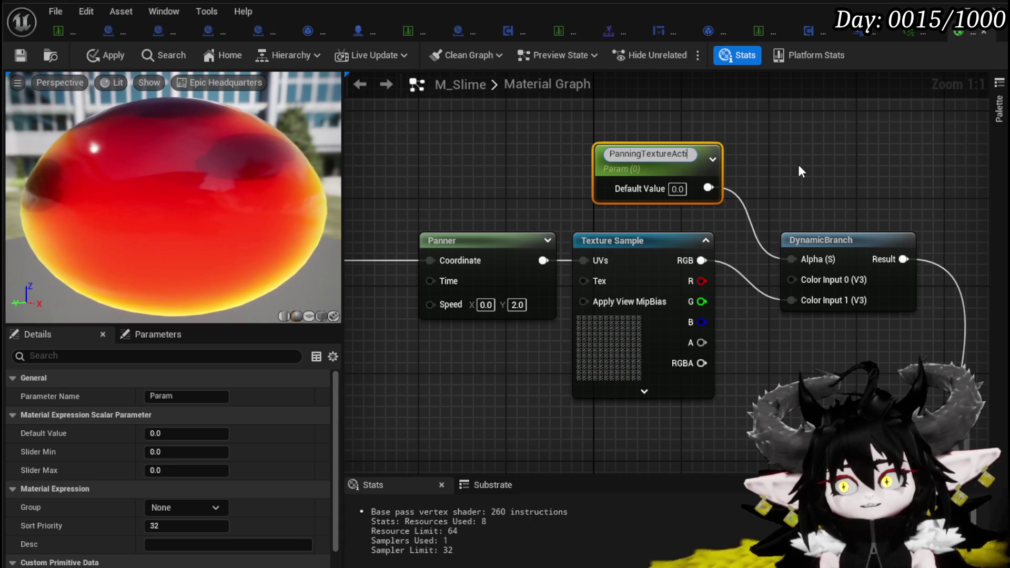
text(ve)
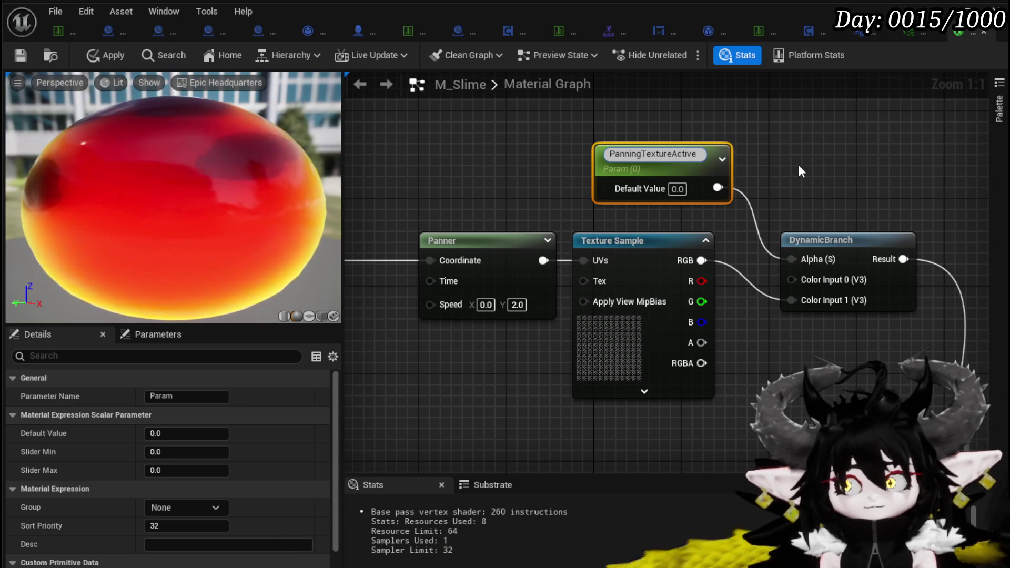
text((1))
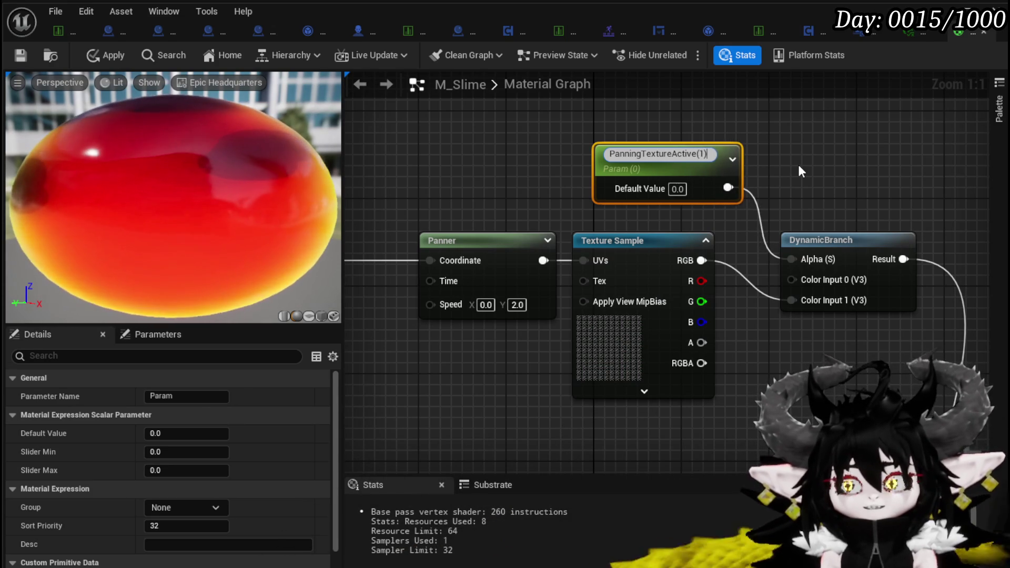
key(Return)
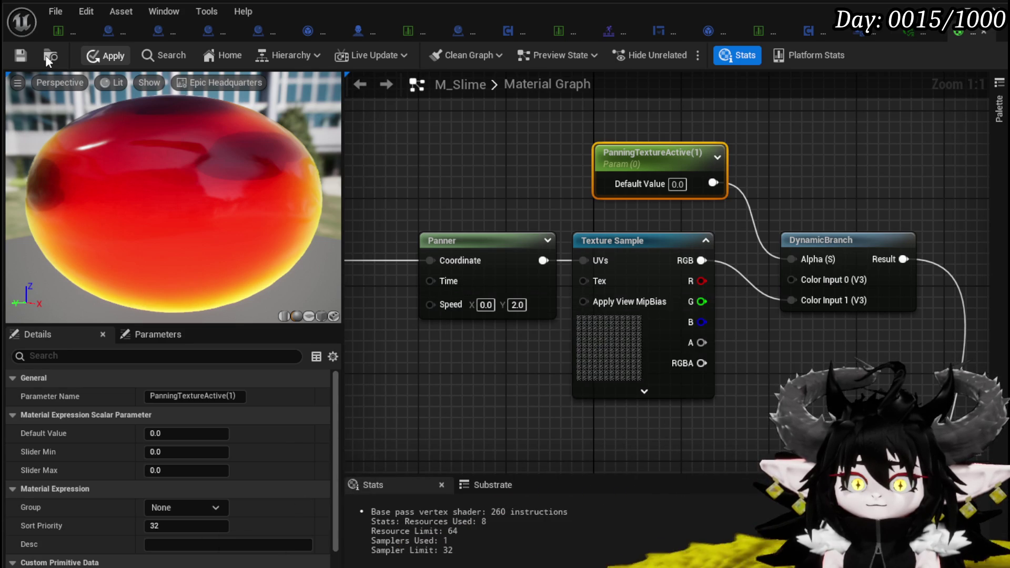
click(17, 57)
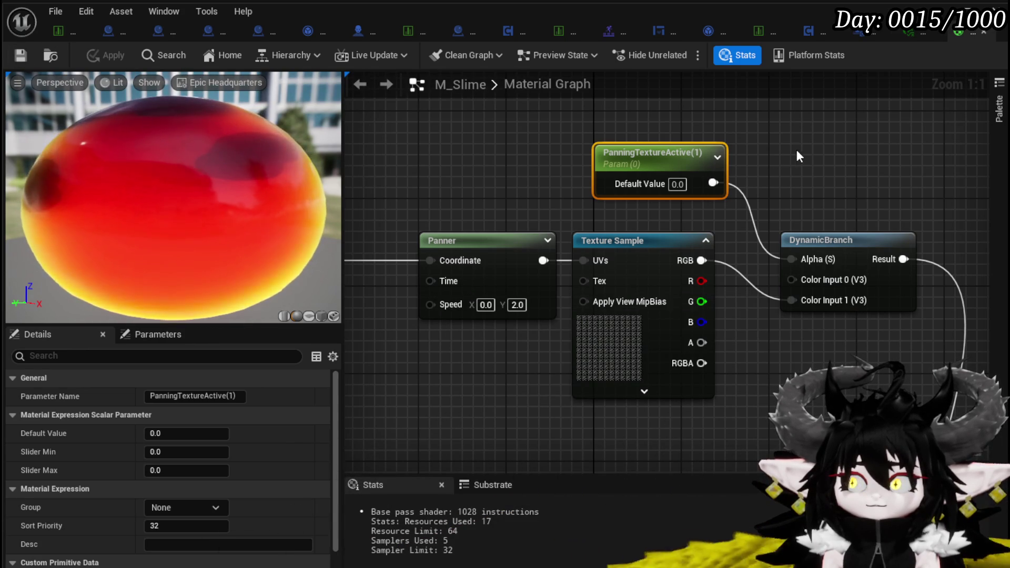
Step: Close M_Slime and override PanningTextureActive(1) to 1.0 in the water slime's material instance
click(983, 33)
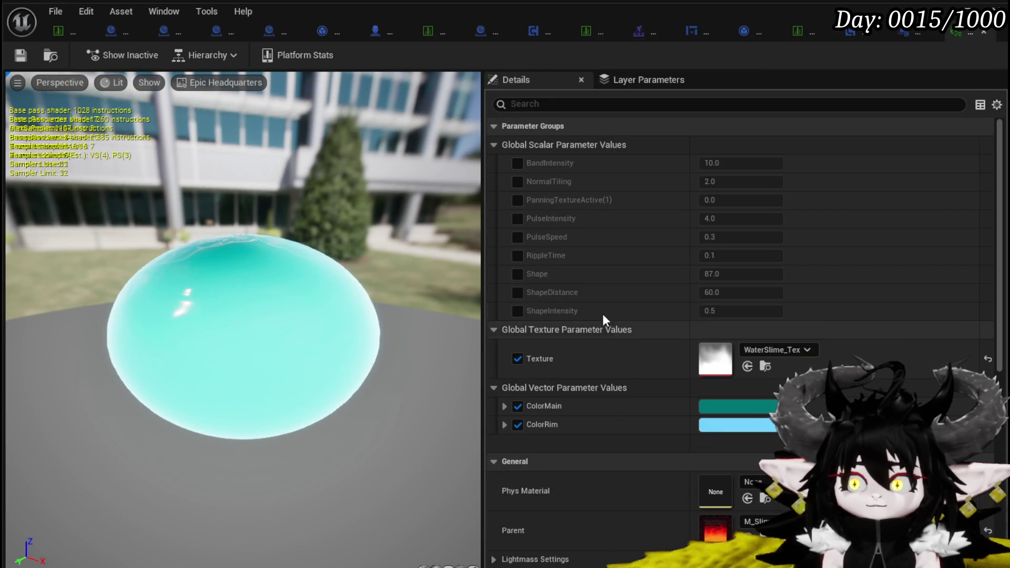
click(517, 200)
click(737, 201)
text(1)
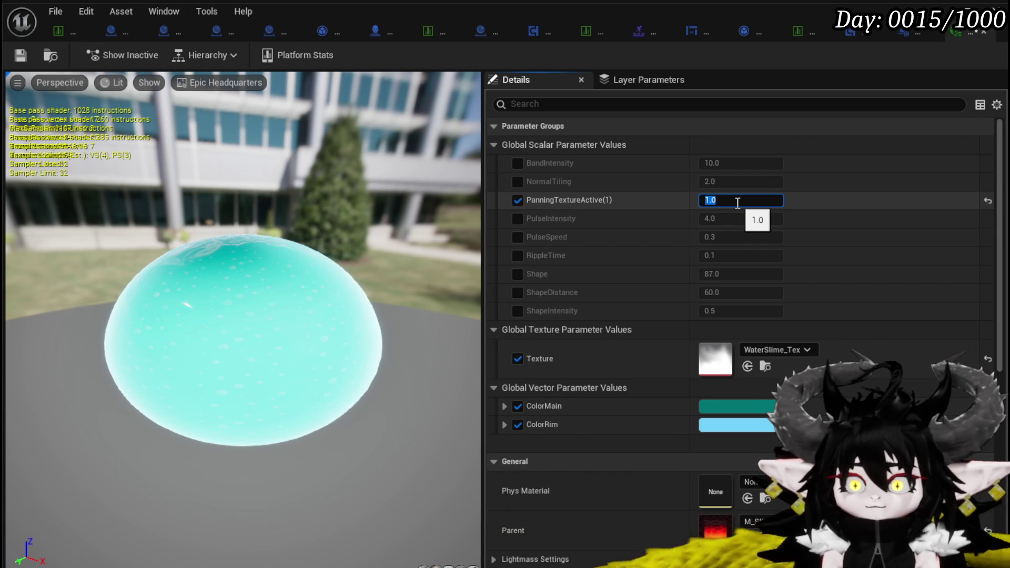
key(Return)
drag(236, 203, 235, 203)
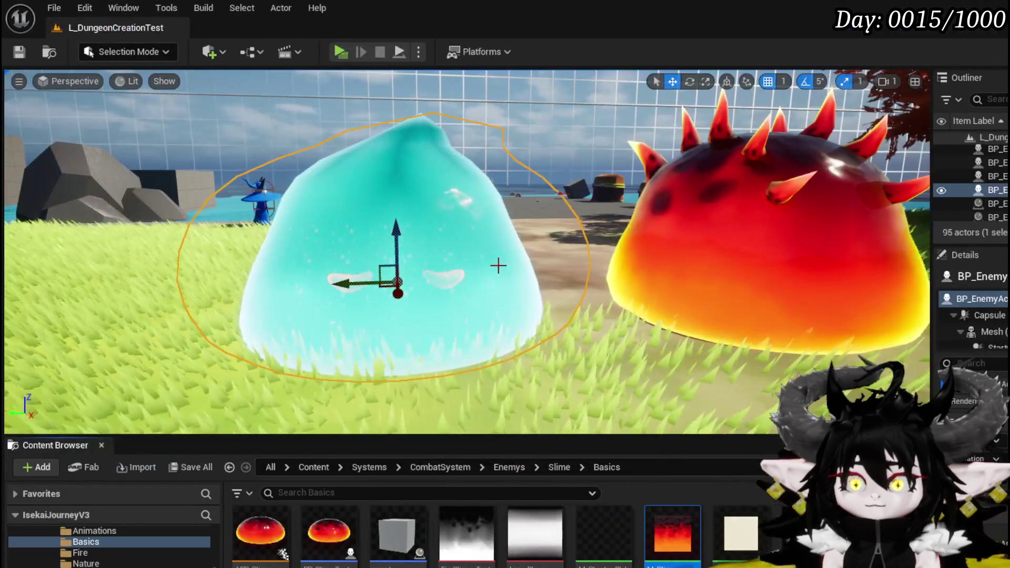
key(Up)
key(Right)
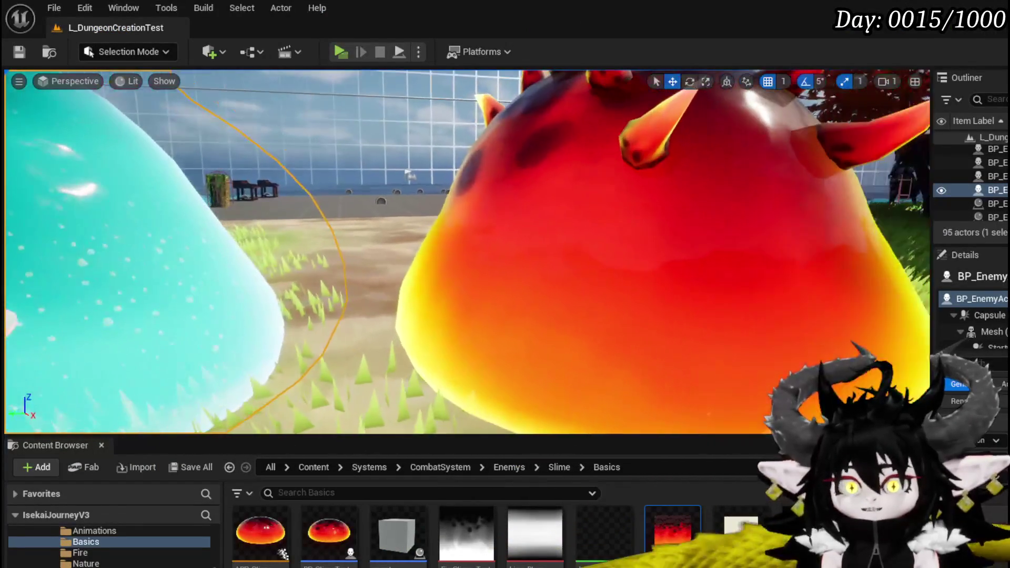
key(Left)
key(Down)
key(Up)
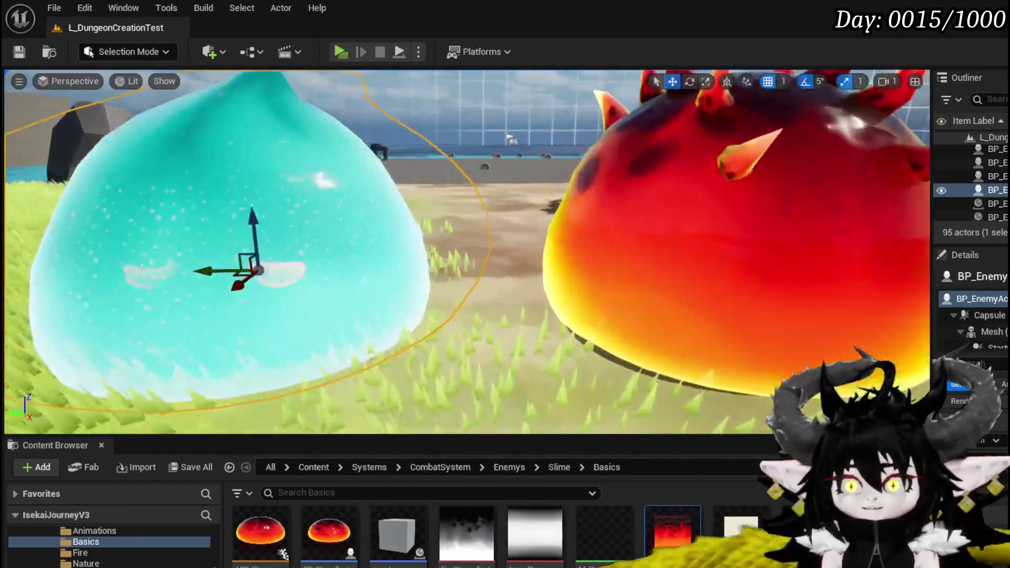
key(Left)
key(Down)
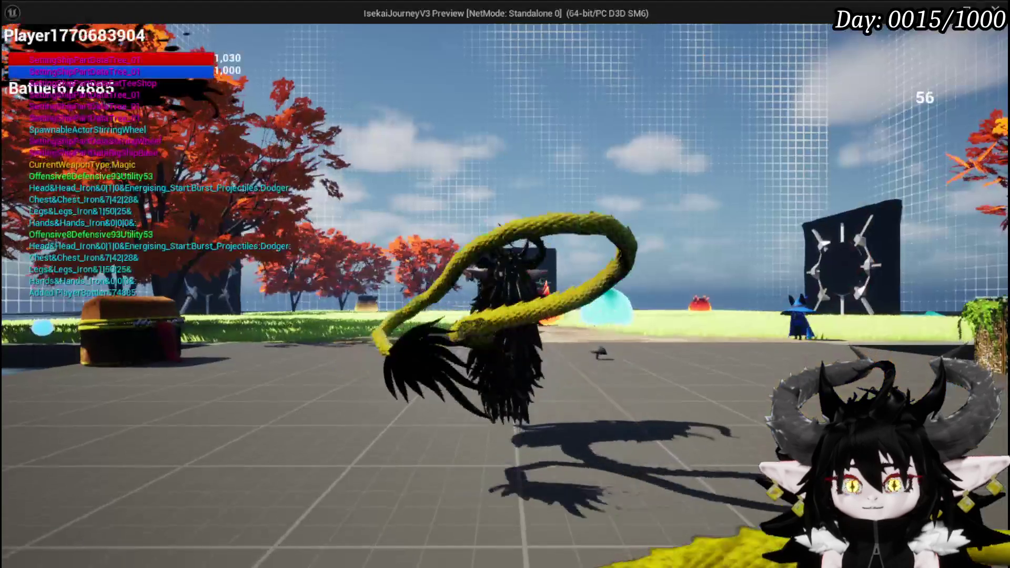
key(w)
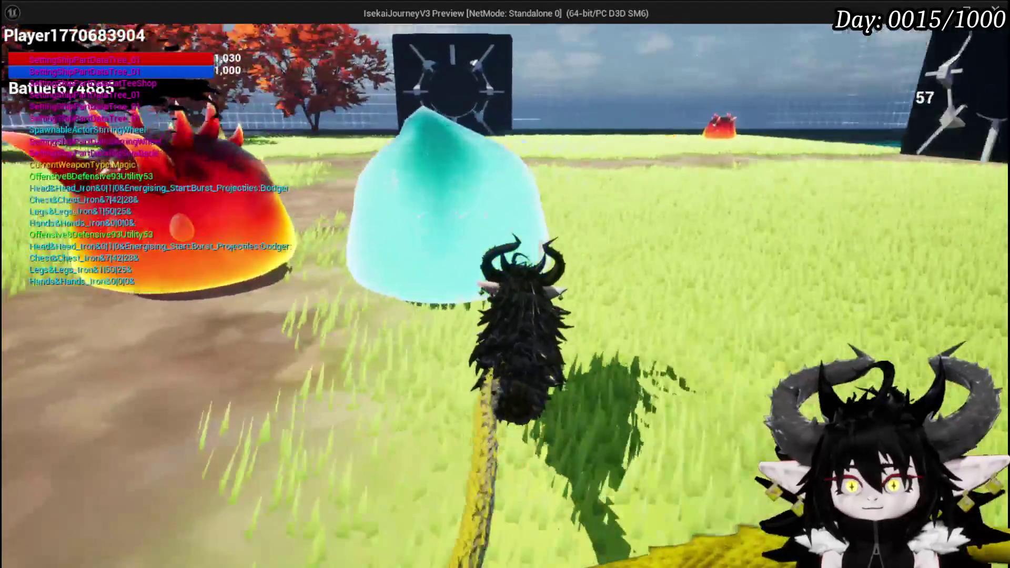
key(space)
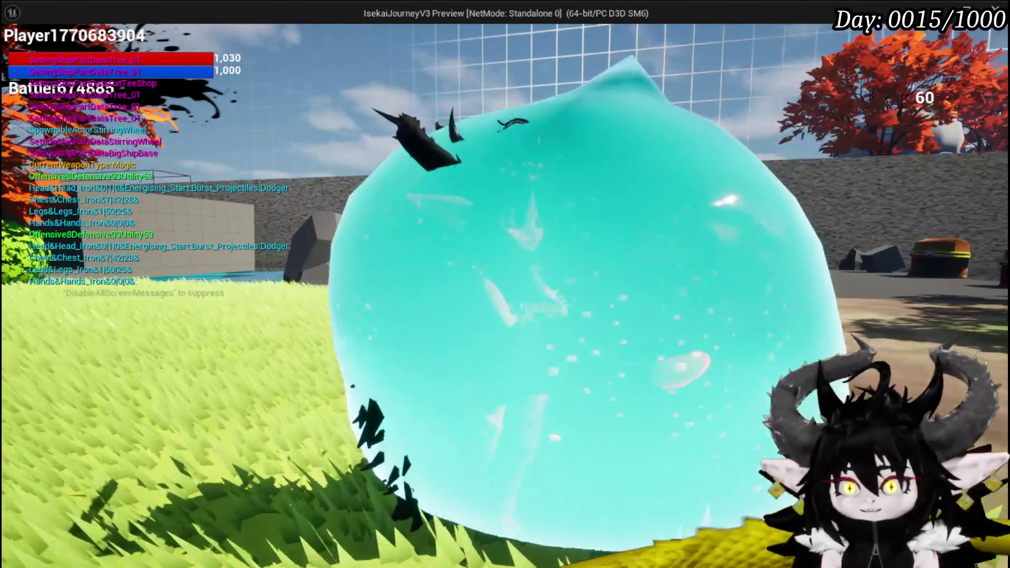
key(w)
key(w)
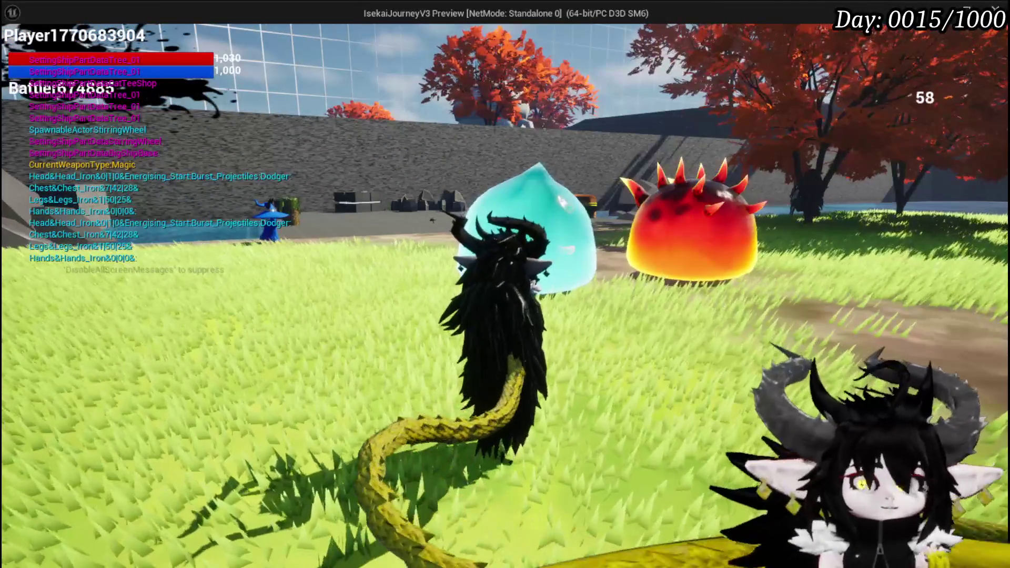
key(Escape)
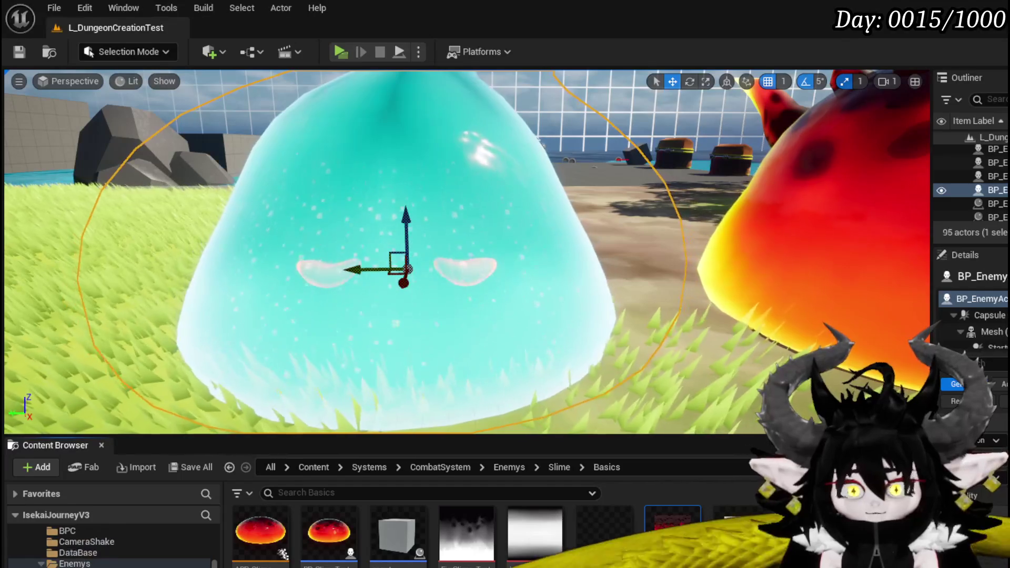
Step: Slide the cyan slime sideways away from the fire slime toward the tree and save the level
click(19, 51)
drag(175, 227, 176, 200)
scroll(176, 200, down, 5)
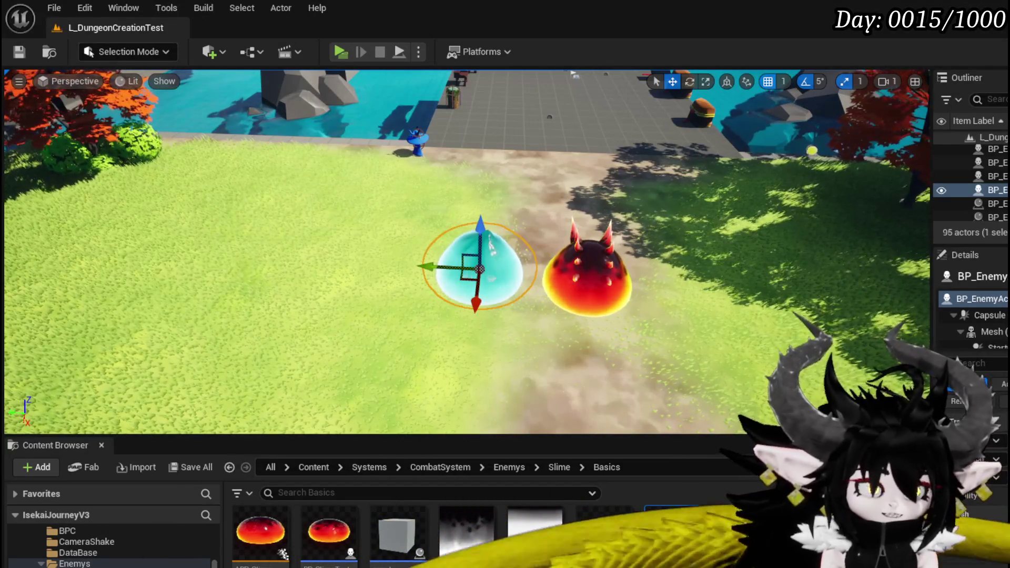
mouse_move(314, 252)
mouse_down()
mouse_move(299, 248)
mouse_move(326, 254)
mouse_move(315, 251)
mouse_up()
drag(550, 279, 140, 264)
key(f)
mouse_move(480, 266)
mouse_down()
mouse_move(432, 255)
mouse_move(411, 263)
mouse_move(433, 278)
mouse_up()
key(e)
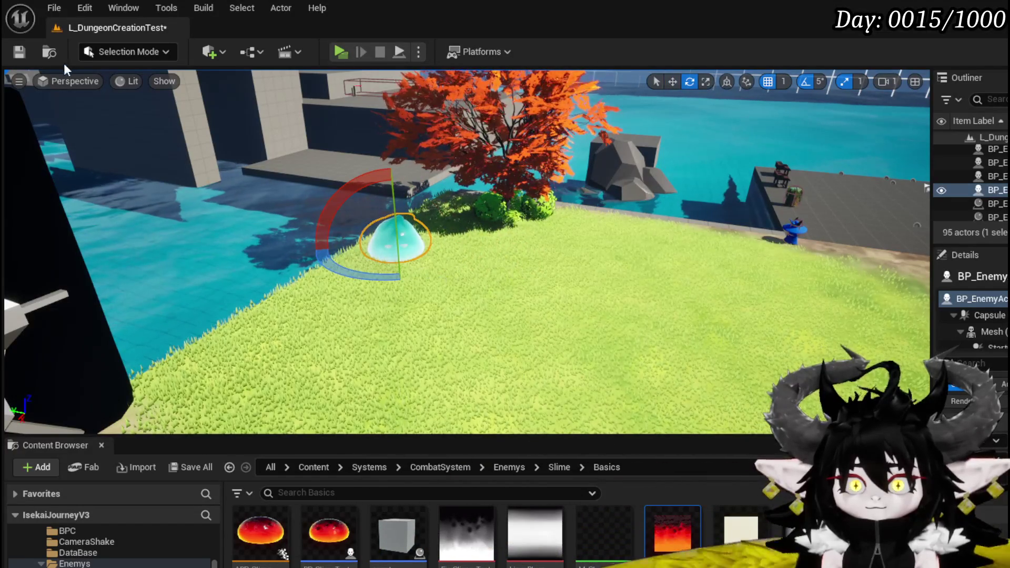
key(ctrl+s)
drag(335, 199, 526, 353)
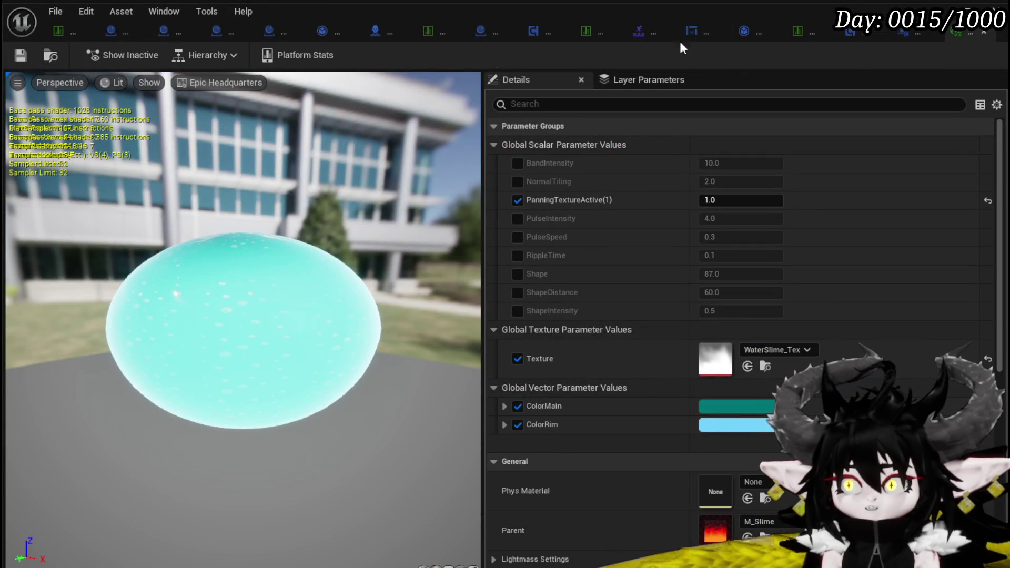
Step: Close the water slime material instance and VFX_BlueprintComponent editor tabs
click(987, 34)
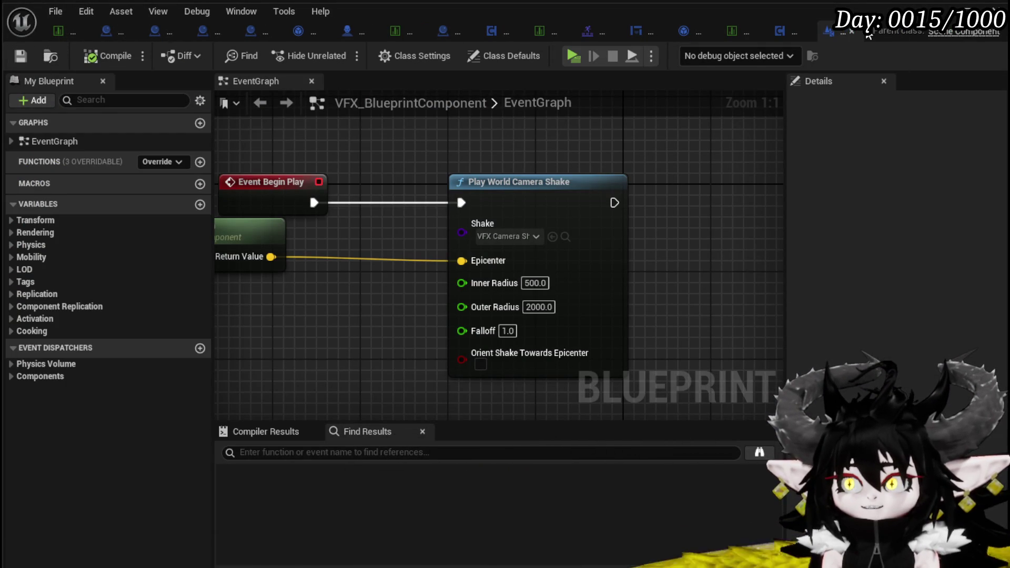
click(850, 31)
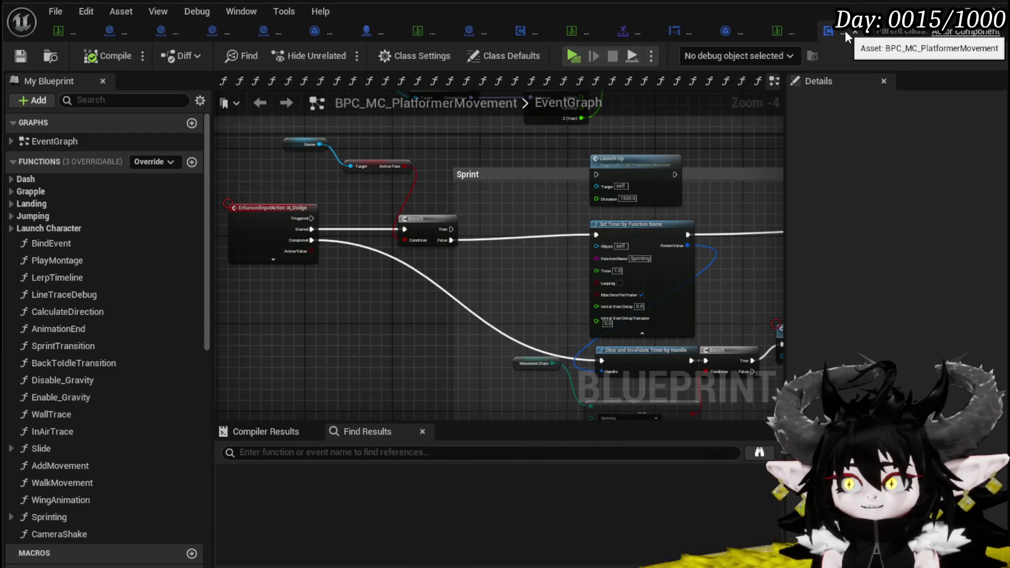
Step: Close the BPC_MC_PlatformerMovement, slime loot table, Encounter_Object and WP_VictoryUI editors
click(854, 31)
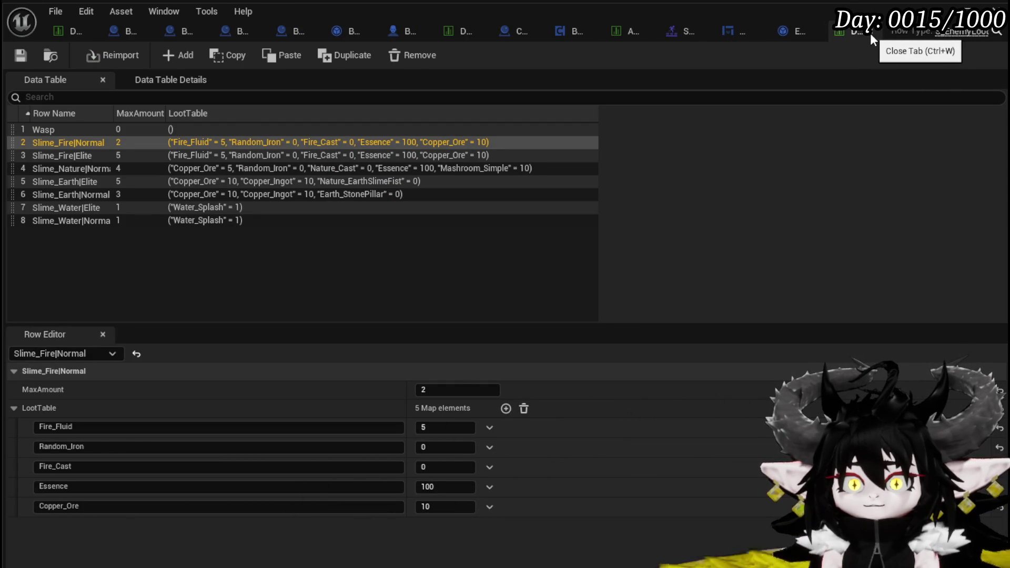
click(870, 34)
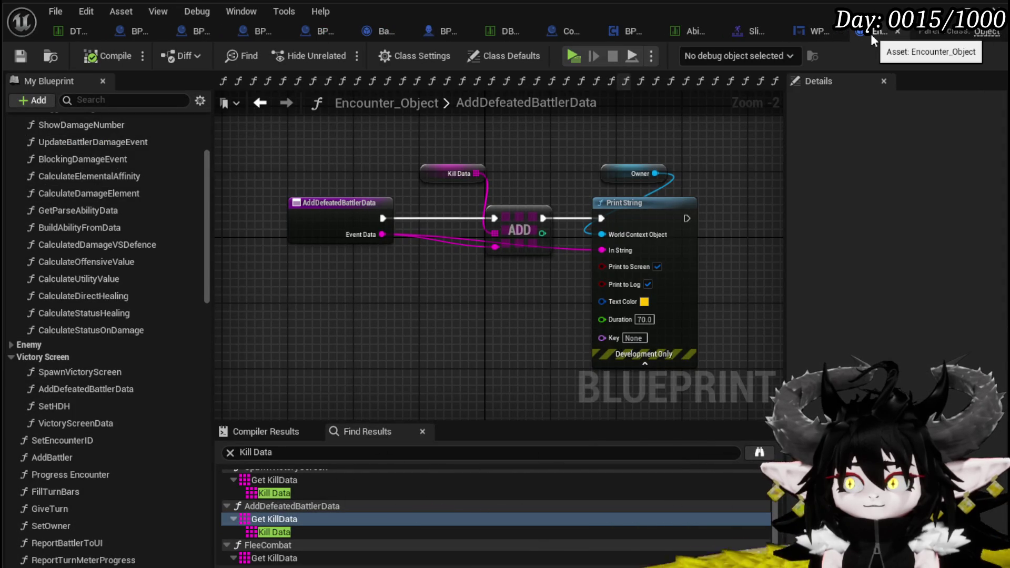
click(895, 31)
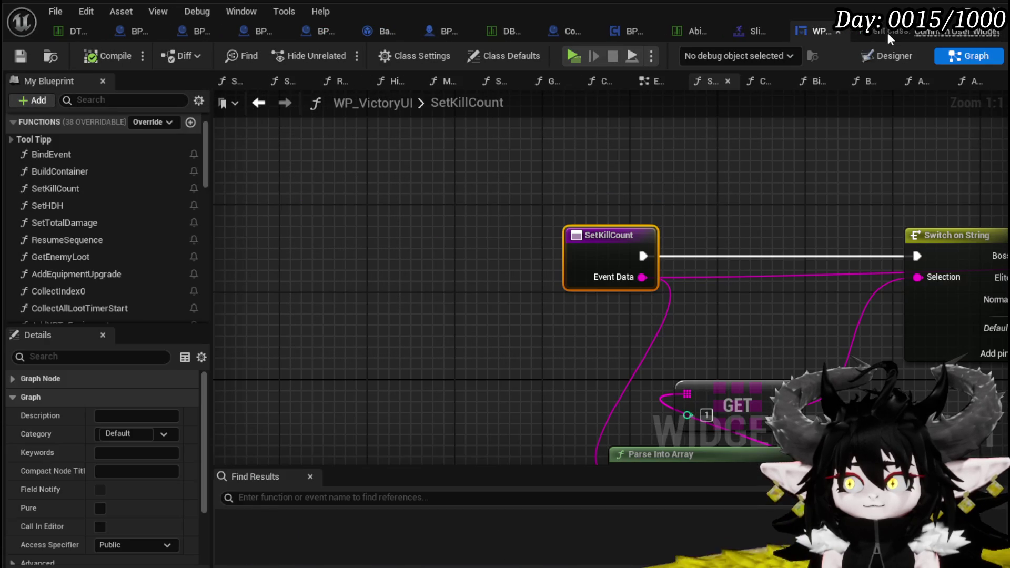
click(838, 33)
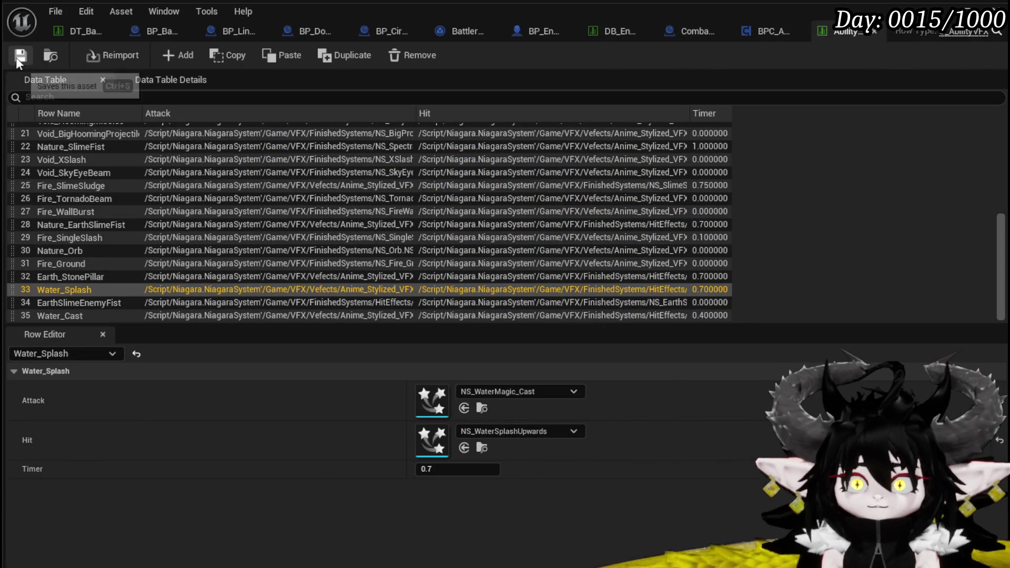
Step: Add a row named Water_SmallSplash with NS_WaterMagic_Cast as its attack effect
click(174, 56)
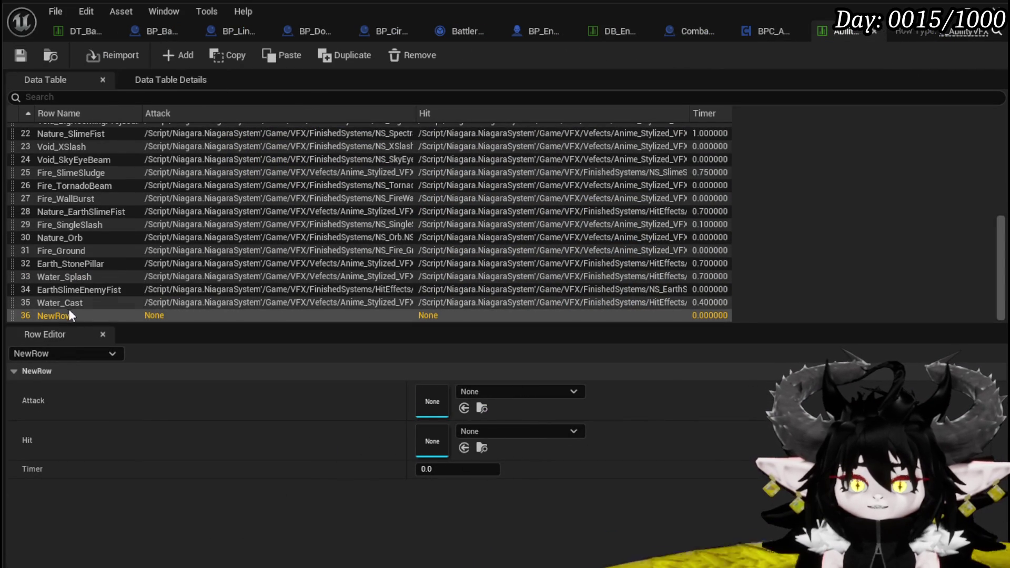
double_click(52, 315)
text(Water)
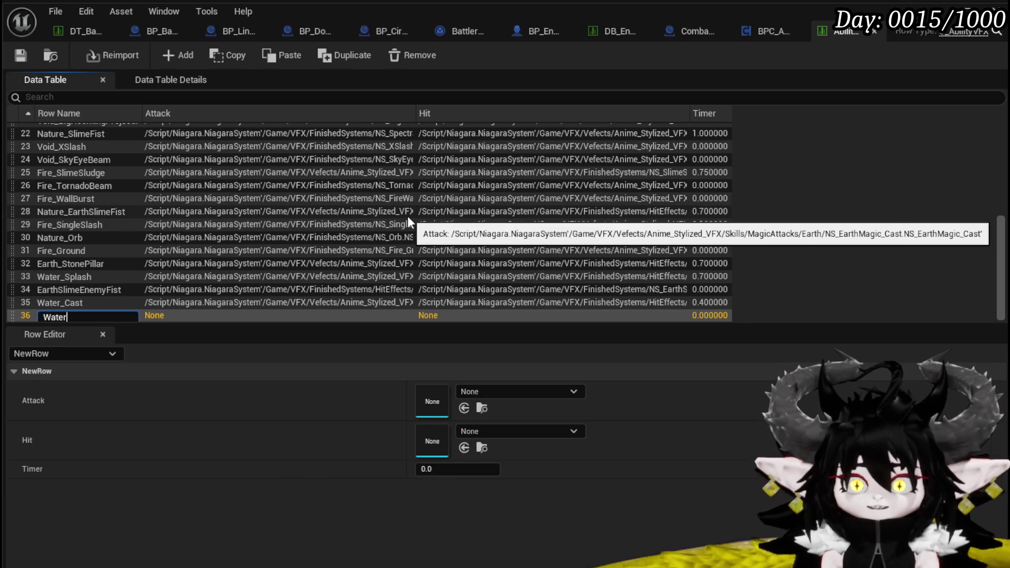
text(_Smal)
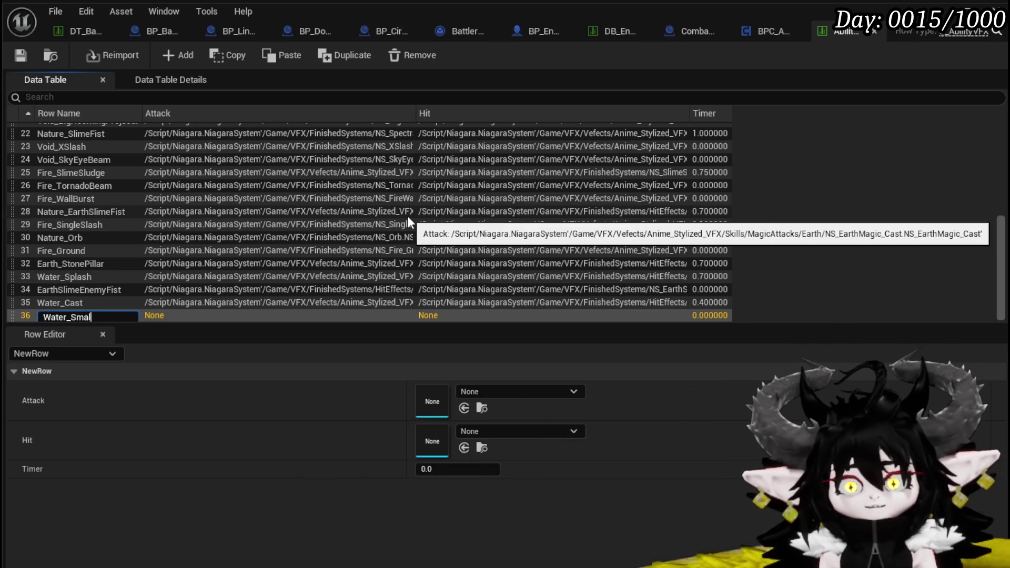
text(lSplash)
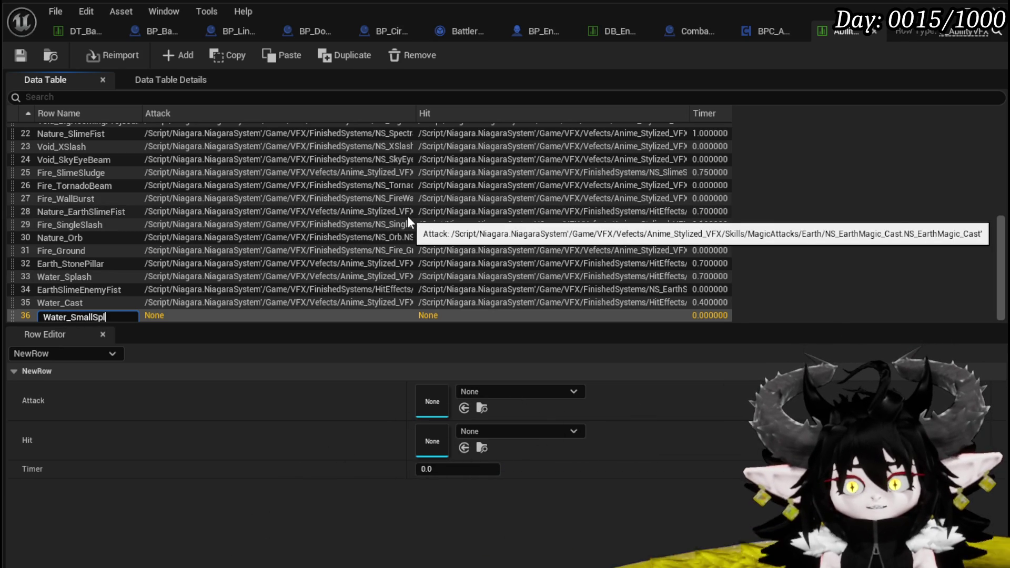
key(Return)
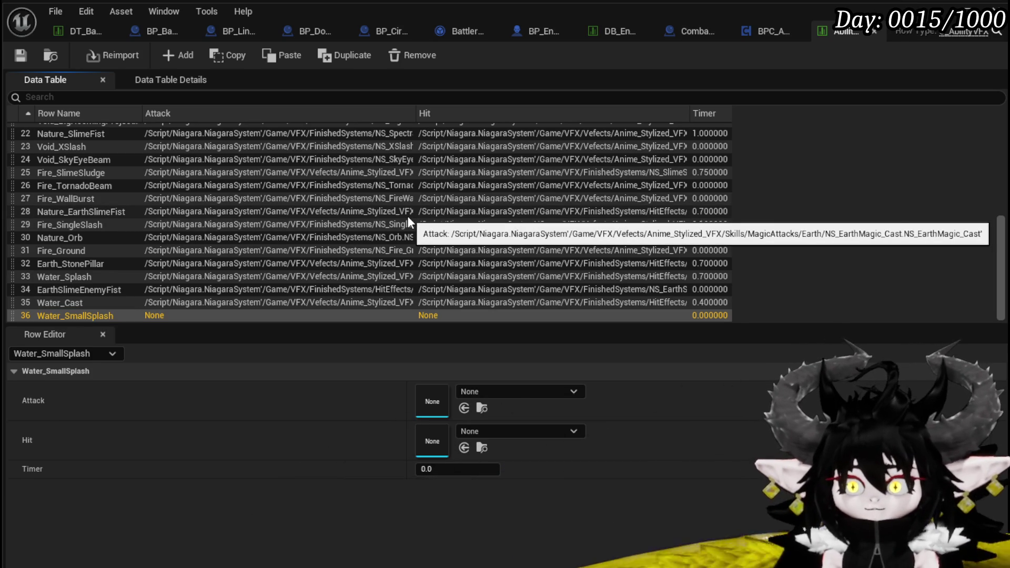
click(493, 392)
text(W)
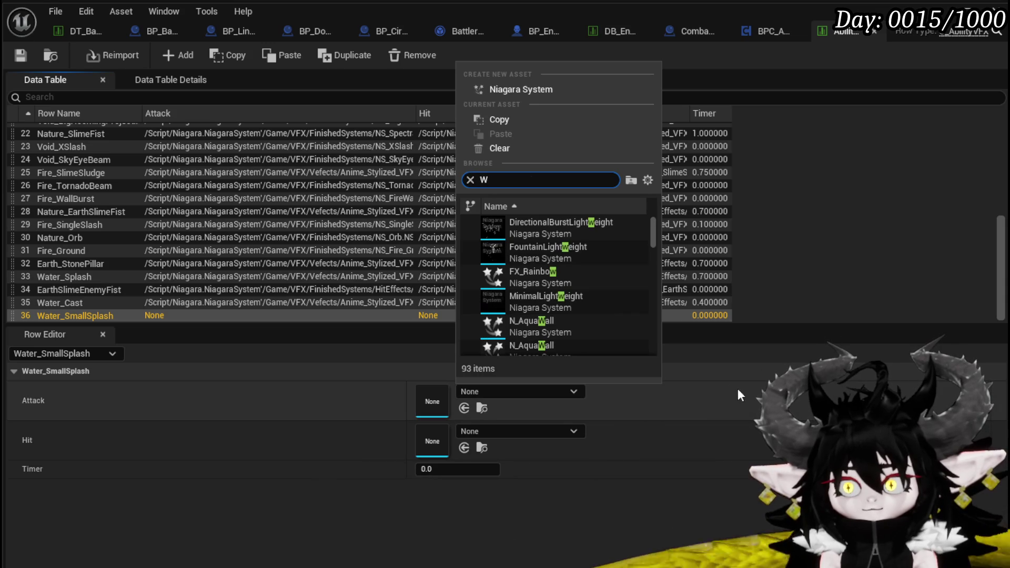
text(ater cast)
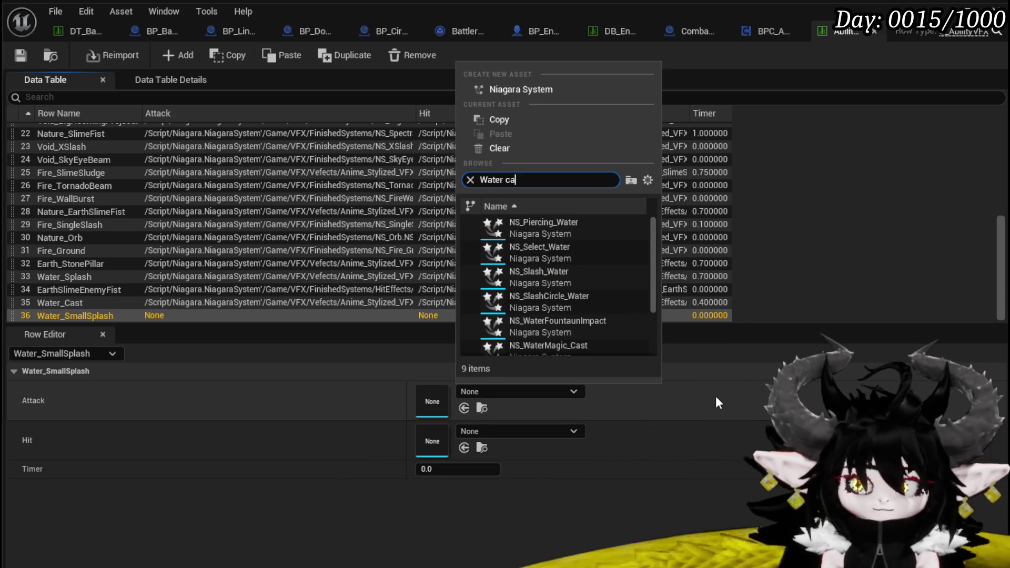
click(527, 235)
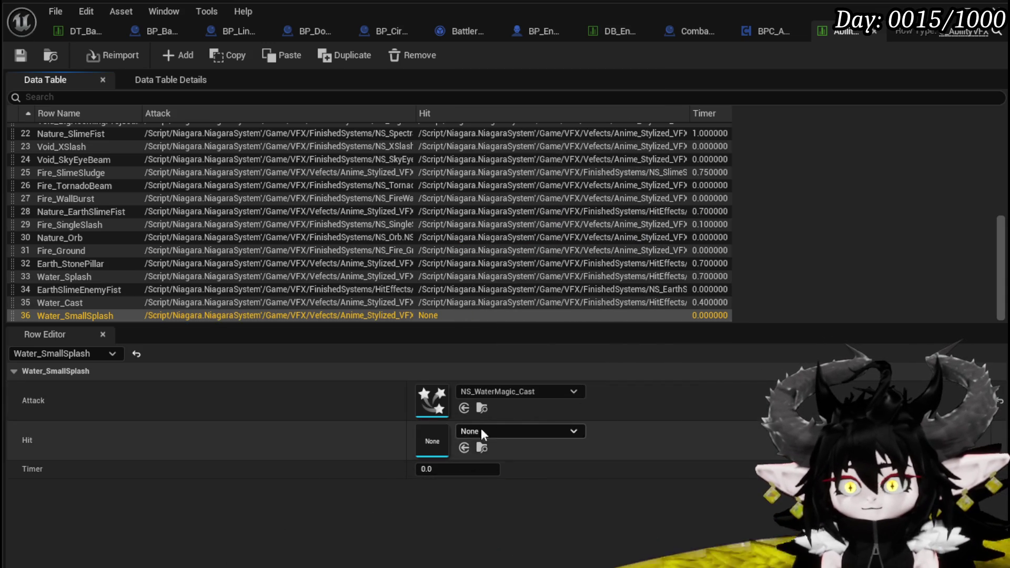
Step: Give the row a 0.7 timer and NS_WaterMagic_Hit hit effect, then save the table
click(436, 473)
text(0.7)
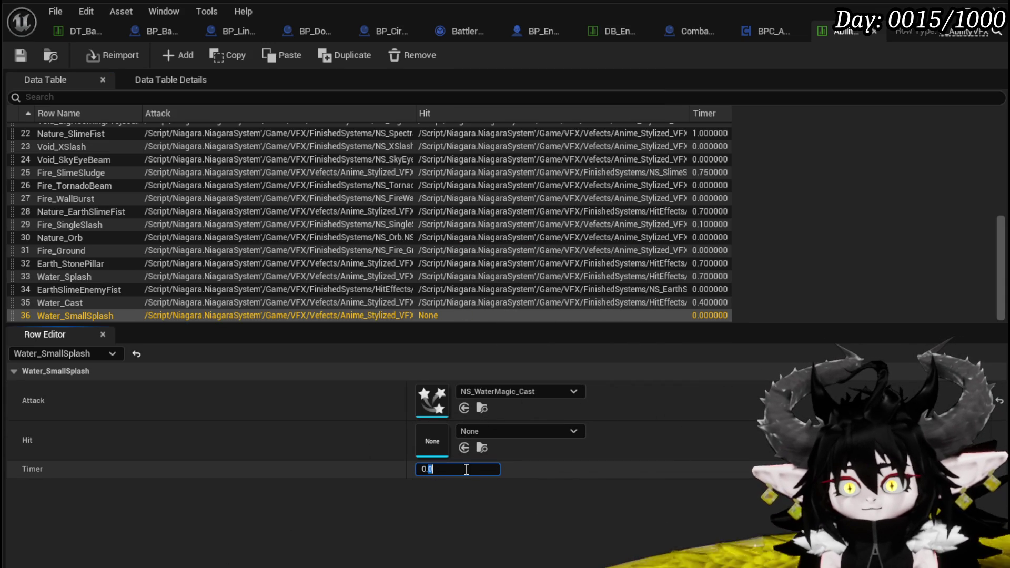
key(Return)
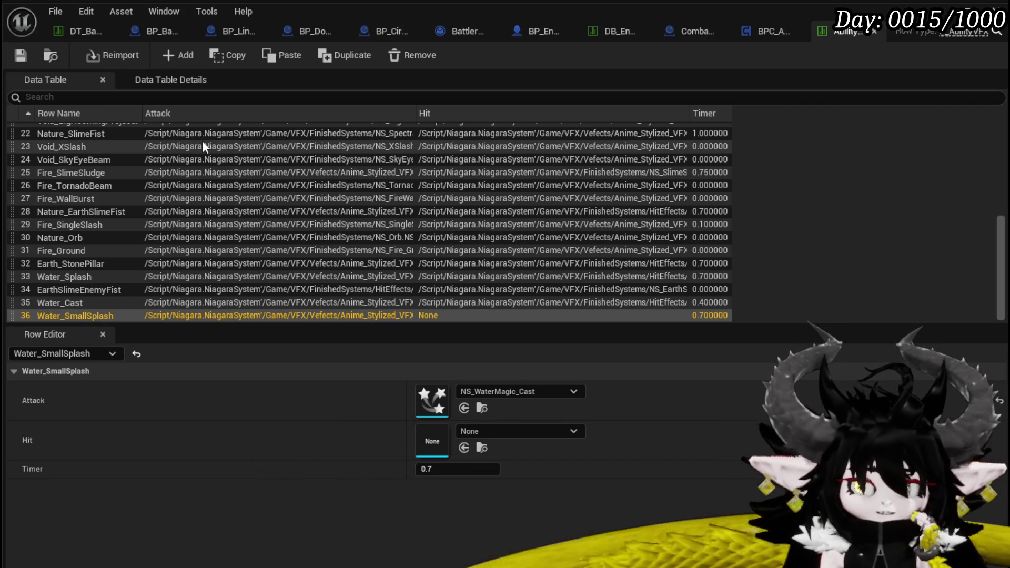
click(489, 431)
text(W)
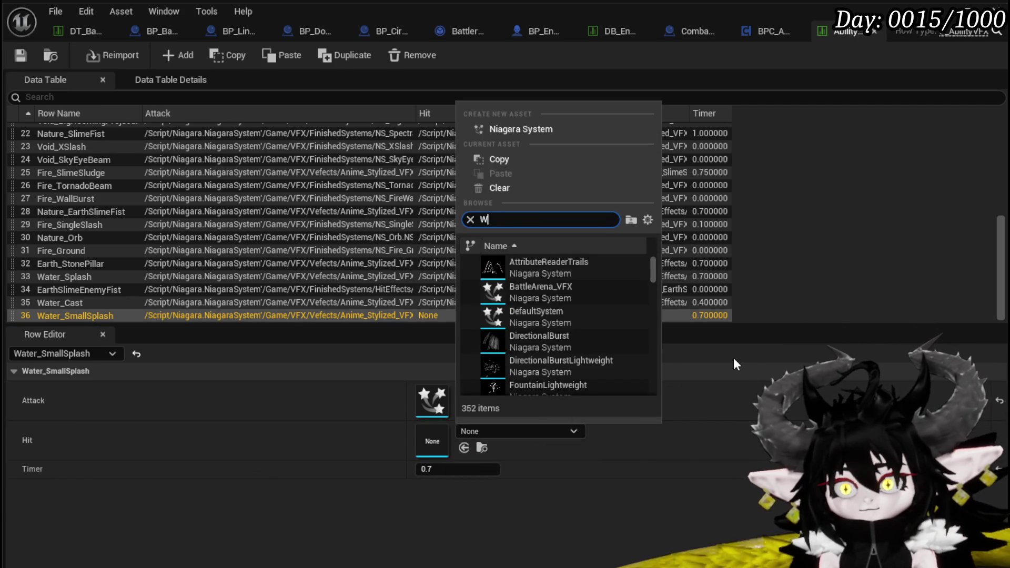
text(ater)
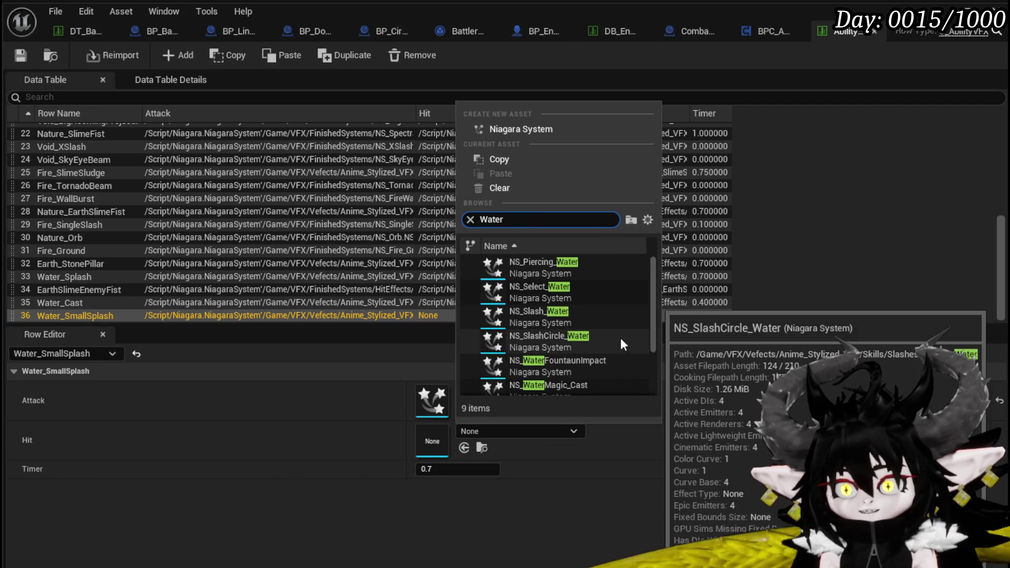
scroll(618, 343, down, 1)
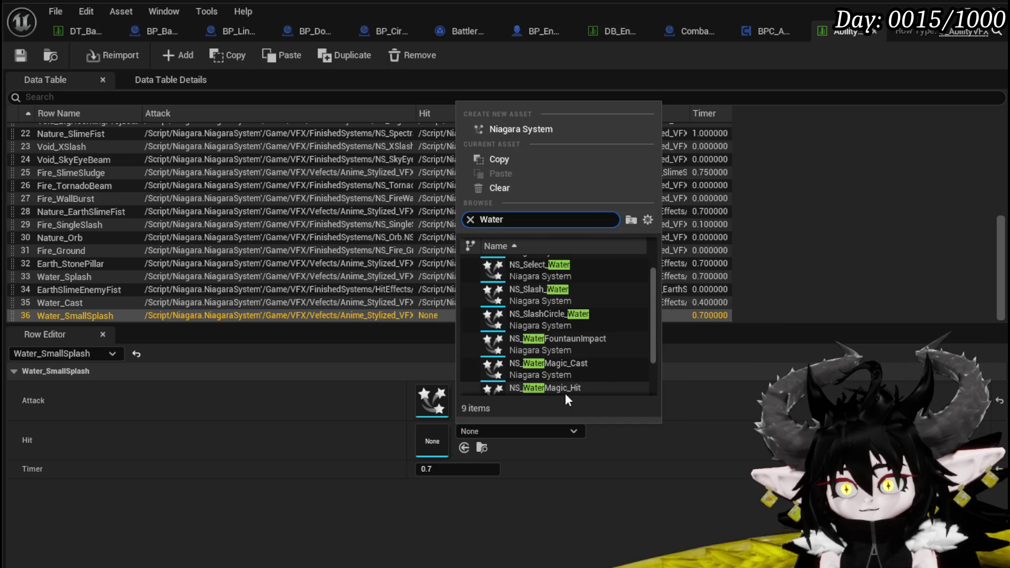
click(565, 393)
click(21, 55)
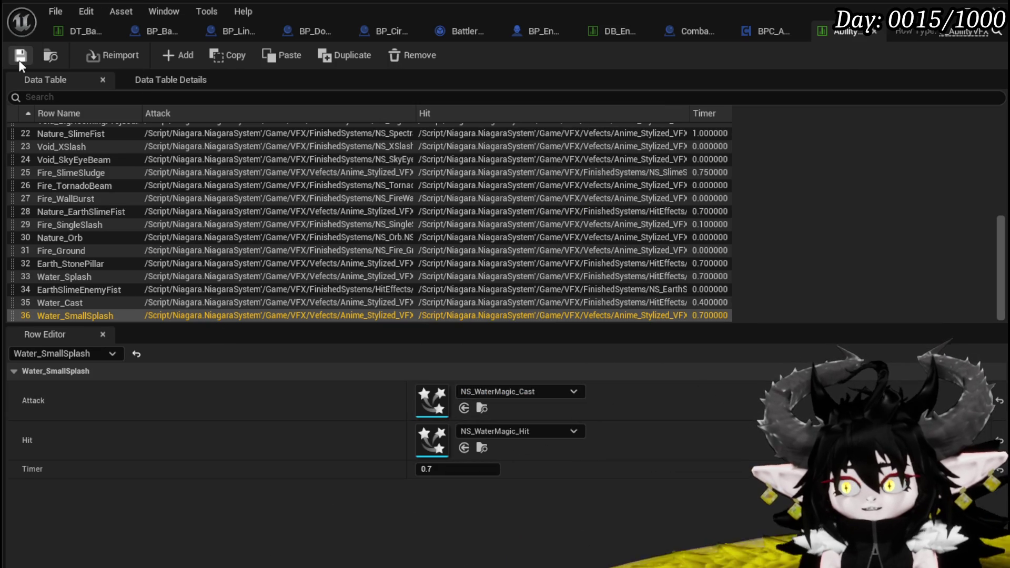
Step: Change the water slime's ability entry to Water_SmallSplash in the enemy battler table, save, and return to the level
double_click(92, 316)
key(ctrl+c)
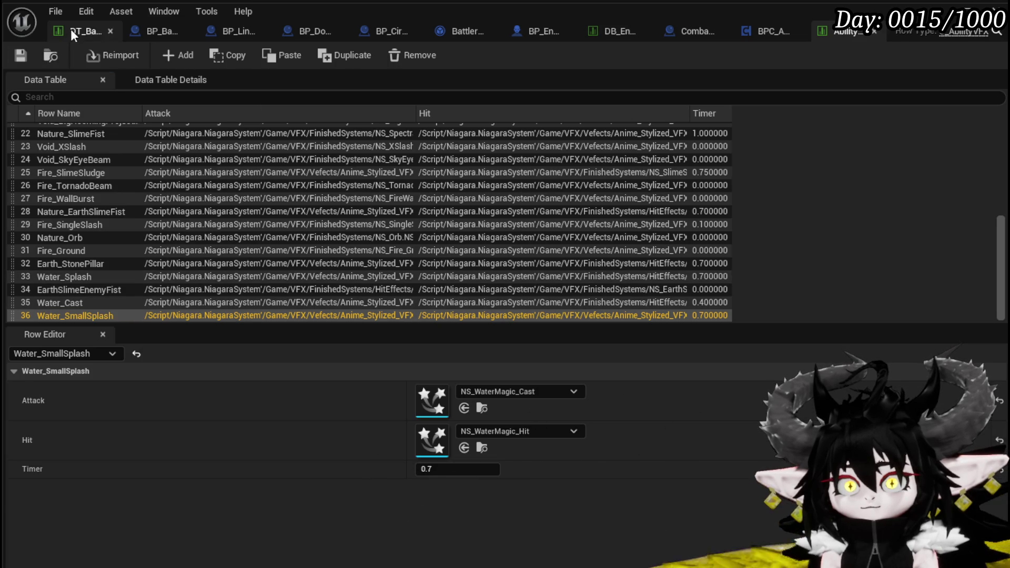
click(70, 31)
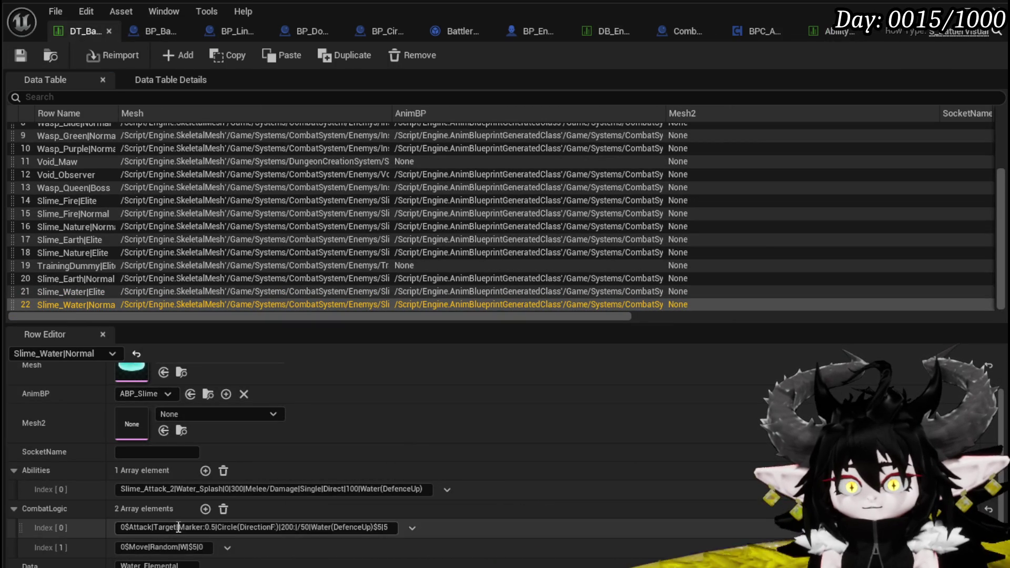
drag(177, 489, 201, 489)
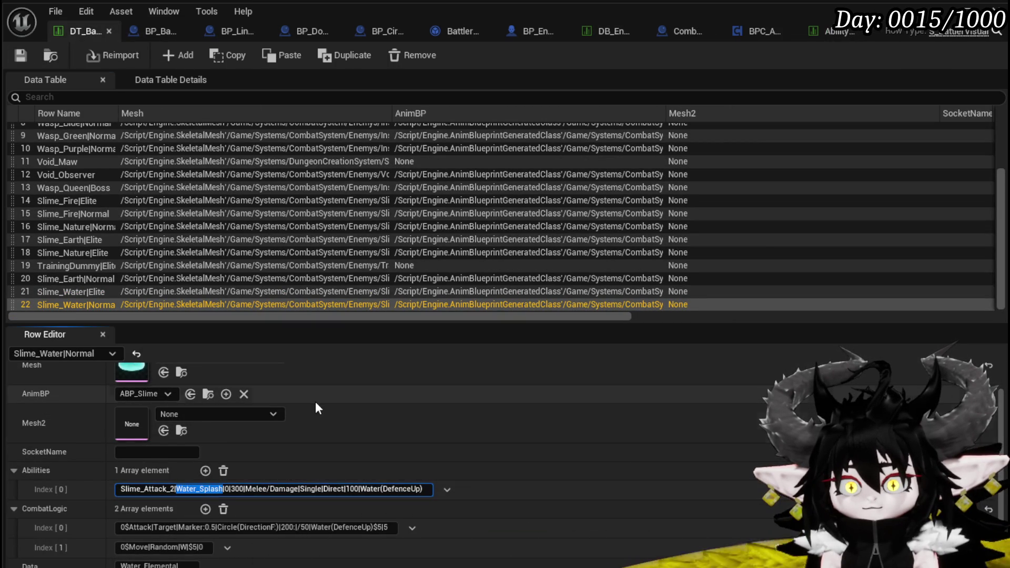
key(ctrl+v)
key(ctrl+a)
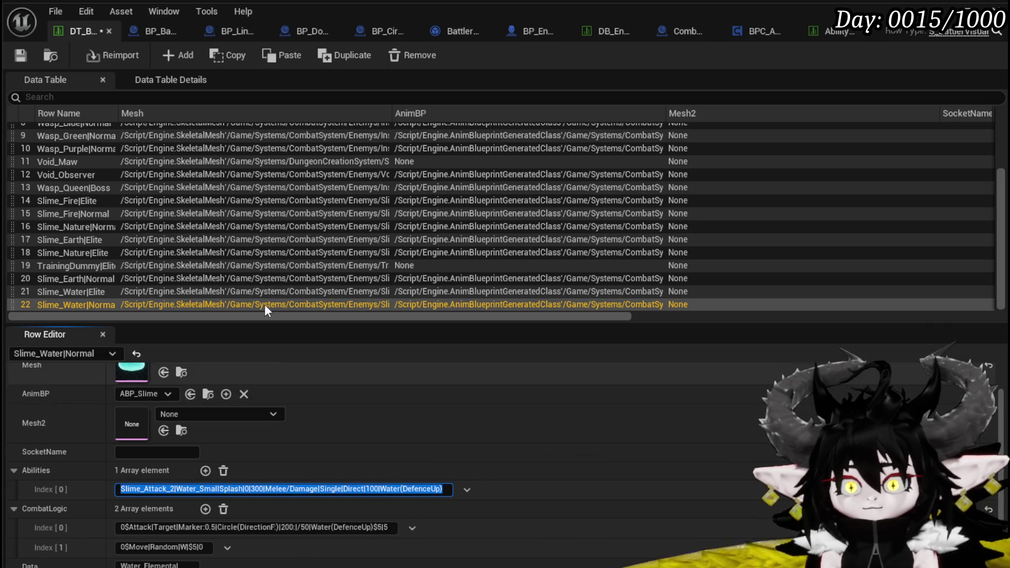
click(22, 55)
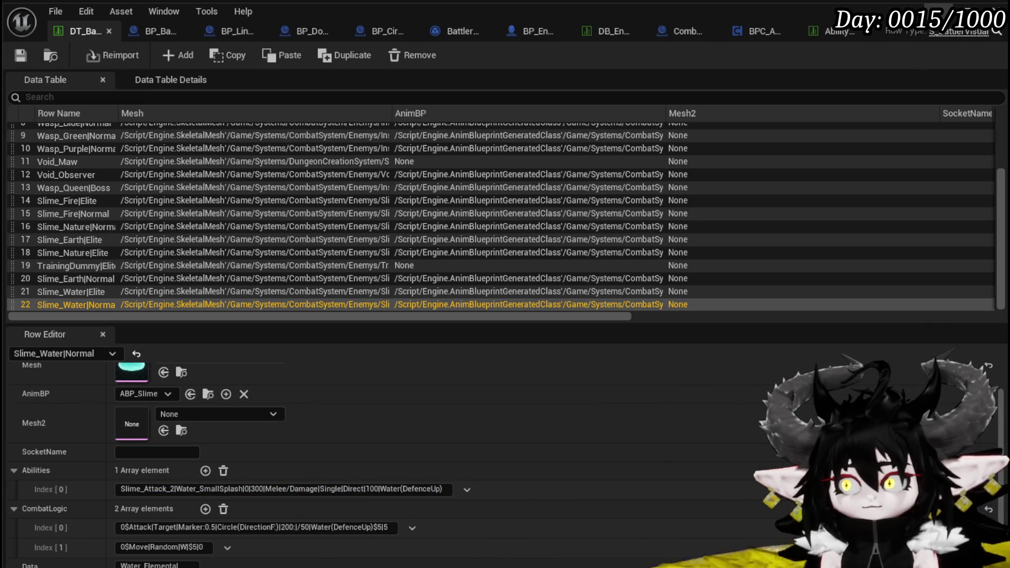
key(alt+Tab)
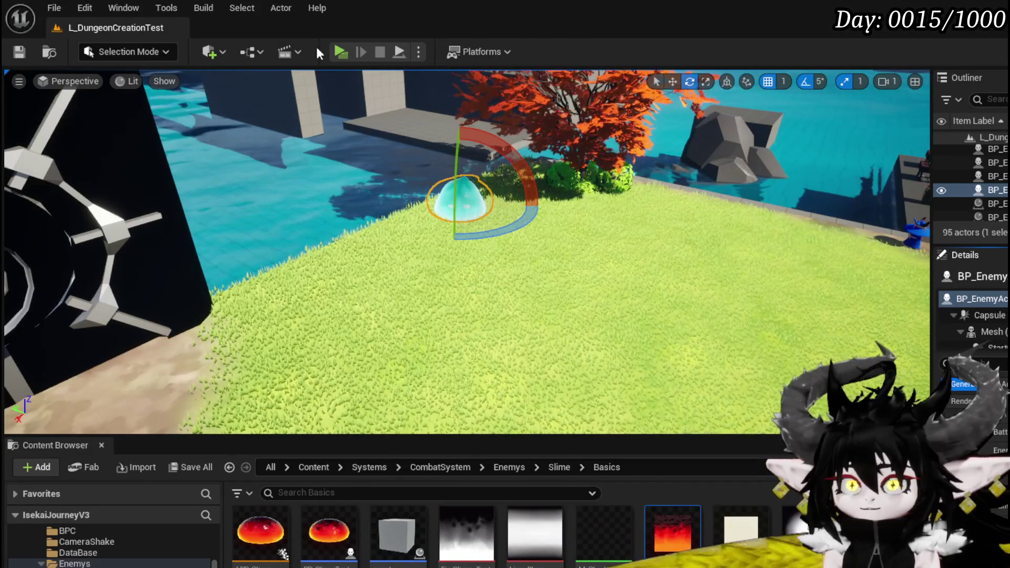
click(340, 53)
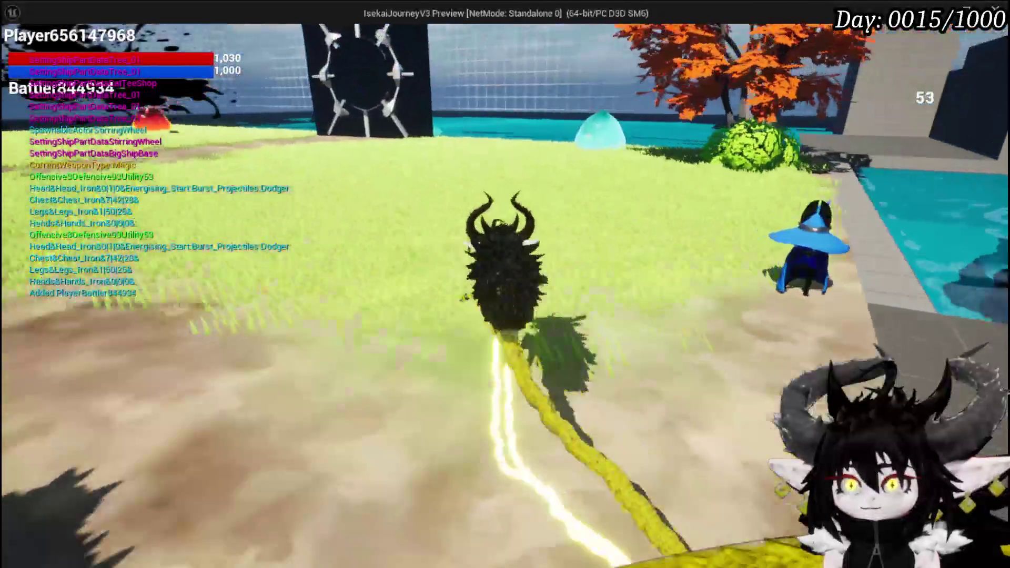
key(w)
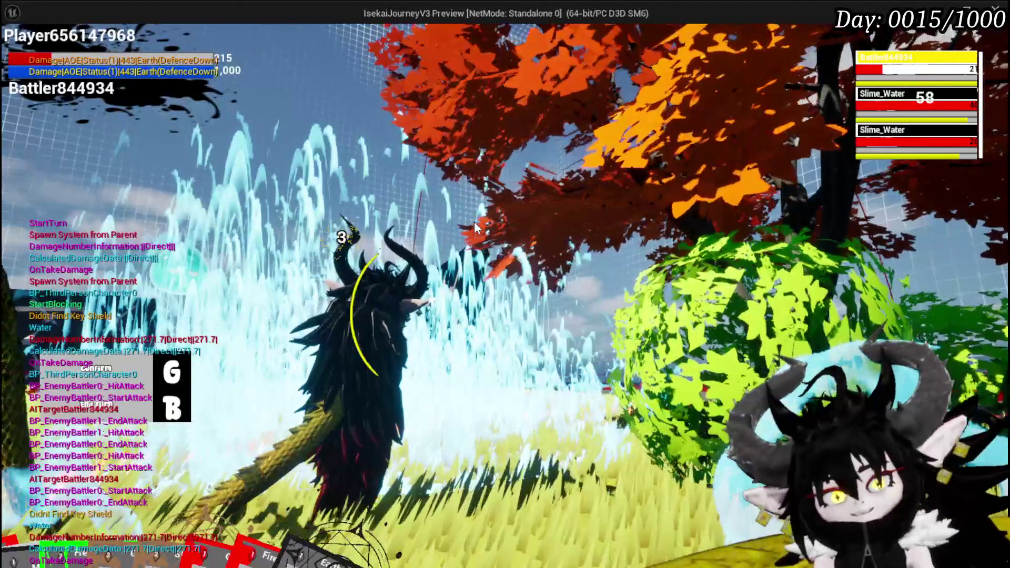
mouse_move(248, 433)
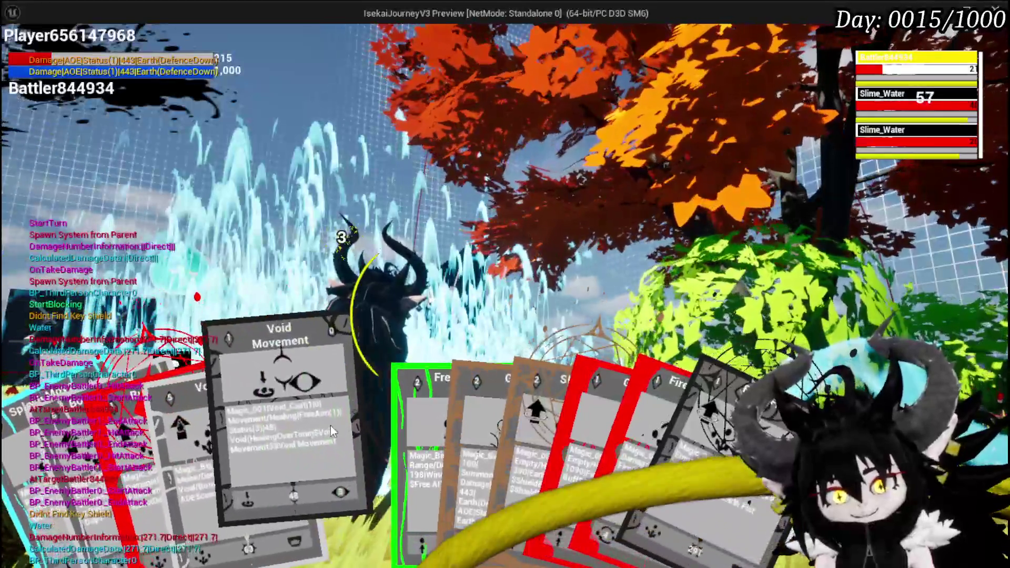
click(331, 425)
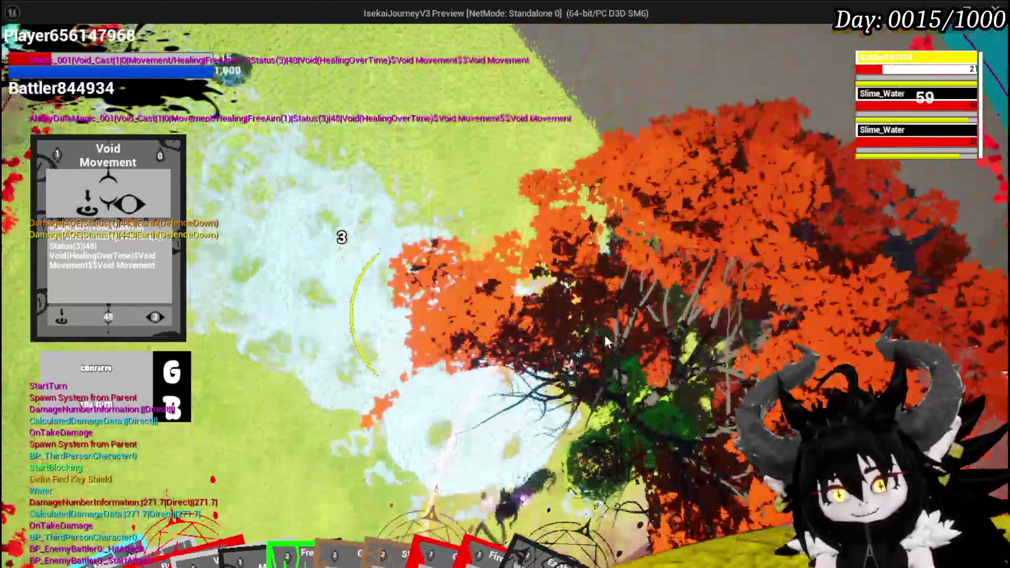
key(g)
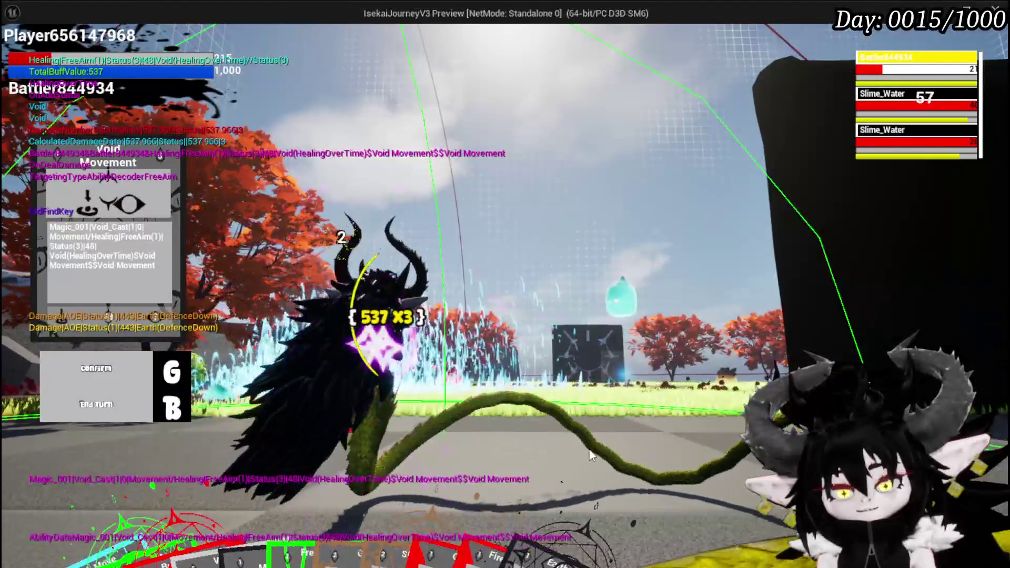
mouse_move(485, 479)
click(408, 425)
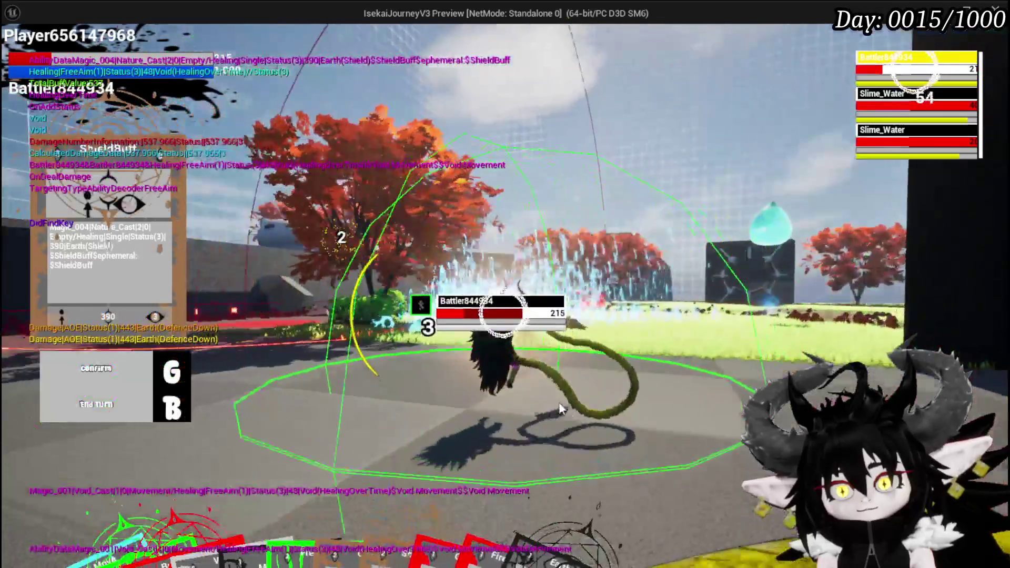
key(g)
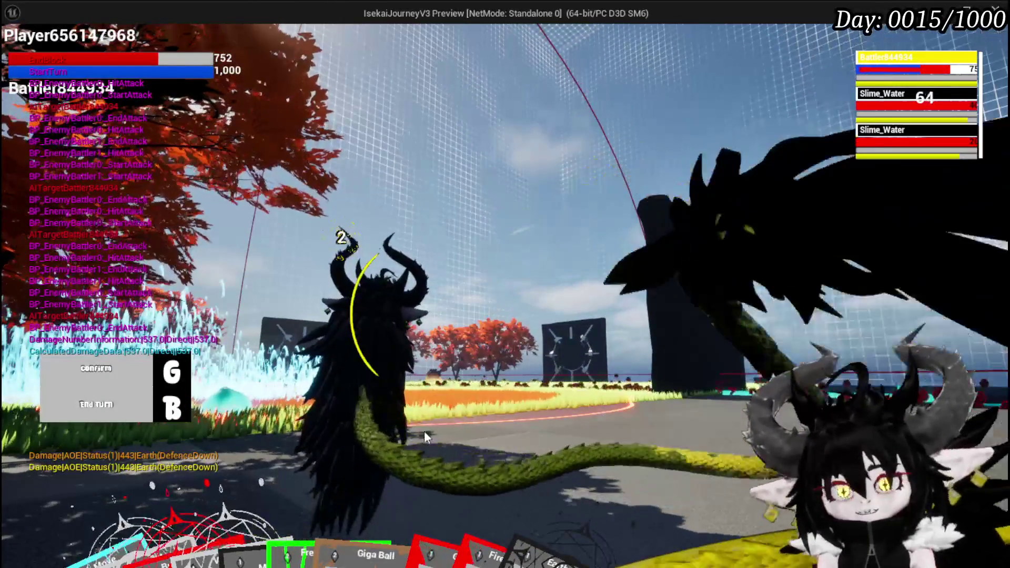
key(g)
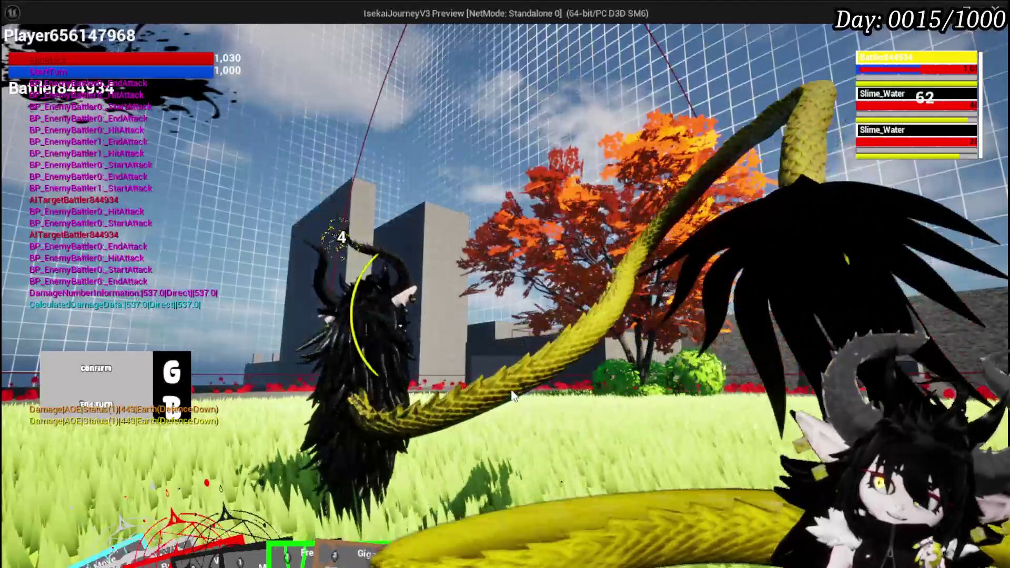
key(Escape)
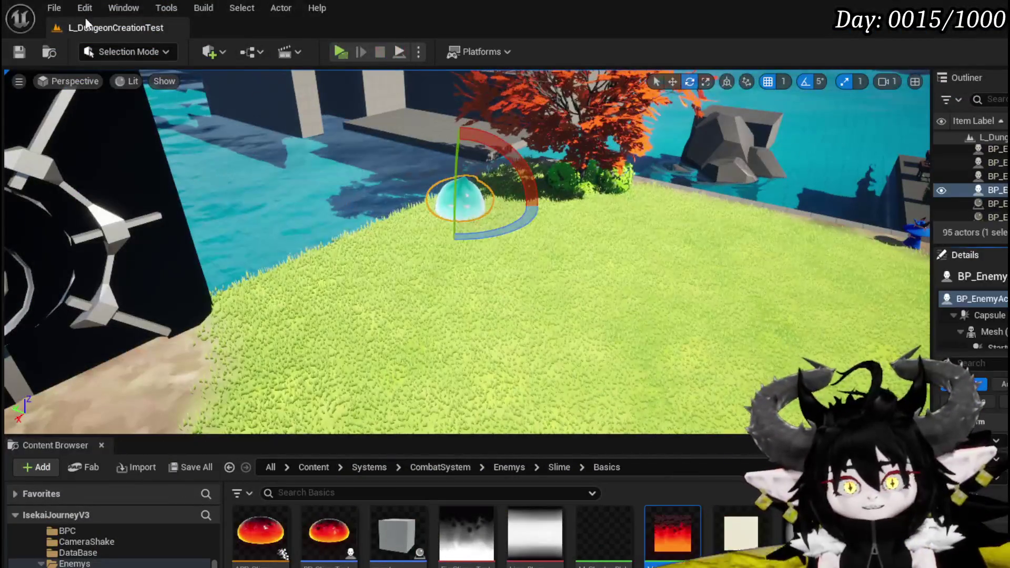
Step: Save the current level and open the BP_BaseMarker blueprint graph
click(18, 53)
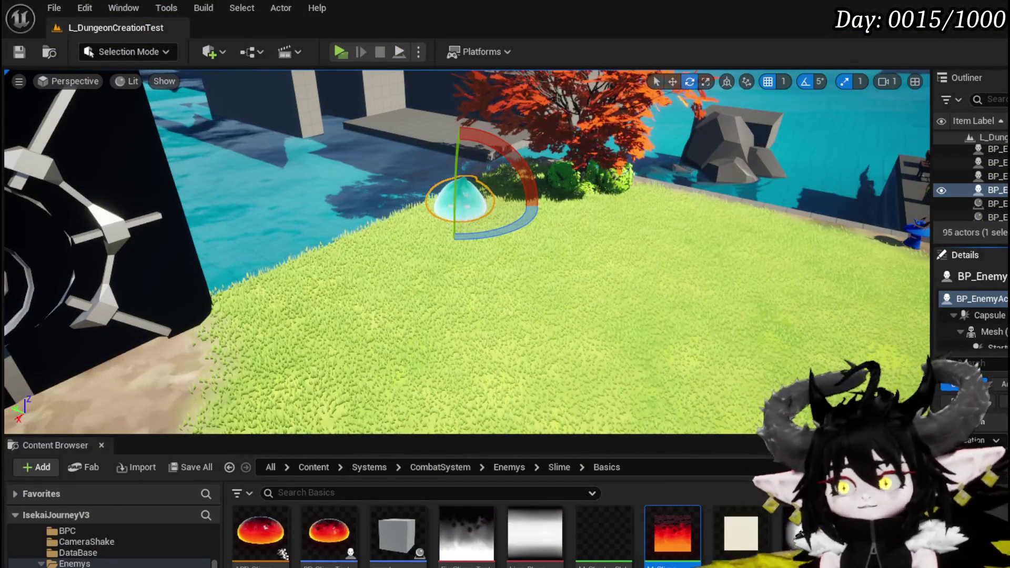
key(alt+Tab)
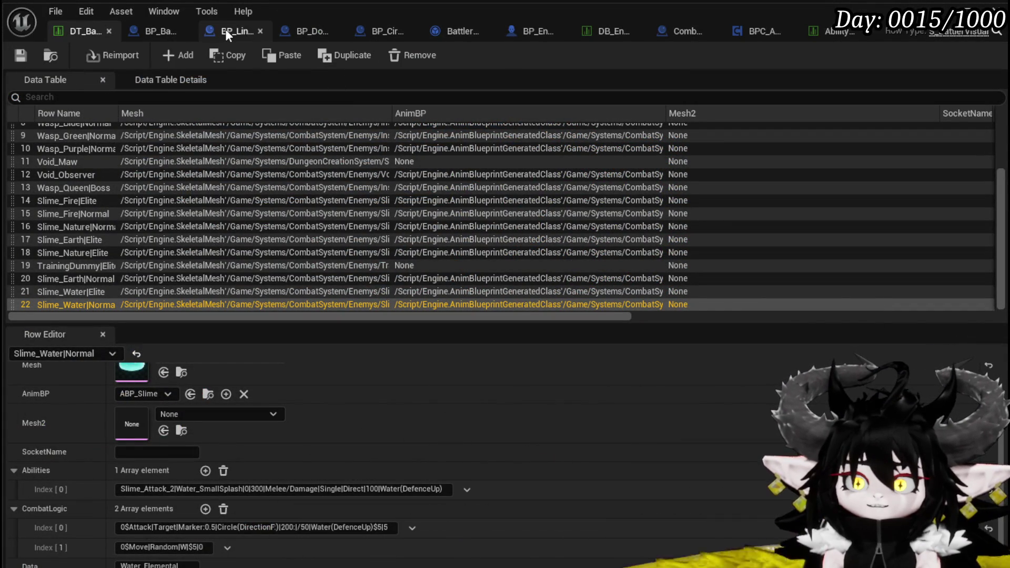
click(154, 28)
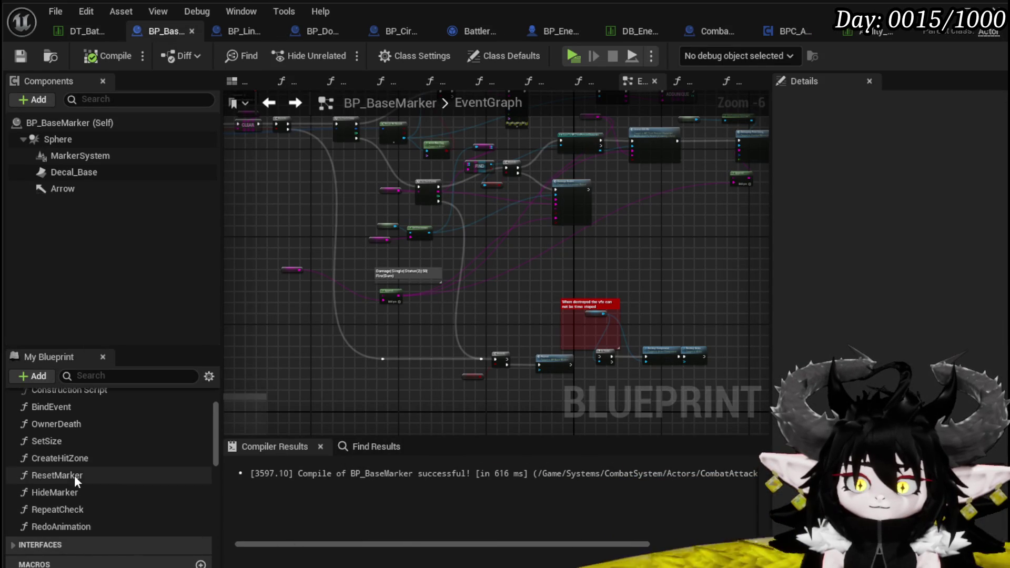
Step: In CreateHitZone, set the Multi Sphere Trace's Draw Debug Type to For Duration
scroll(73, 469, up, 1)
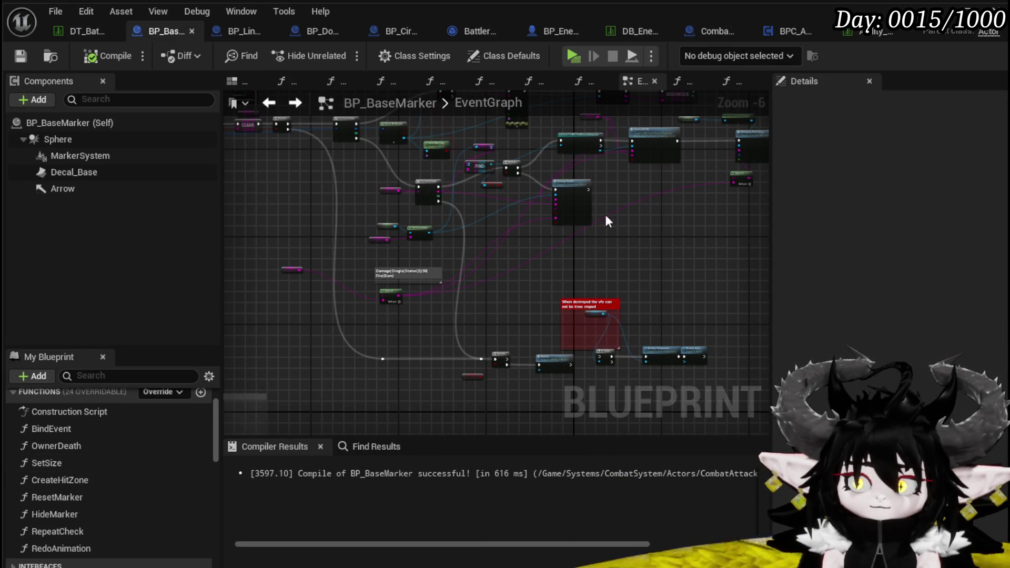
scroll(505, 252, up, 4)
mouse_move(490, 270)
mouse_down()
mouse_move(271, 279)
mouse_move(630, 238)
mouse_up()
mouse_move(393, 215)
mouse_down()
mouse_move(598, 196)
mouse_move(353, 207)
mouse_move(593, 211)
mouse_up()
drag(402, 342, 612, 346)
double_click(408, 234)
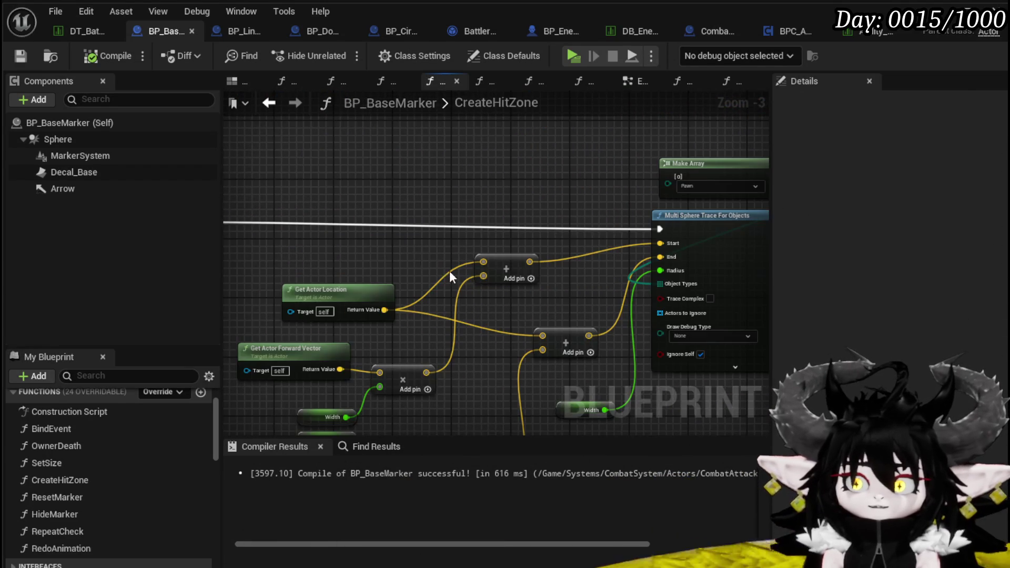
click(499, 283)
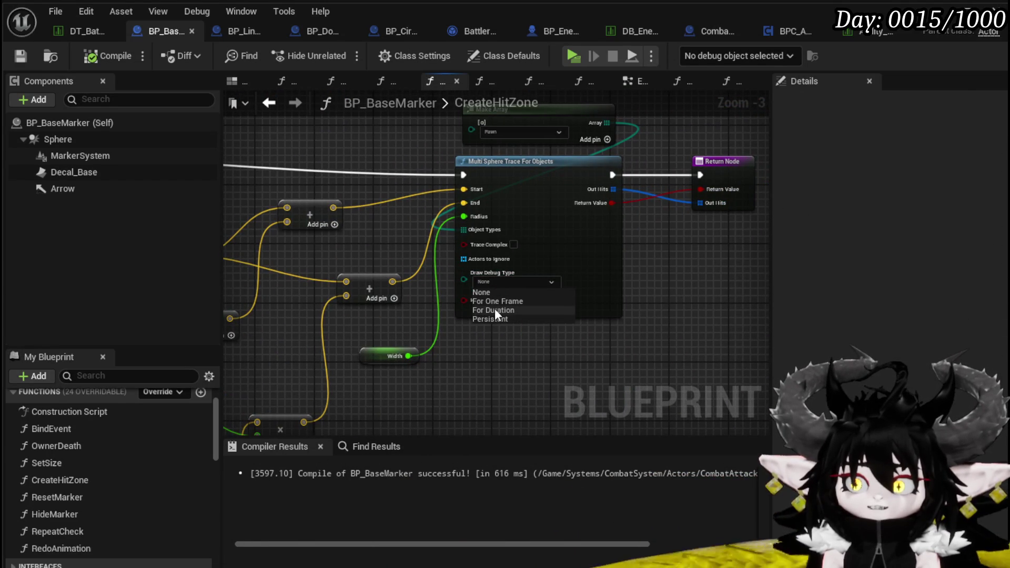
click(494, 308)
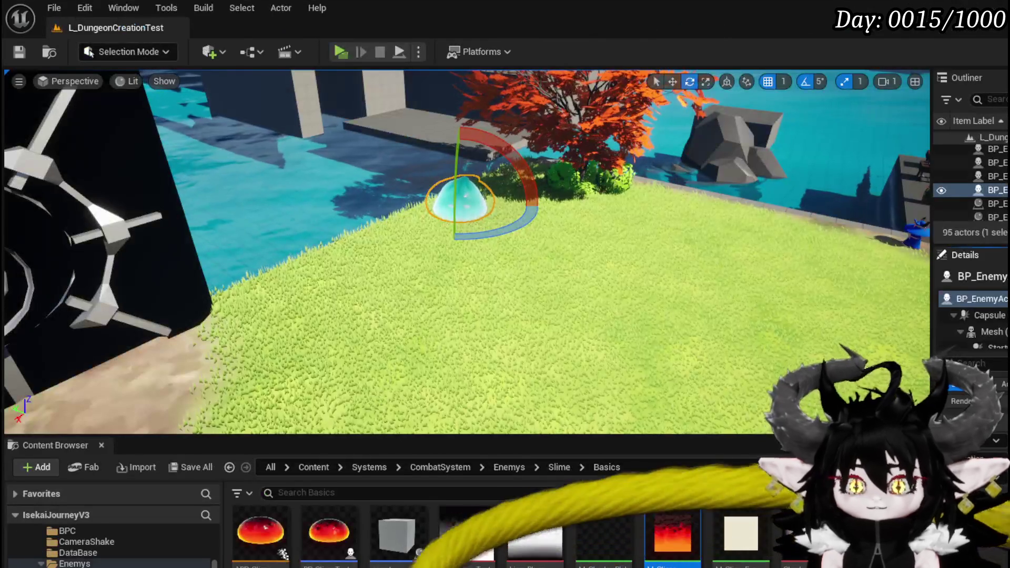
Step: Browse the Content Browser into the Enemys folder and review the Play Montage nodes
scroll(113, 547, down, 5)
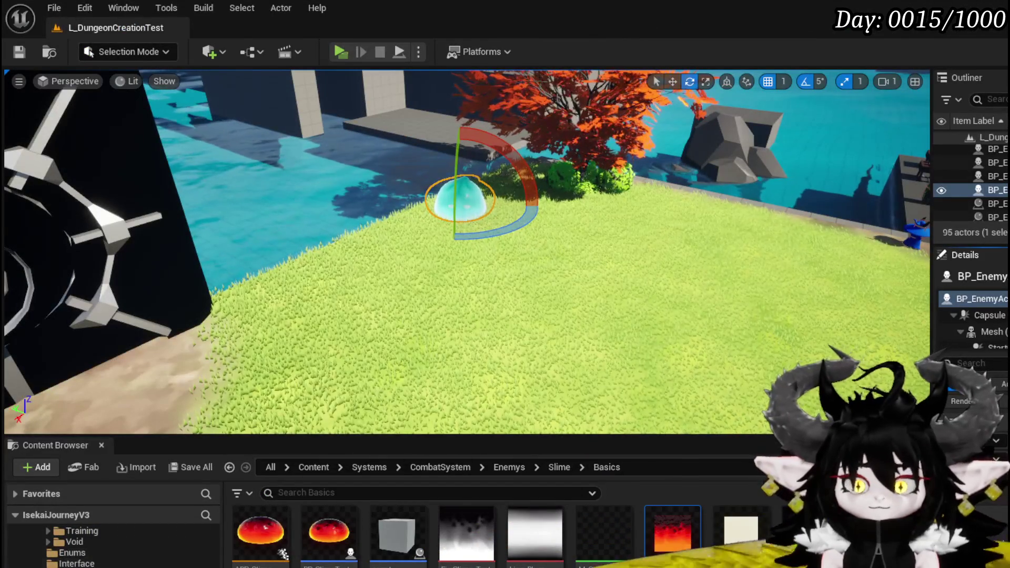
scroll(114, 547, down, 3)
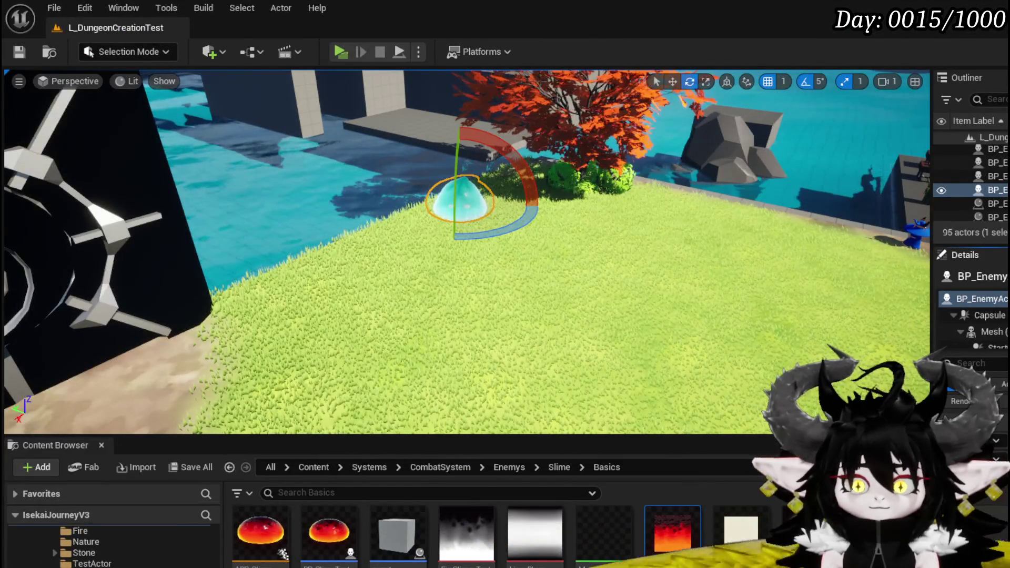
scroll(113, 547, down, 3)
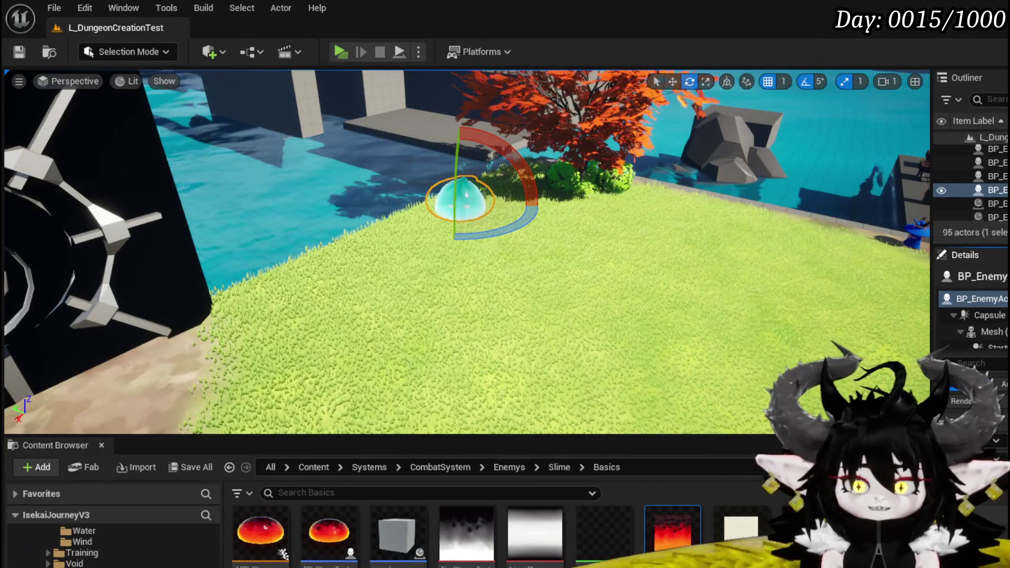
scroll(113, 547, up, 10)
scroll(113, 547, down, 3)
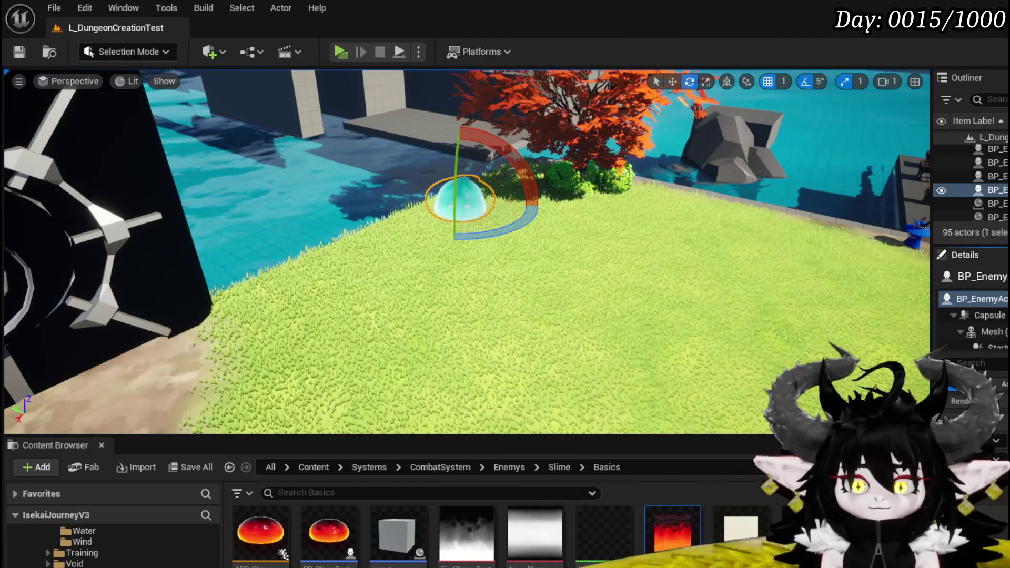
scroll(113, 548, up, 1)
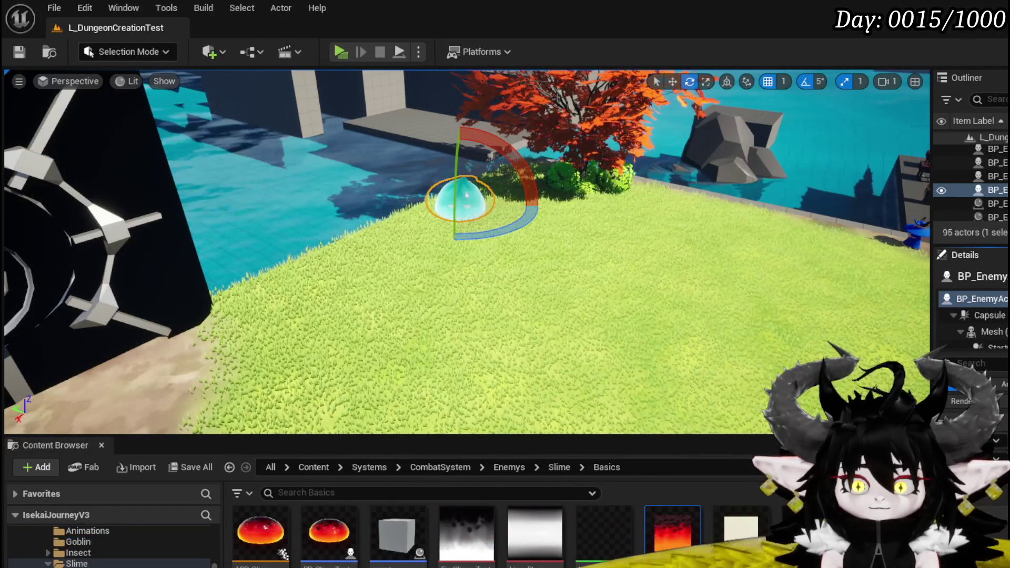
scroll(113, 547, up, 1)
scroll(113, 547, down, 3)
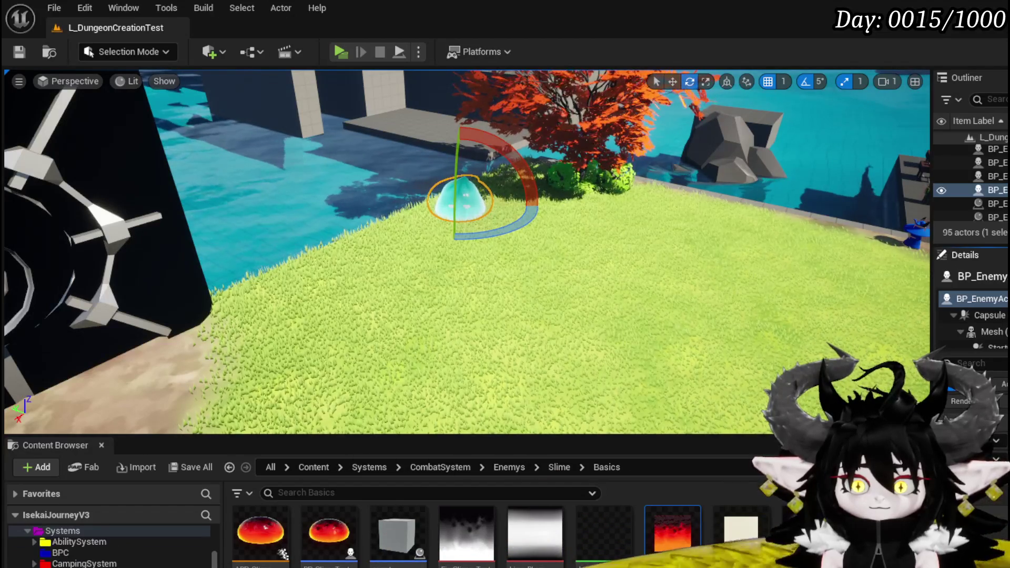
scroll(113, 547, down, 3)
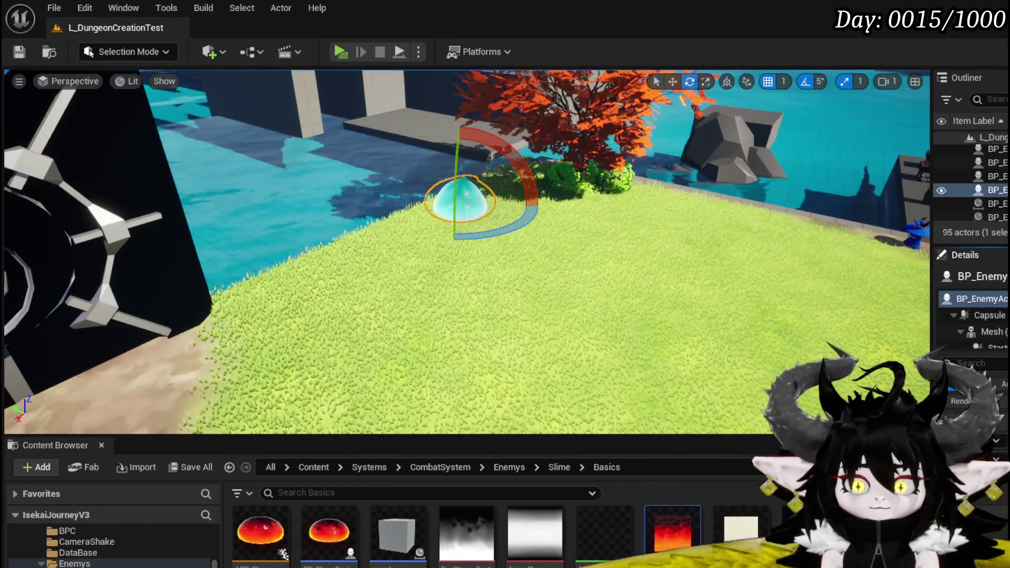
click(73, 564)
scroll(79, 557, up, 3)
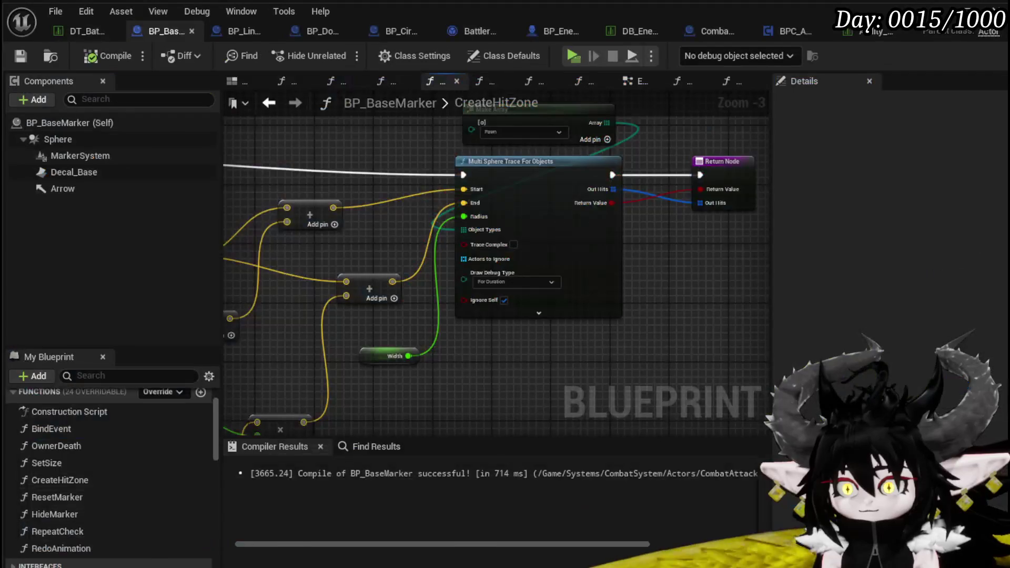
drag(305, 307, 510, 329)
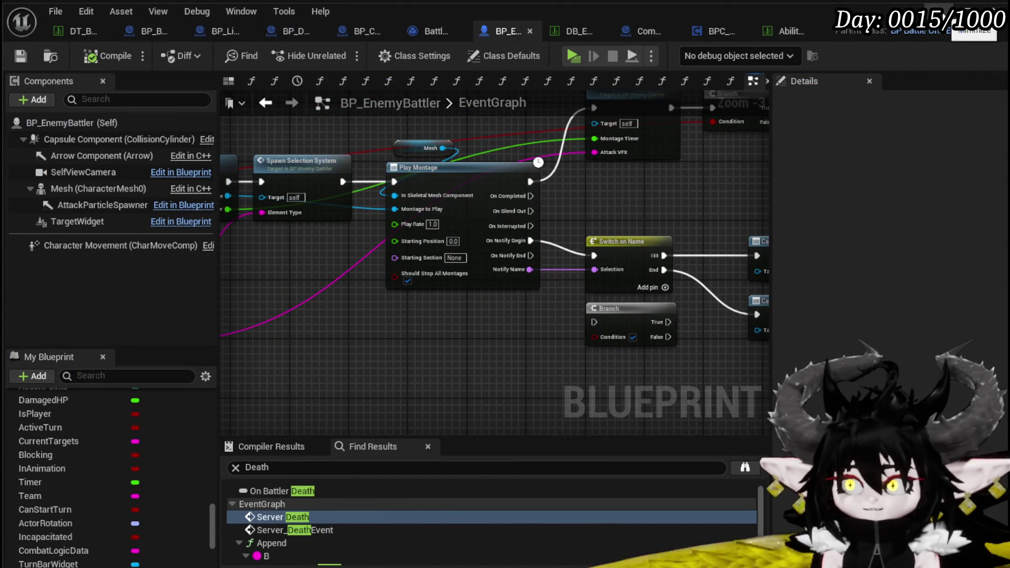
Step: Go to the SelectAbility Magic folder and open the NS_Select_Water Niagara system
scroll(169, 543, up, 15)
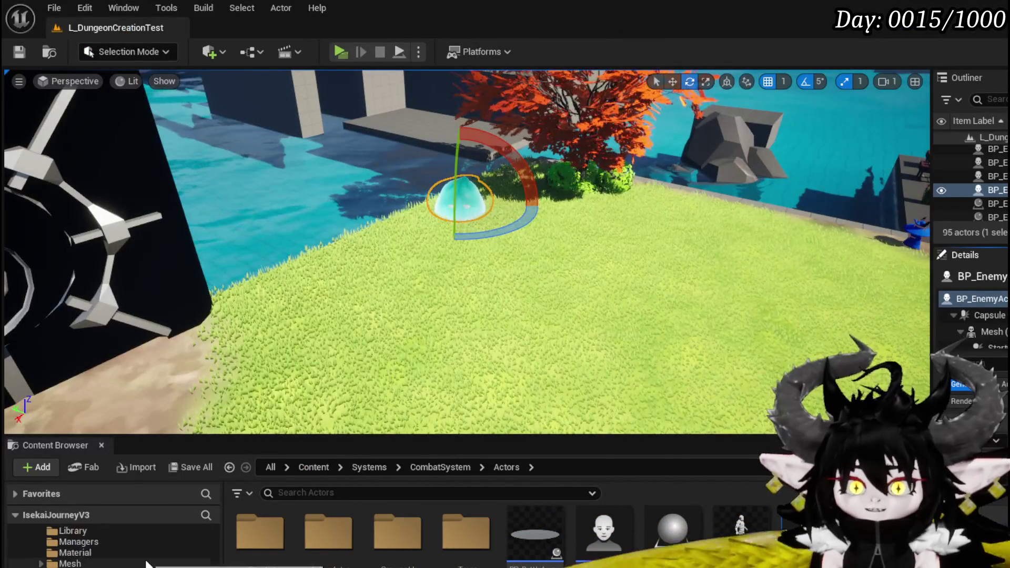
scroll(148, 558, down, 5)
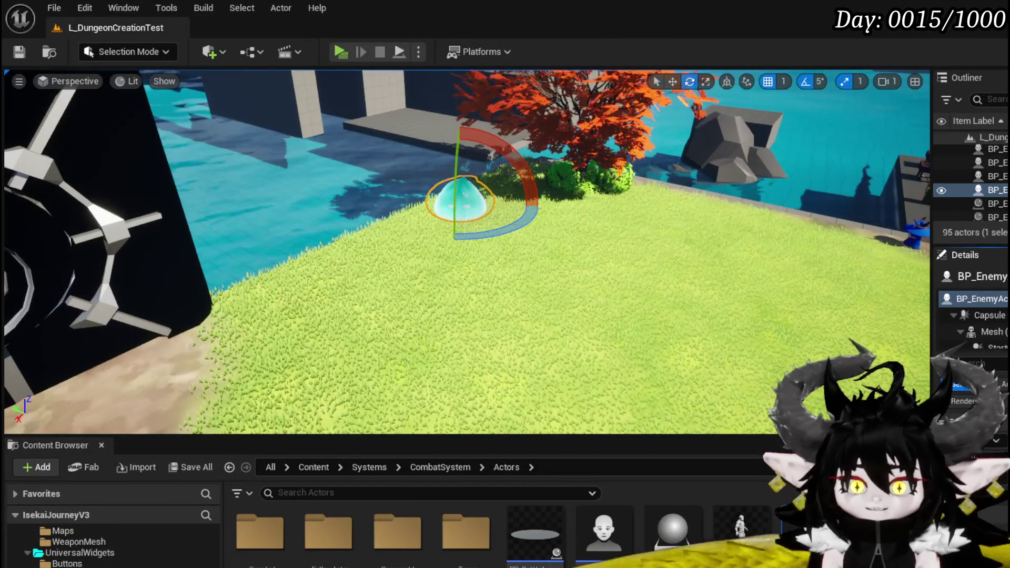
scroll(116, 547, down, 5)
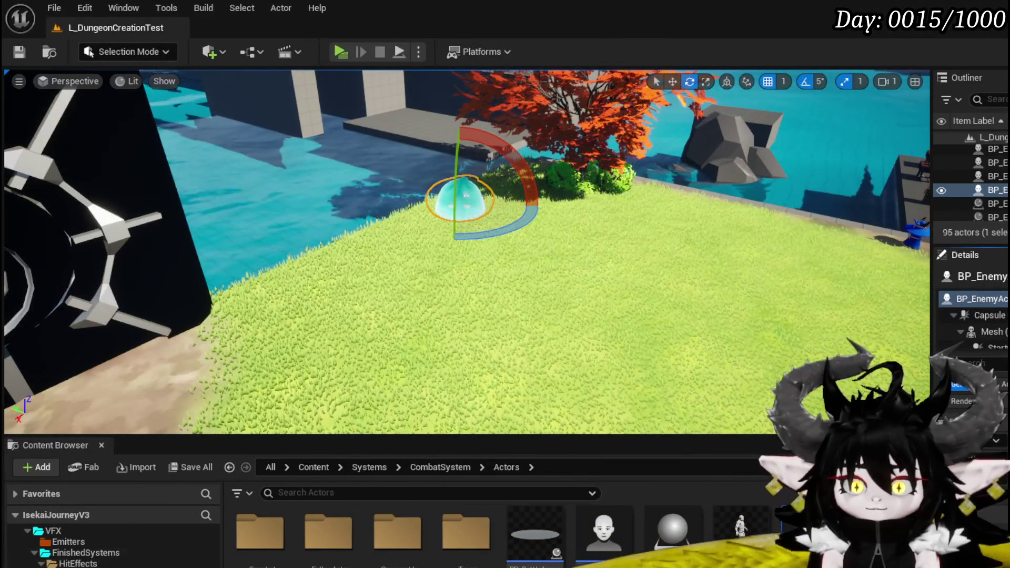
scroll(116, 548, down, 5)
click(79, 567)
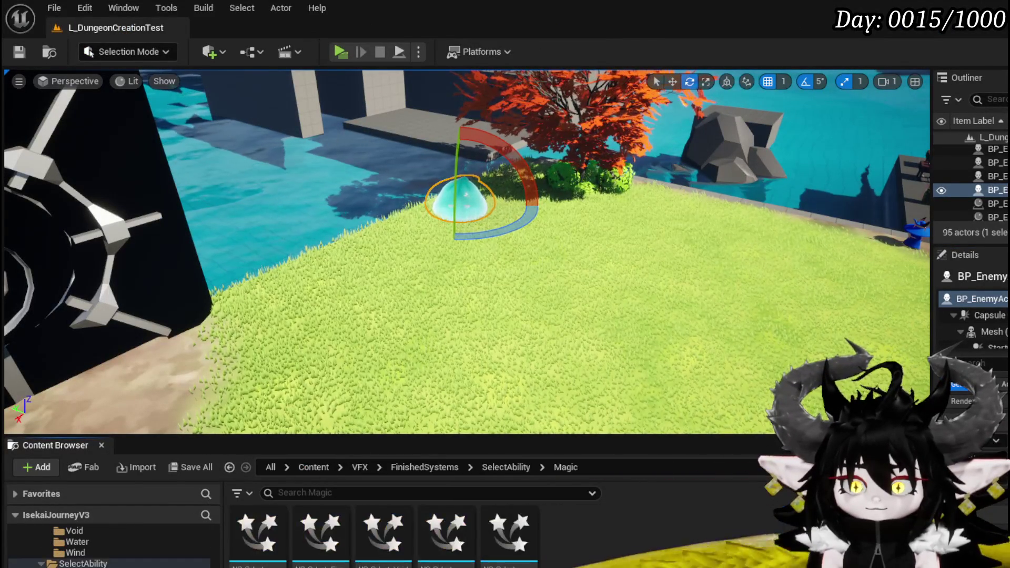
double_click(439, 544)
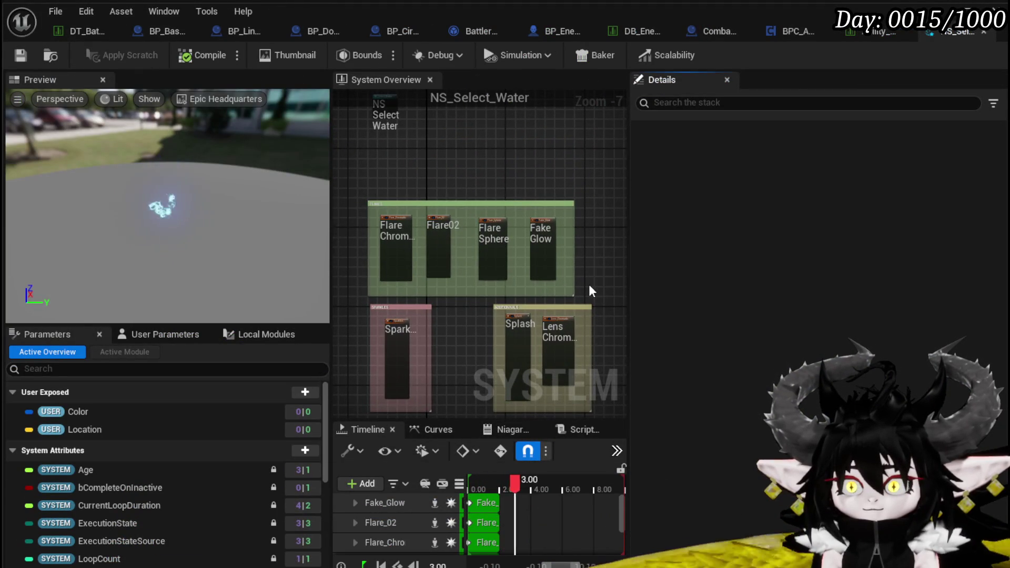
Step: Disable the Lens_Chromatic emitter in NS_Select_Water
scroll(579, 342, up, 4)
click(532, 216)
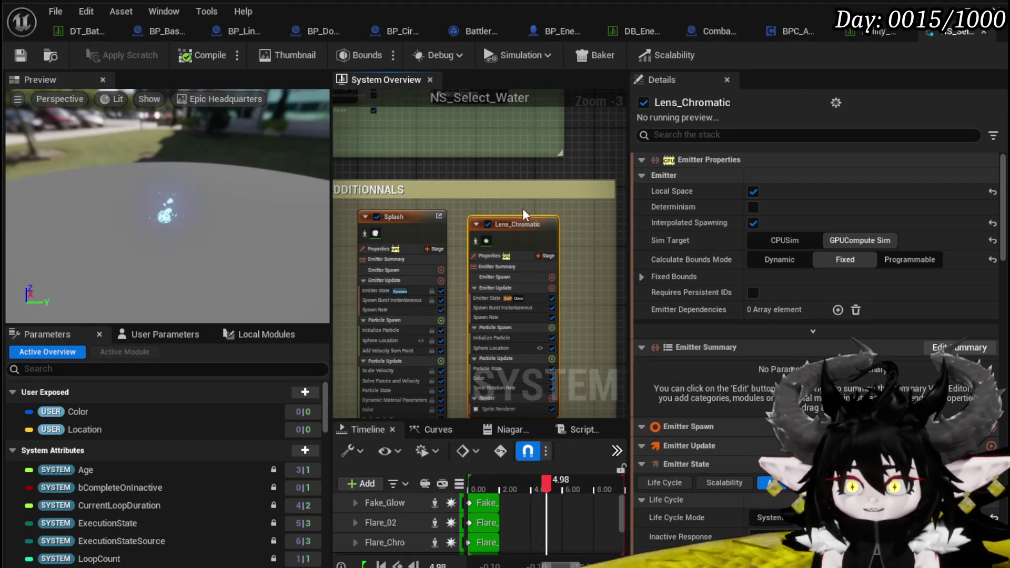
click(488, 225)
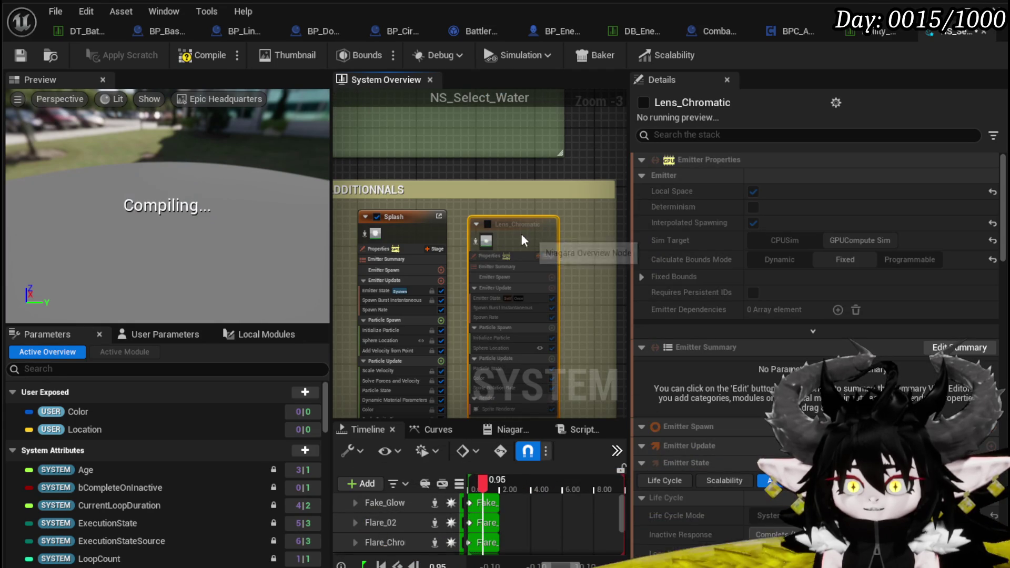
Step: Save NS_Select_Water, minimize the Niagara editor, and start a Play-in-Editor session
scroll(541, 163, down, 2)
scroll(532, 278, up, 1)
scroll(532, 277, up, 2)
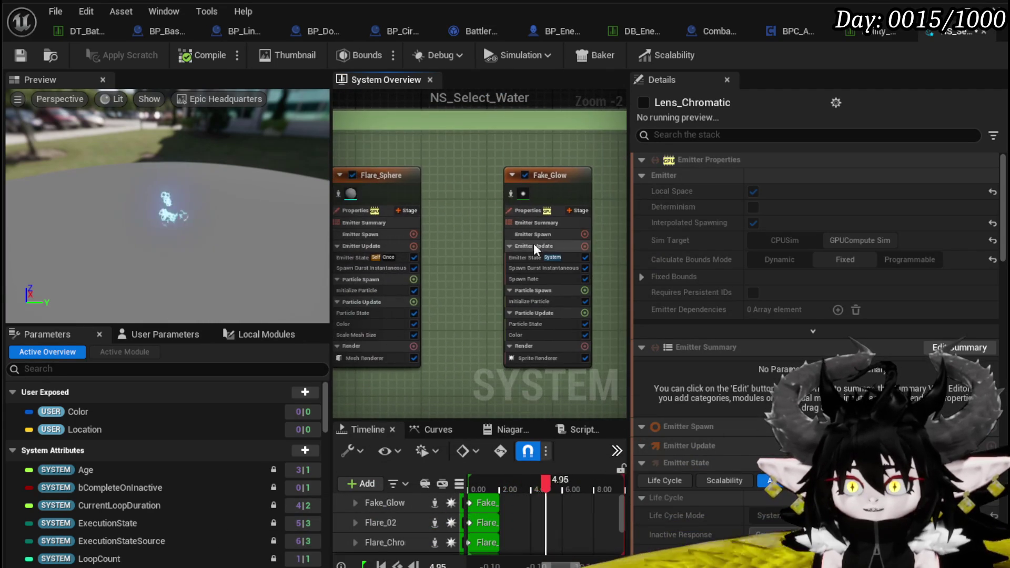
click(20, 55)
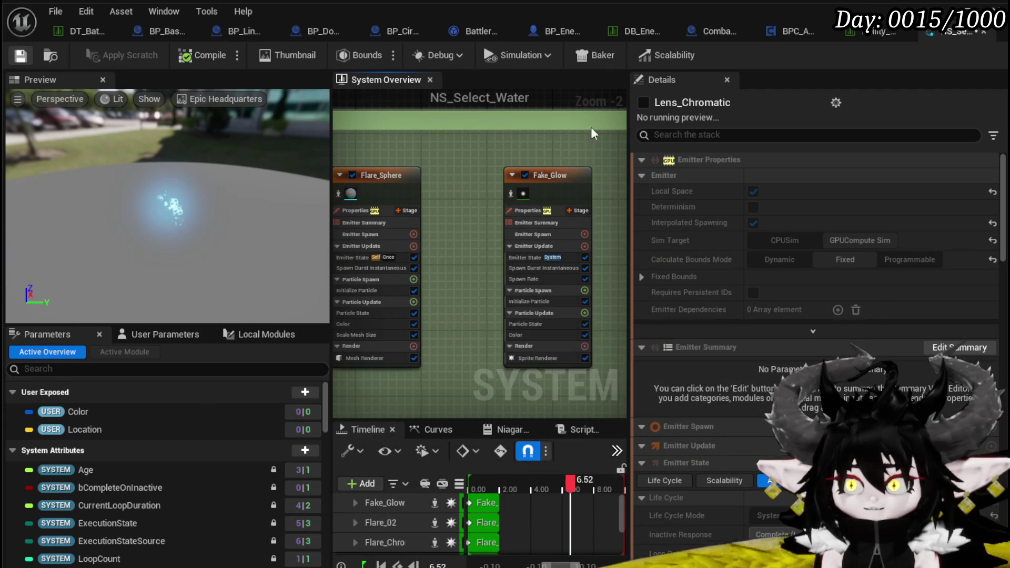
click(946, 9)
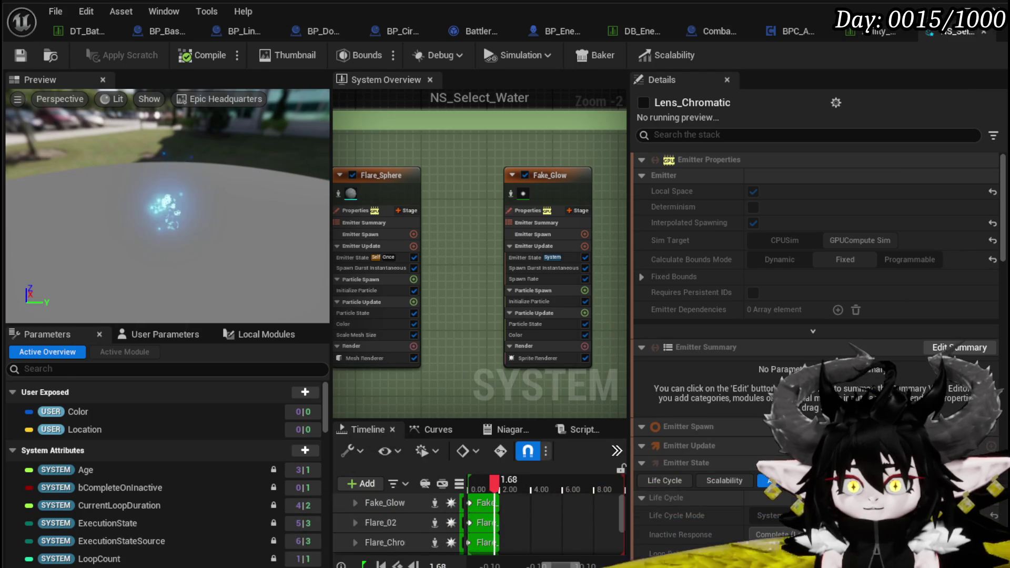
click(337, 50)
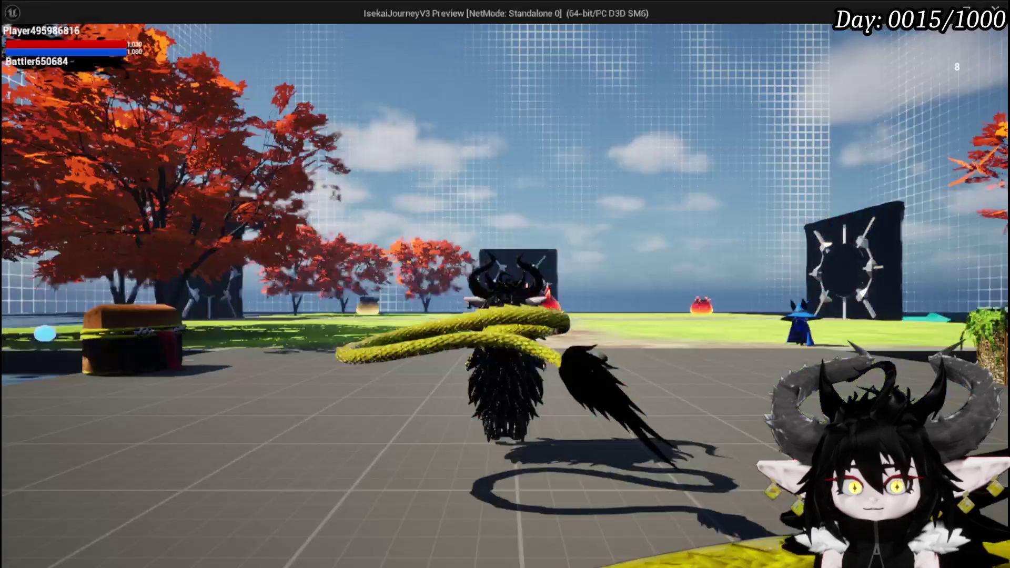
Step: Walk into the water slime and attack it with water casts and lightning slashes
key(w)
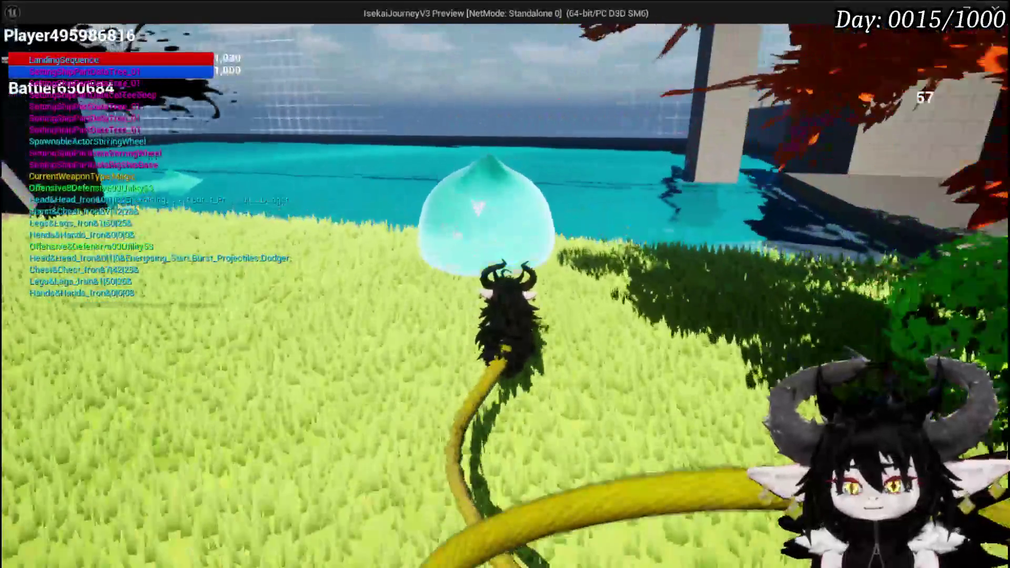
click(505, 284)
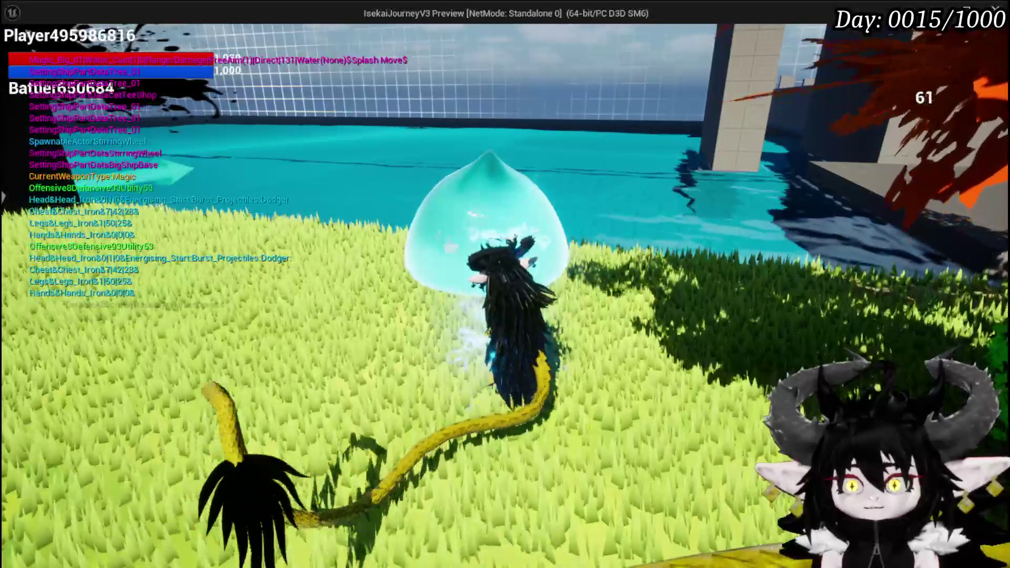
key(w)
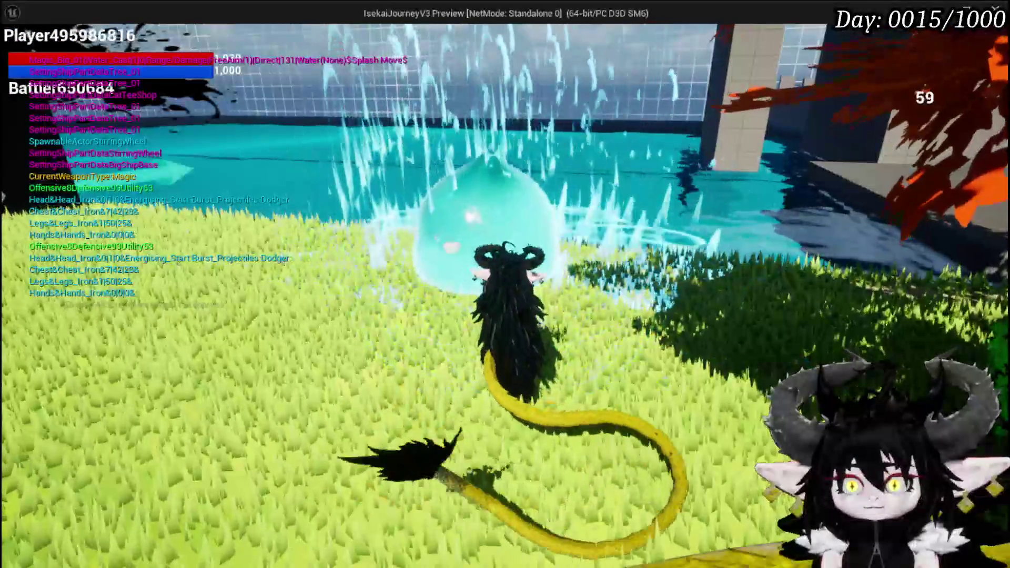
key(w)
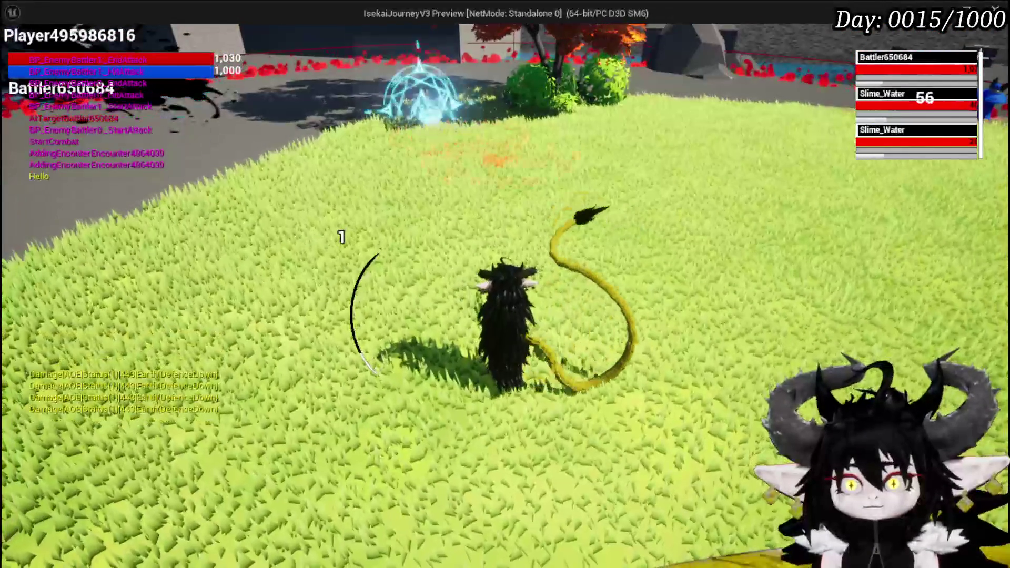
click(505, 284)
key(w)
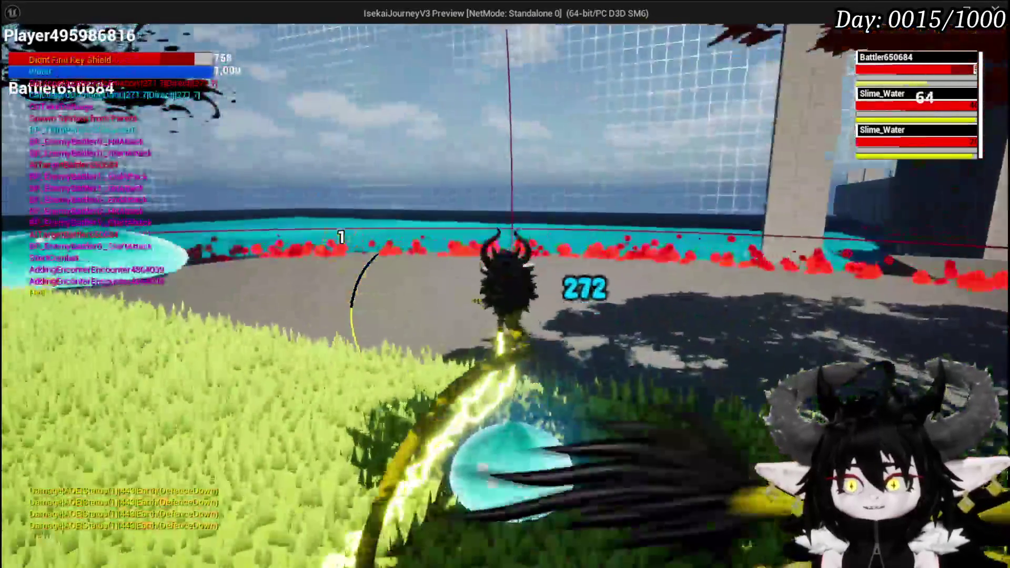
click(506, 284)
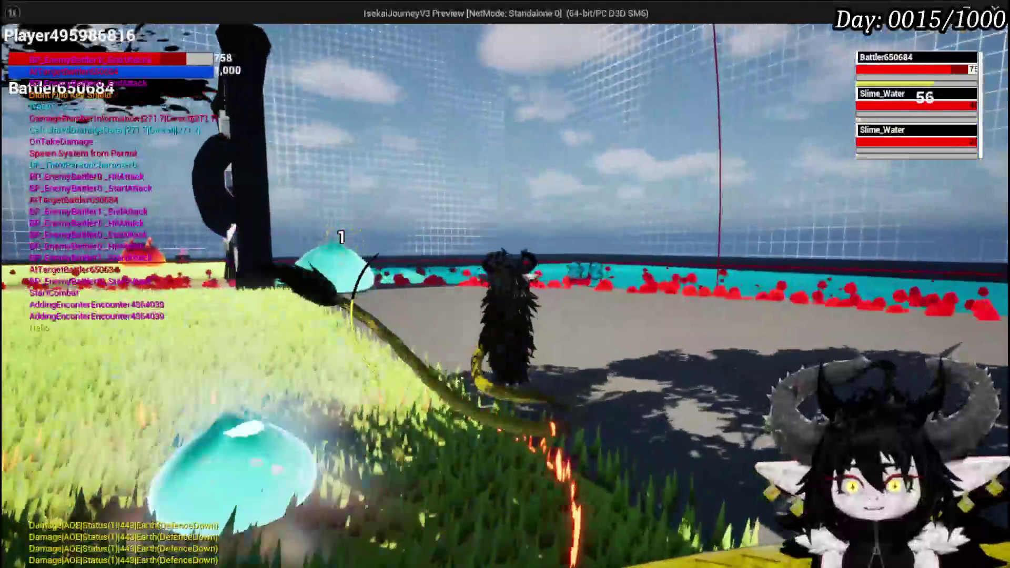
key(w)
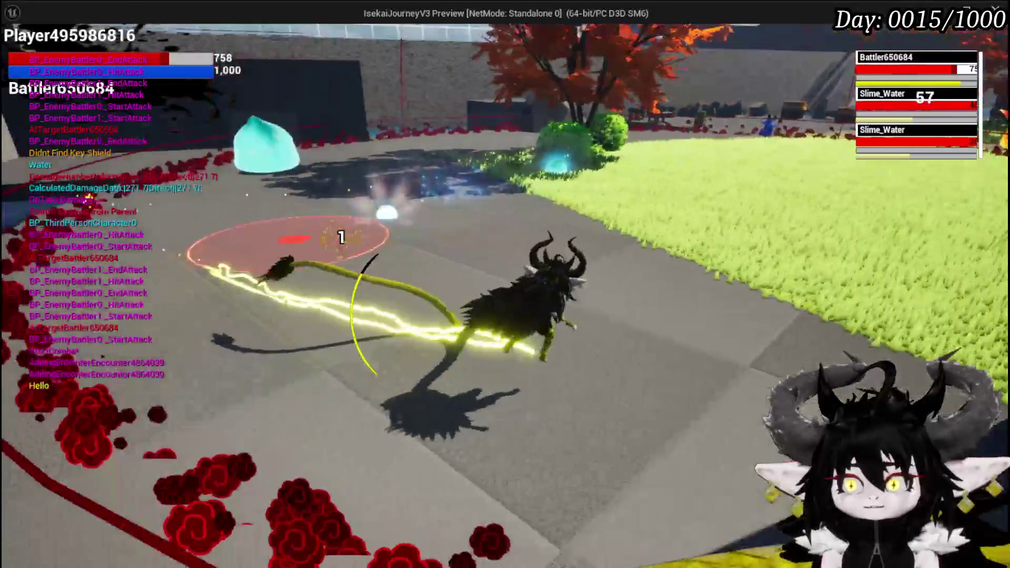
key(w)
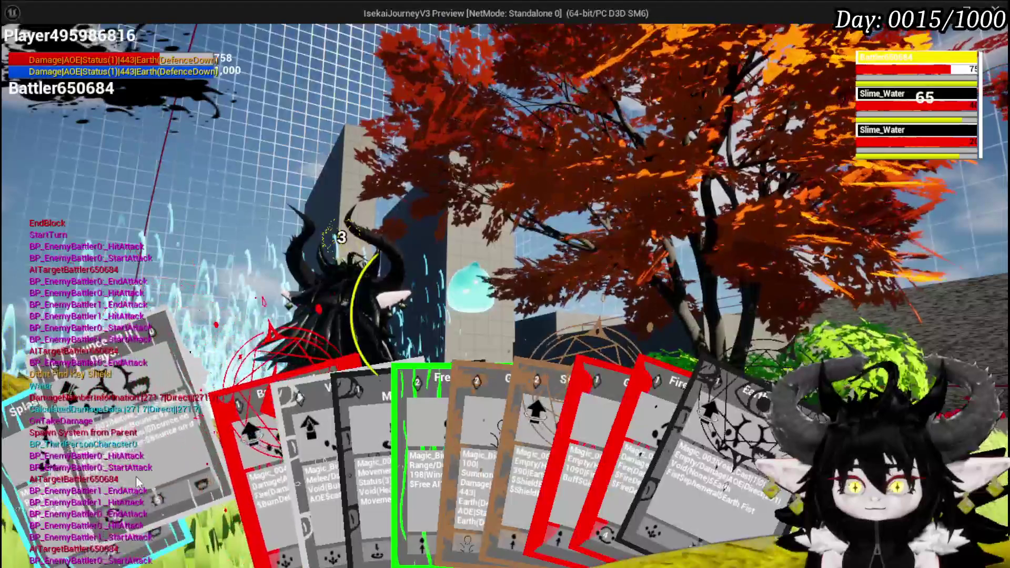
Step: Use the Void Movement ability card, end the playtest, and return to the Ability VFX data table
key(g)
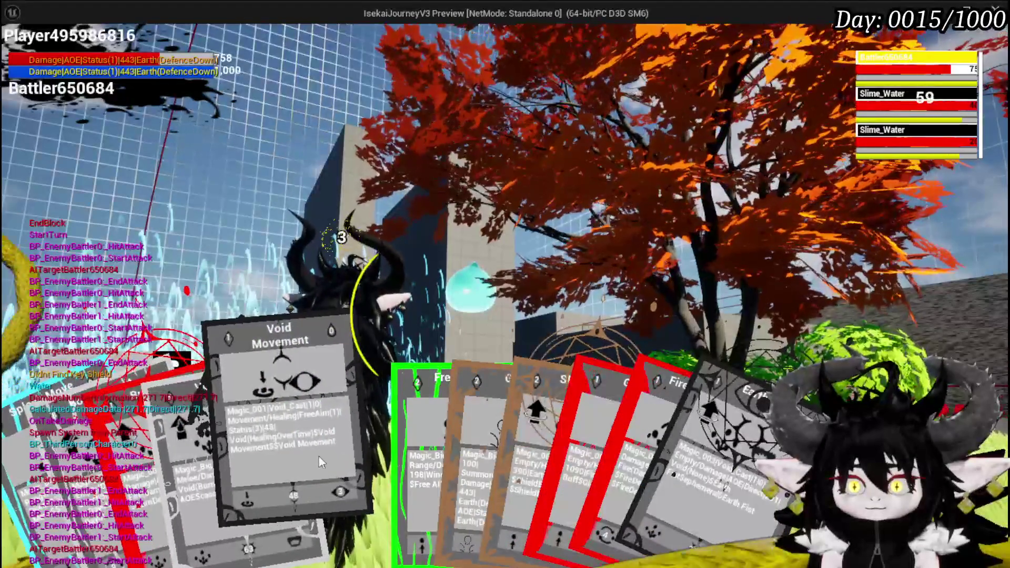
click(319, 456)
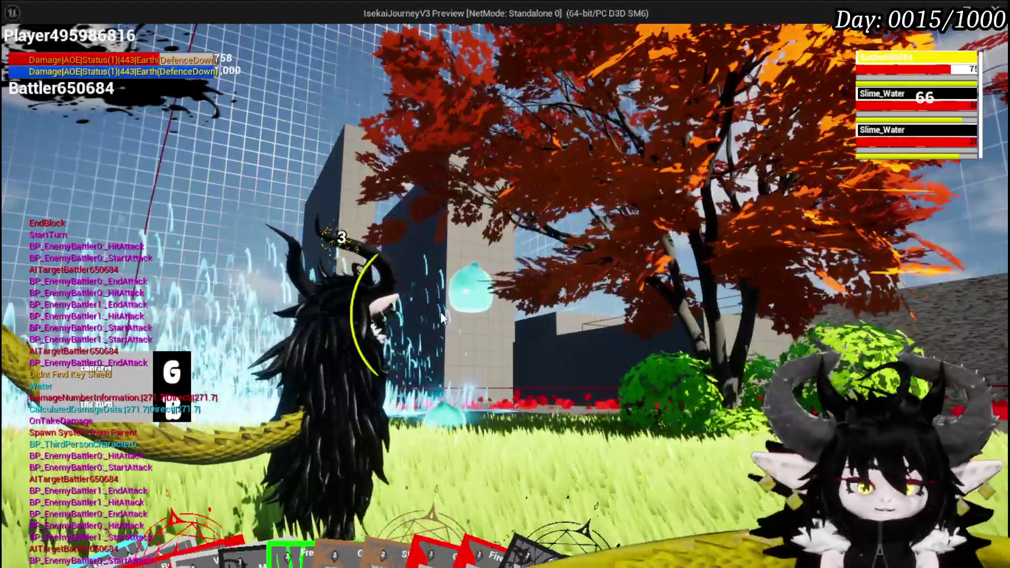
key(Escape)
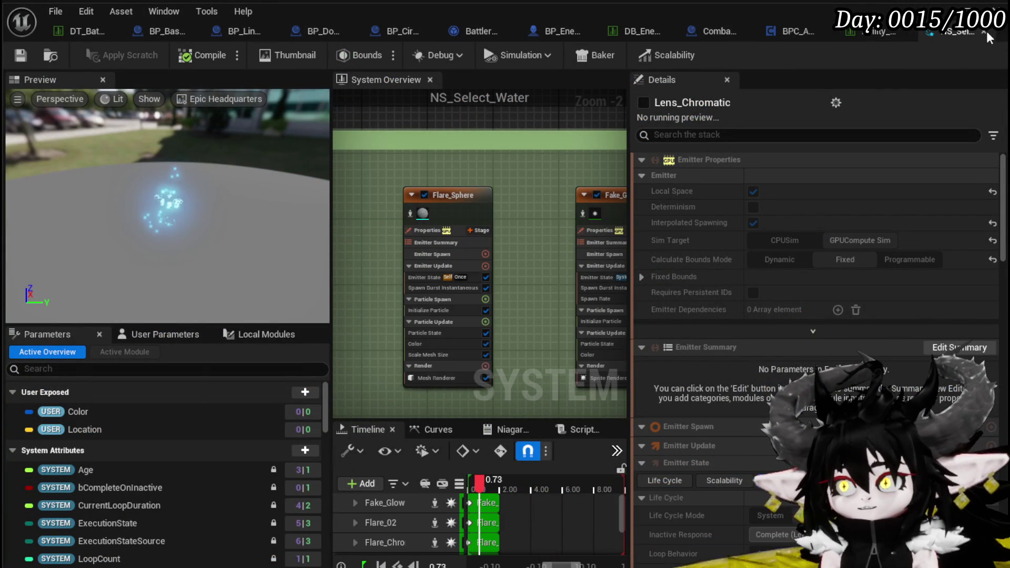
key(ctrl+Tab)
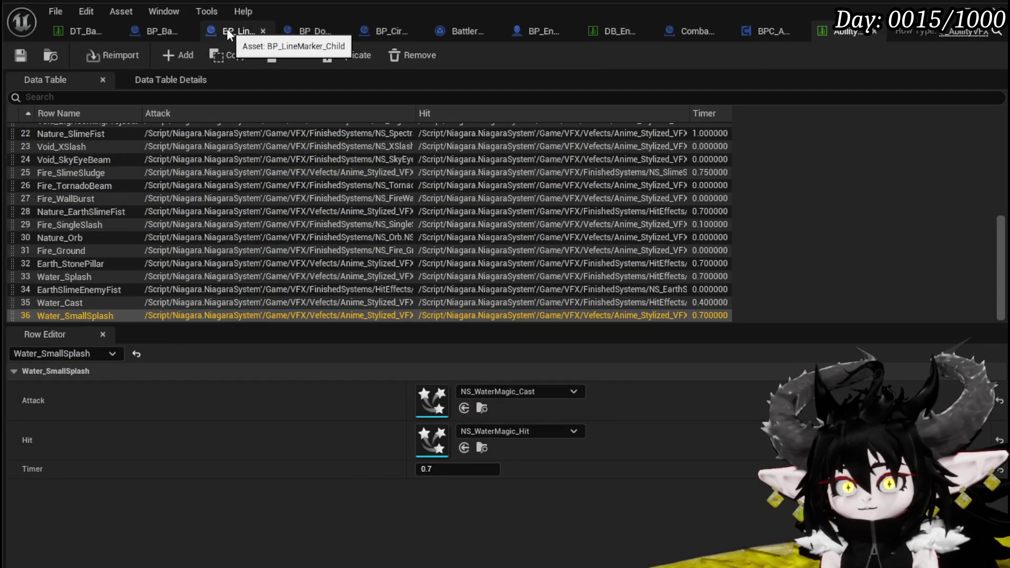
Step: Set BP_BaseMarker's hit-zone trace Draw Debug Type to None and compile
click(141, 32)
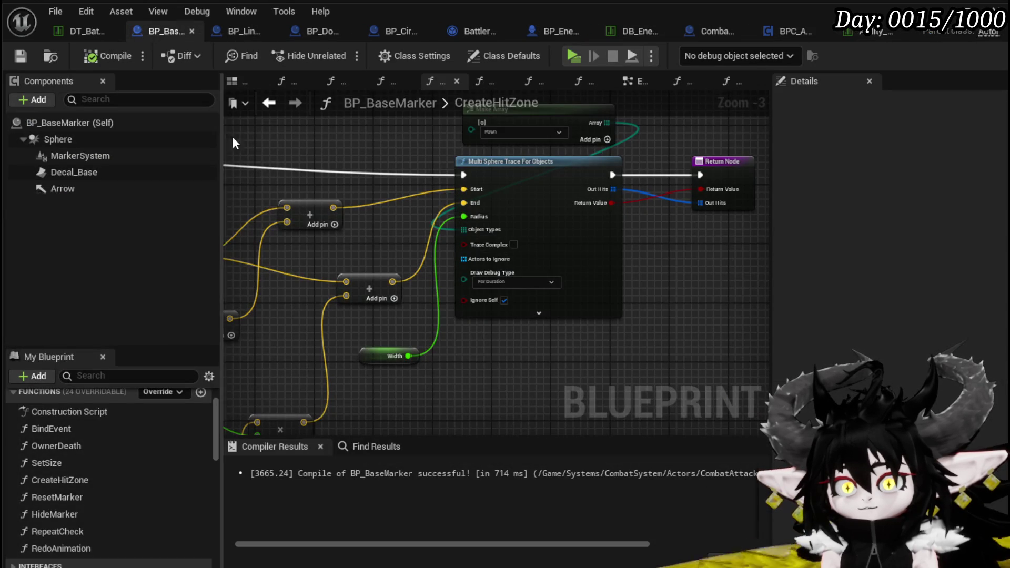
click(489, 292)
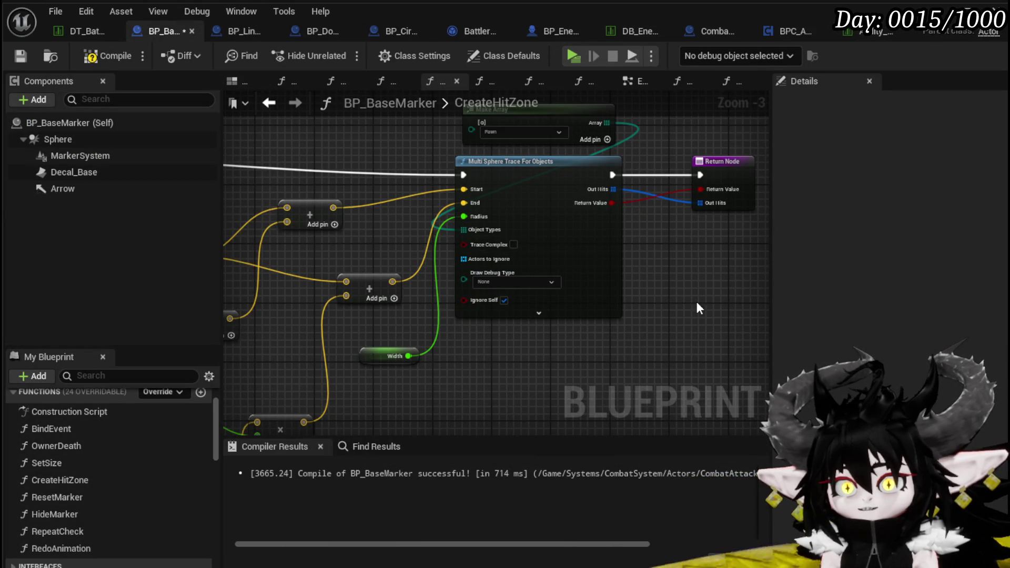
key(F7)
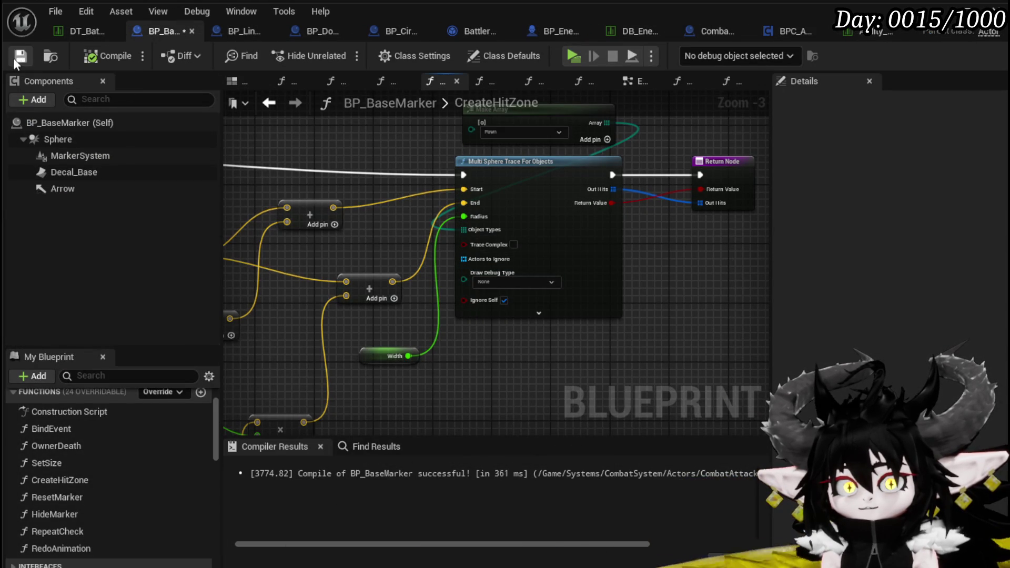
Step: Make BP_CircleMarker_Child's CreateHitZone trace draw debug For Duration and compile
click(395, 31)
mouse_move(418, 233)
mouse_down()
mouse_move(293, 204)
mouse_move(196, 244)
mouse_move(459, 203)
mouse_move(463, 314)
mouse_up()
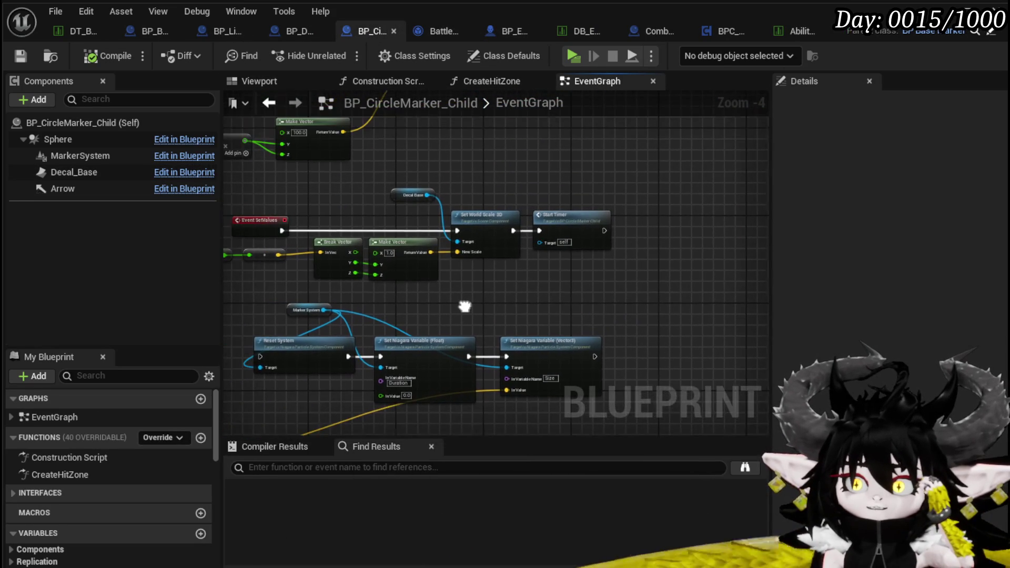
mouse_move(456, 197)
mouse_down()
mouse_move(457, 280)
mouse_move(521, 334)
mouse_move(405, 300)
mouse_move(448, 141)
mouse_up()
double_click(85, 479)
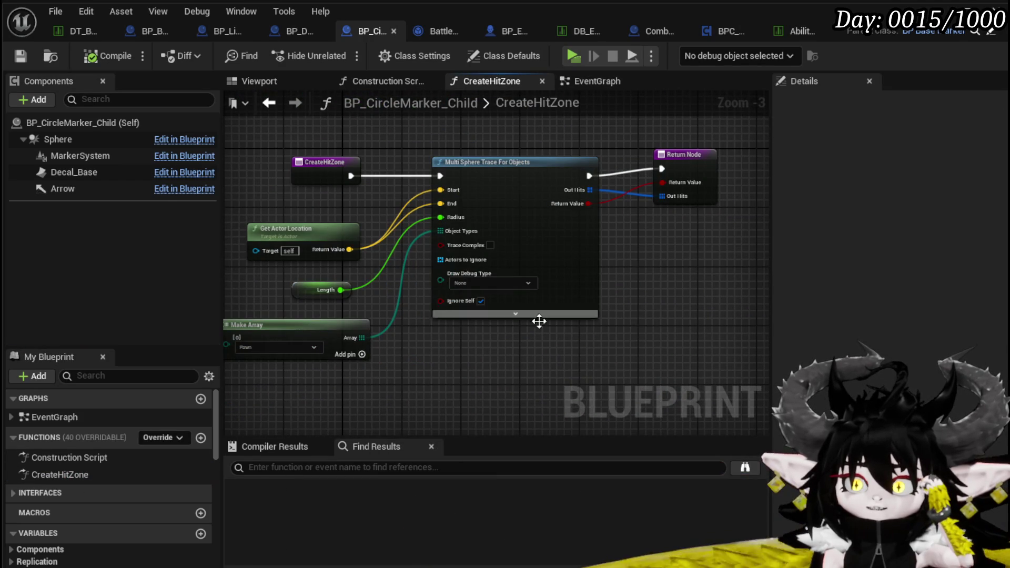
click(478, 282)
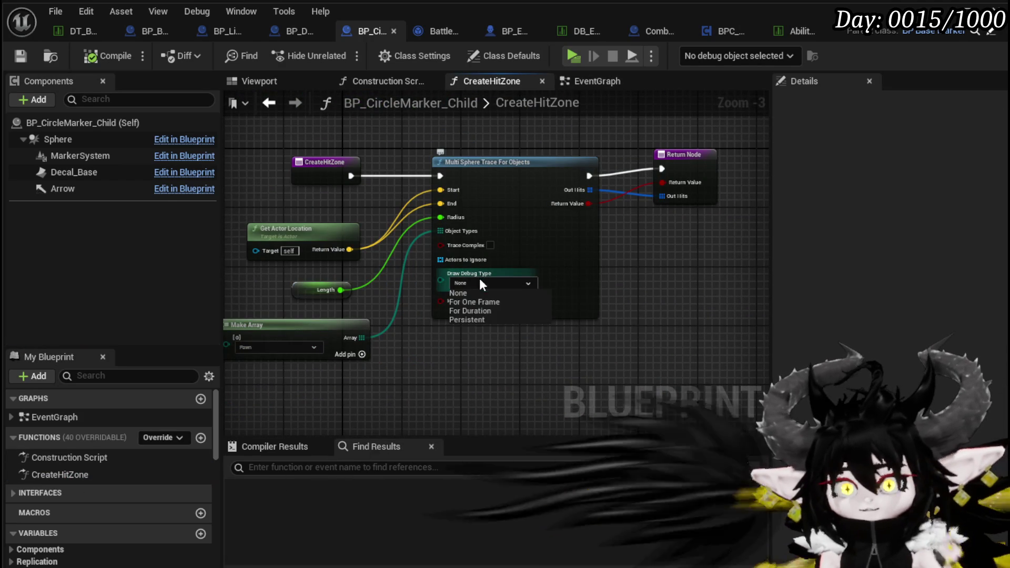
click(476, 311)
click(121, 56)
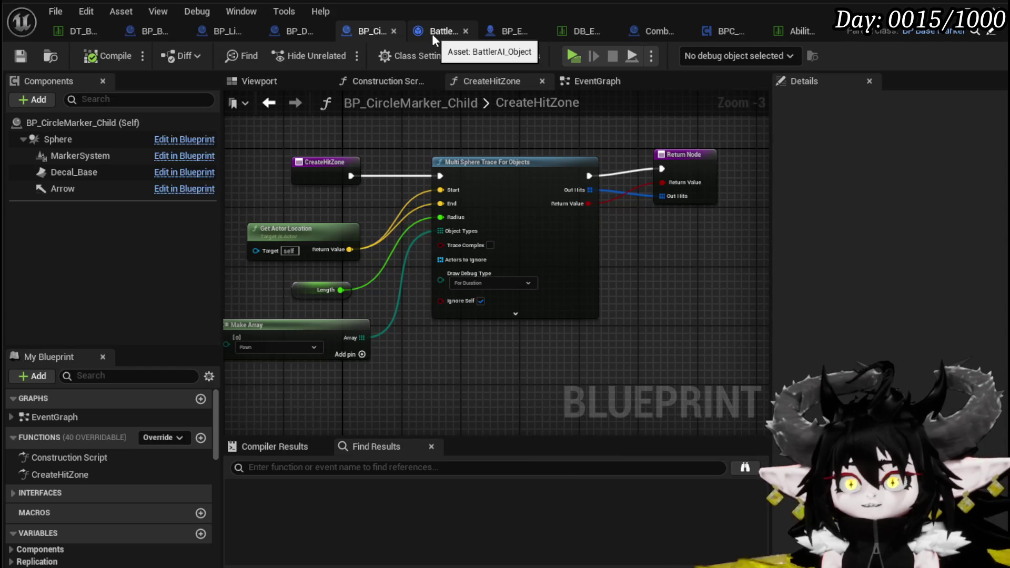
Step: Switch to BP_EnemyBattler's EventGraph and scroll through the Death search results
click(515, 33)
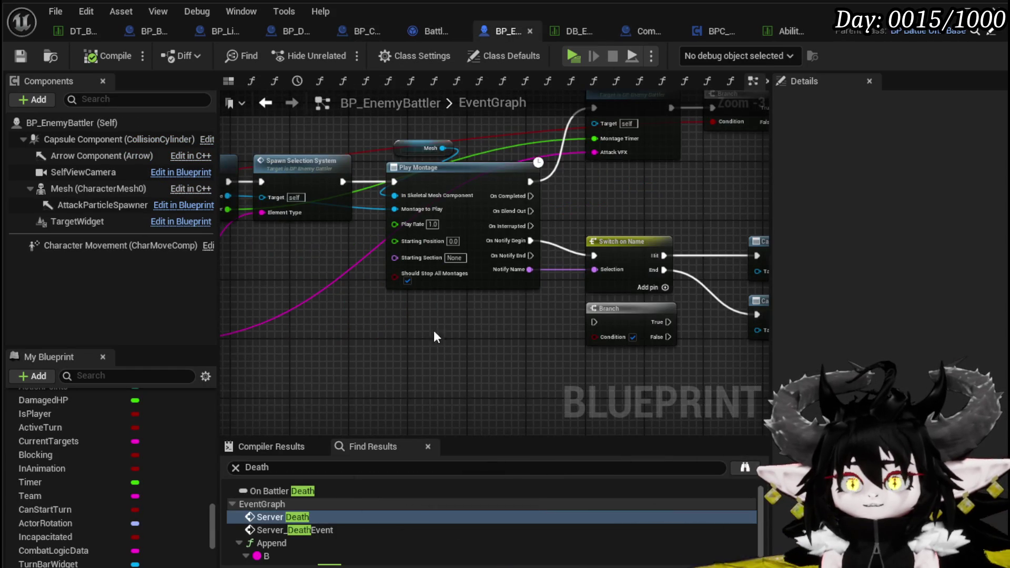
scroll(111, 471, down, 10)
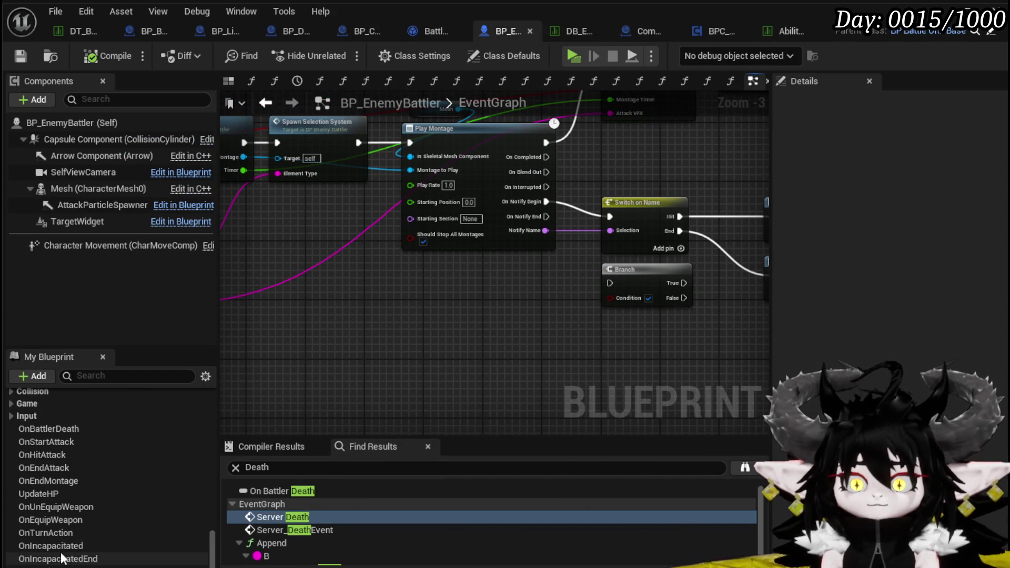
scroll(79, 471, up, 10)
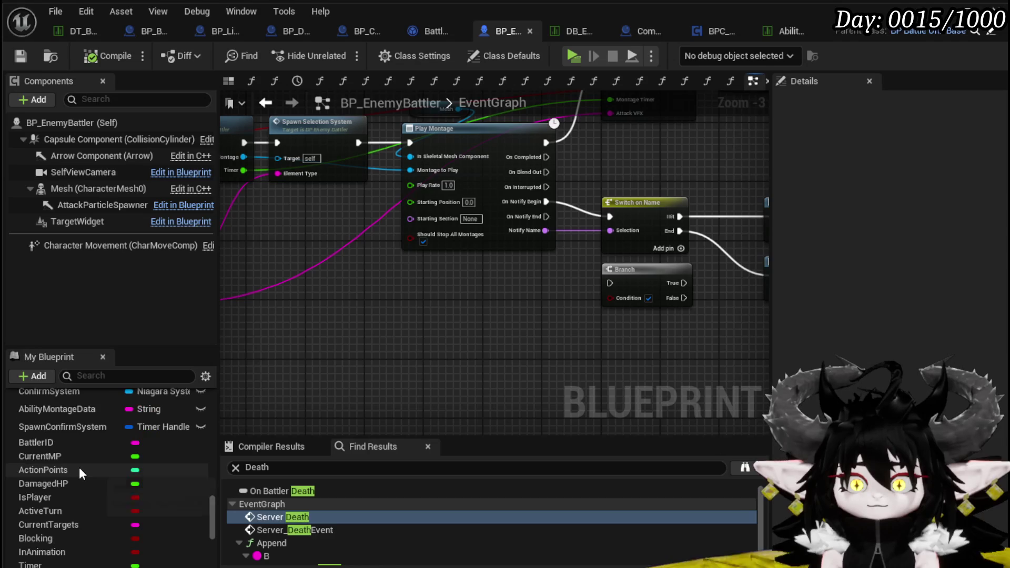
scroll(79, 468, up, 15)
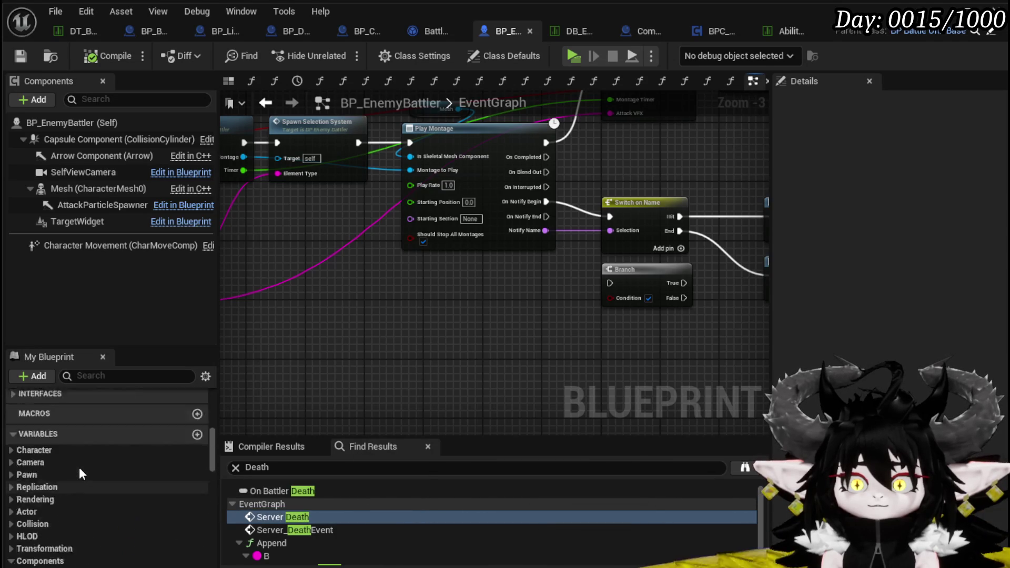